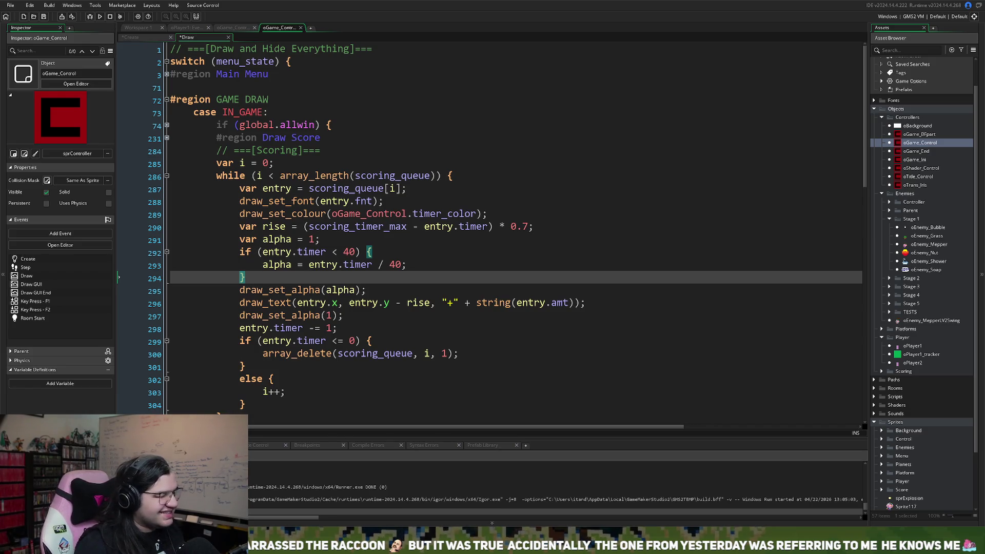
# Step: Add an empty line after the TO THE MOON!! timer_go block in the Draw event
pyautogui.scroll(-6, 513, 231)
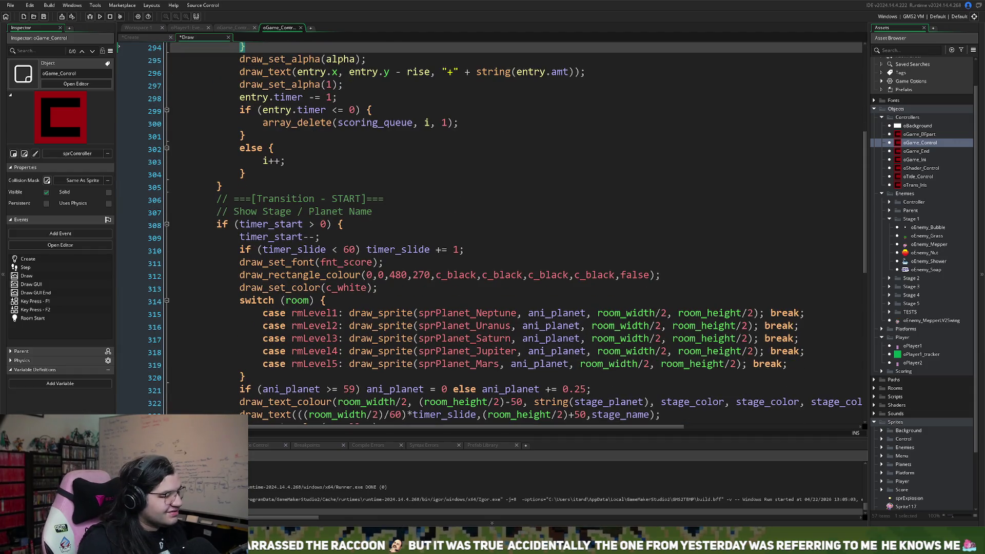
pyautogui.scroll(-2, 513, 231)
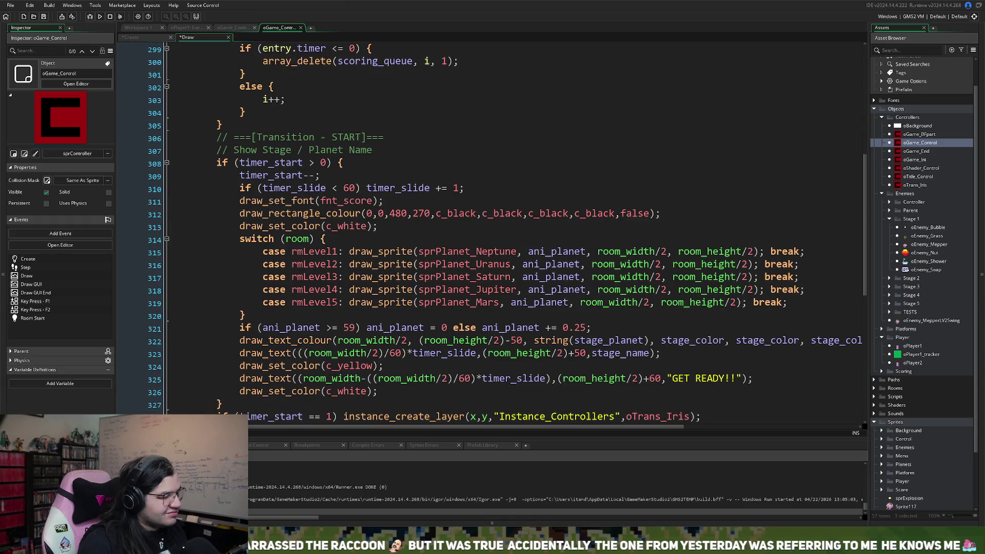
pyautogui.scroll(8, 513, 231)
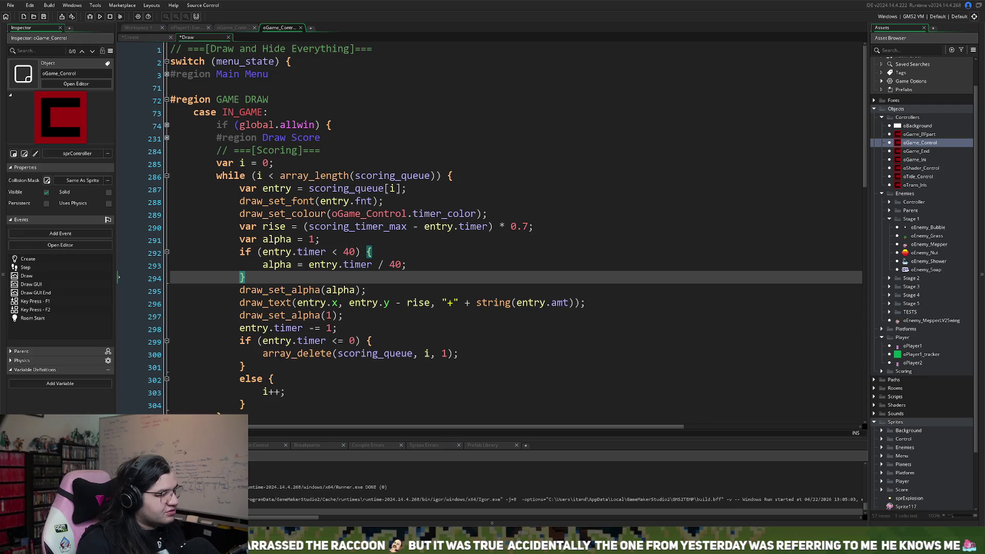
pyautogui.scroll(-11, 506, 231)
pyautogui.scroll(-5, 505, 231)
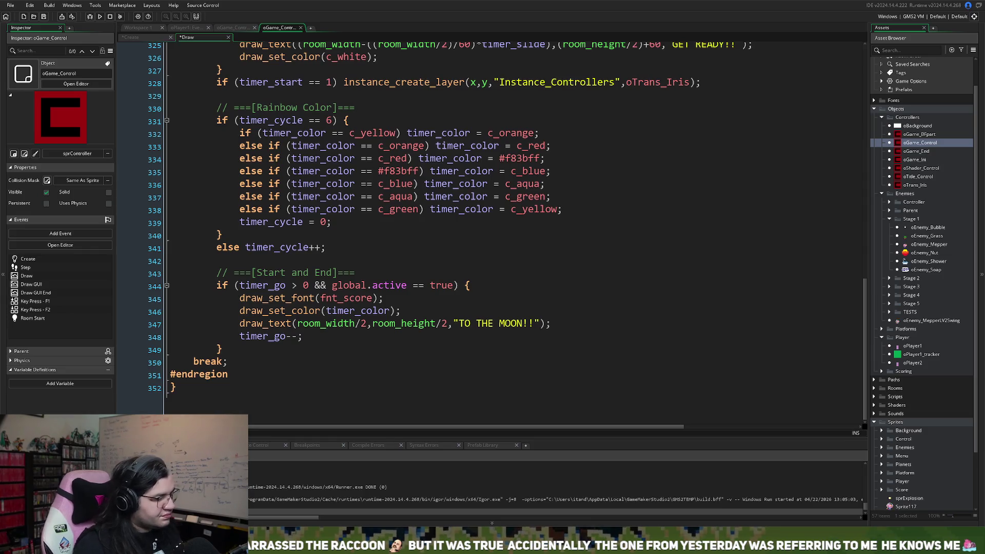
pyautogui.click(238, 349)
pyautogui.press('Return')
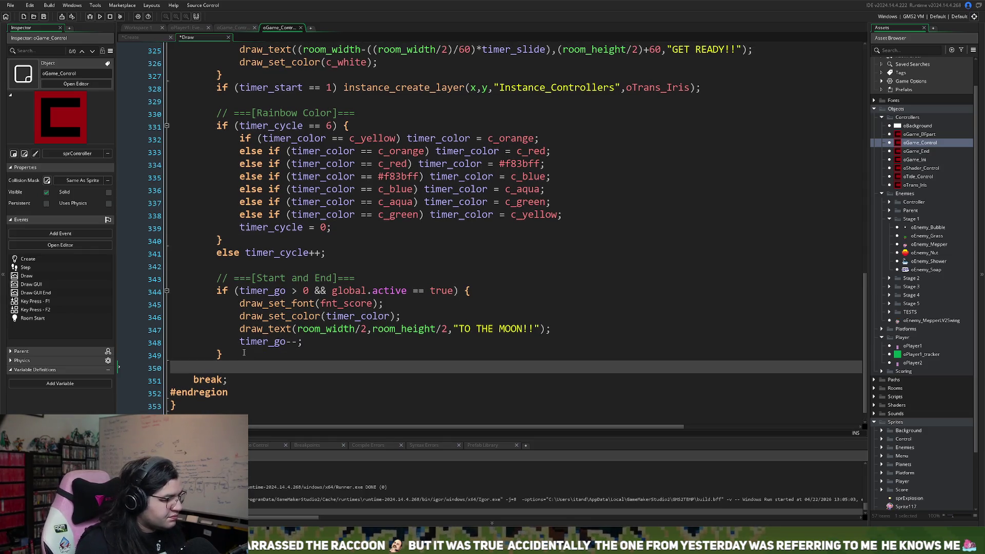
pyautogui.scroll(-1, 241, 351)
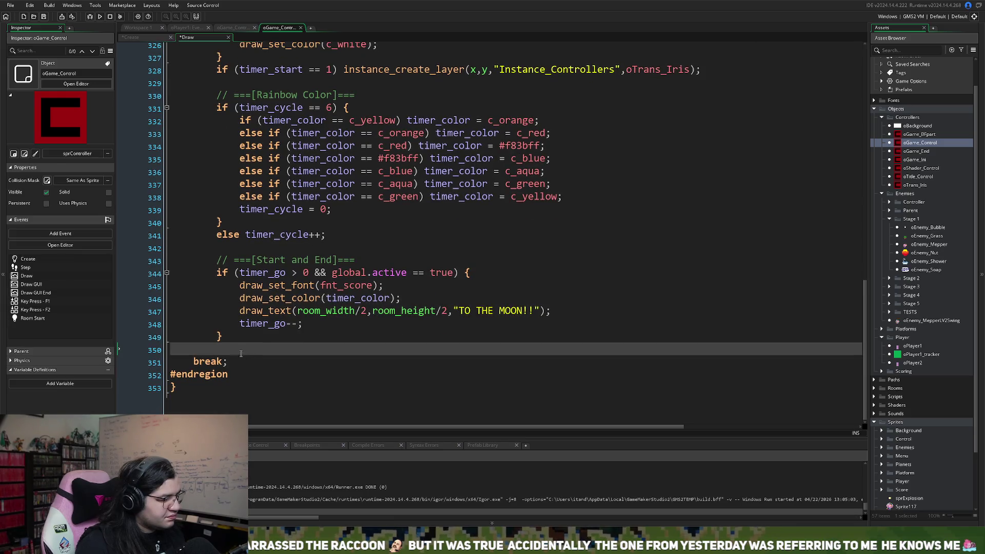
# Step: Paste a copy of the timer_go block below it and prefix the copy's if with 'else'
pyautogui.moveTo(233, 341); pyautogui.dragTo(216, 278)
pyautogui.hotkey('ctrl', 'c')
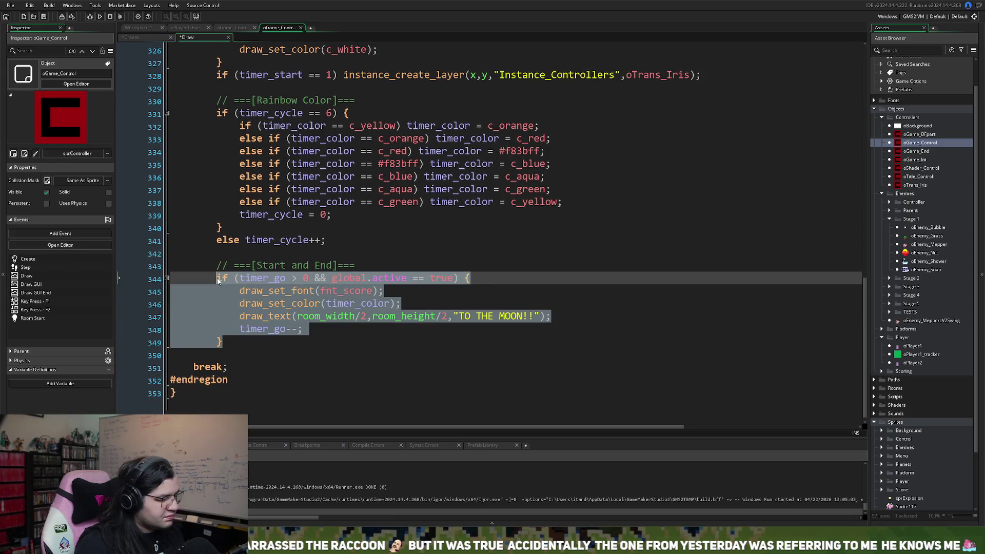
pyautogui.click(230, 353)
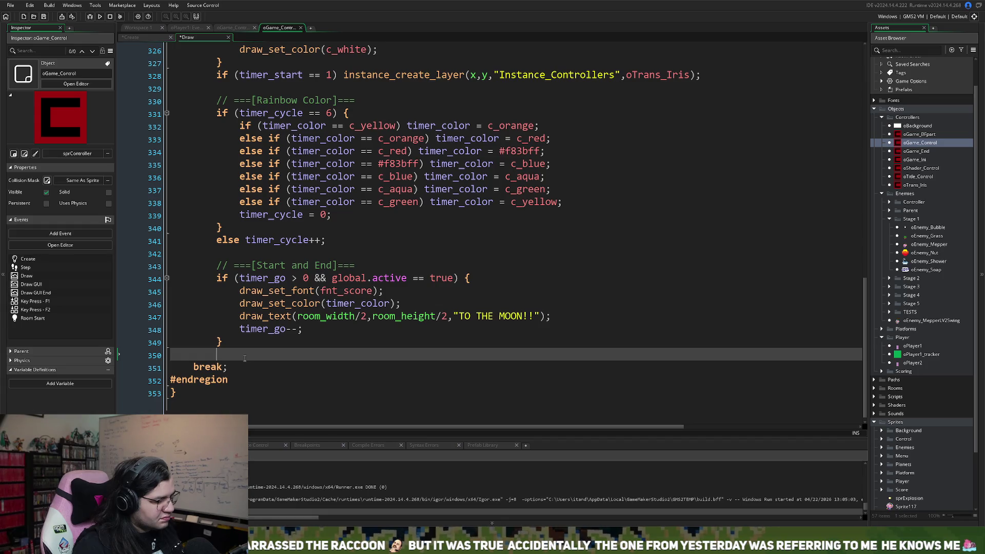
pyautogui.hotkey('ctrl', 'v')
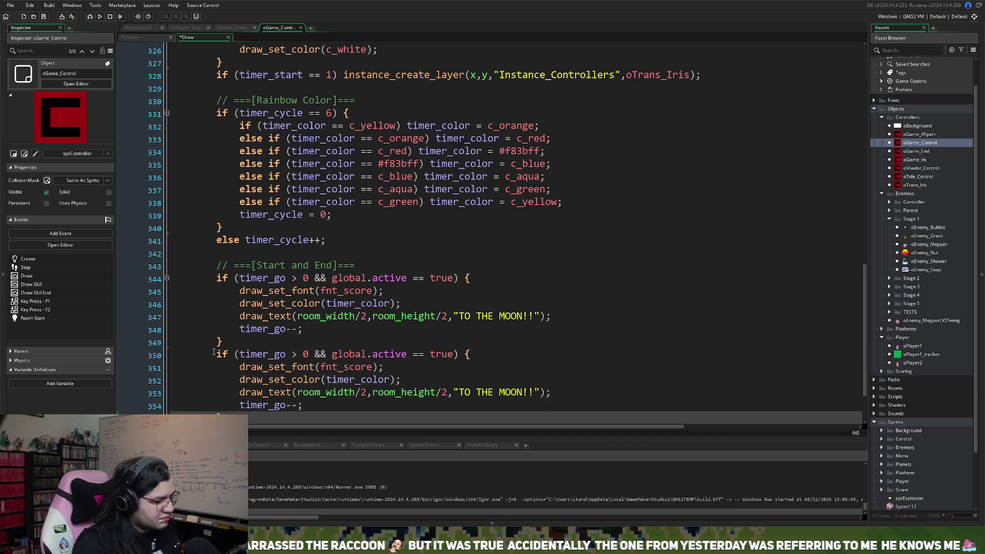
pyautogui.click(214, 354)
pyautogui.write('el')
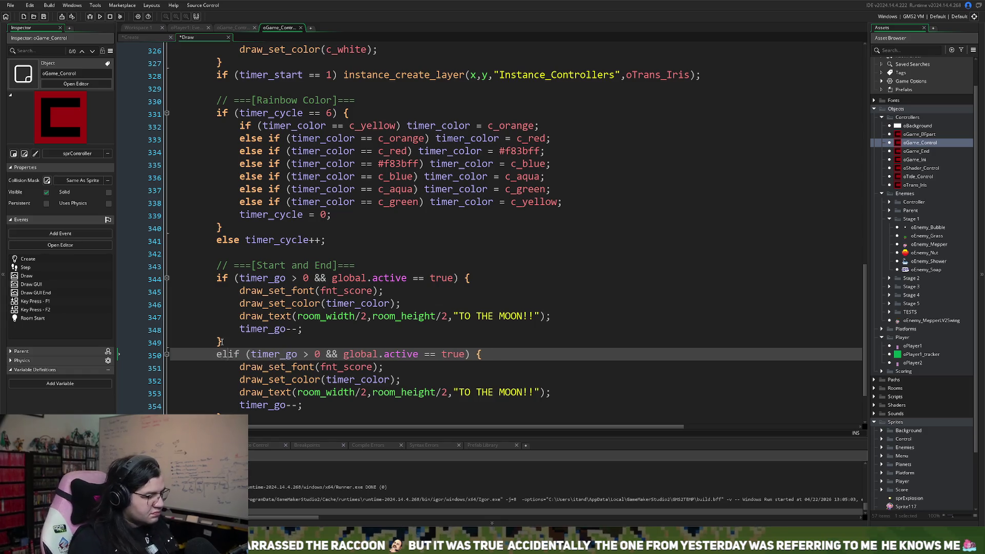
pyautogui.write('se')
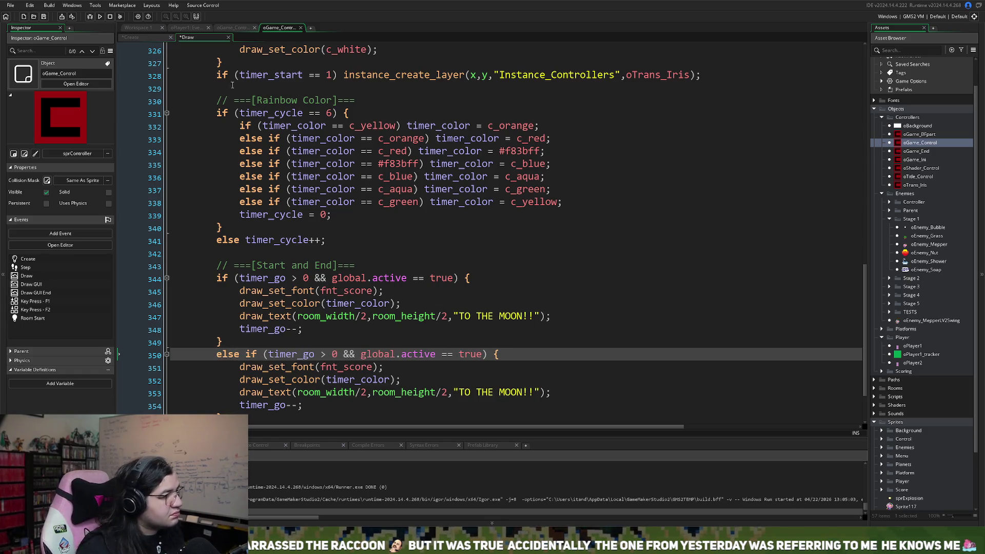
pyautogui.click(233, 28)
pyautogui.click(187, 28)
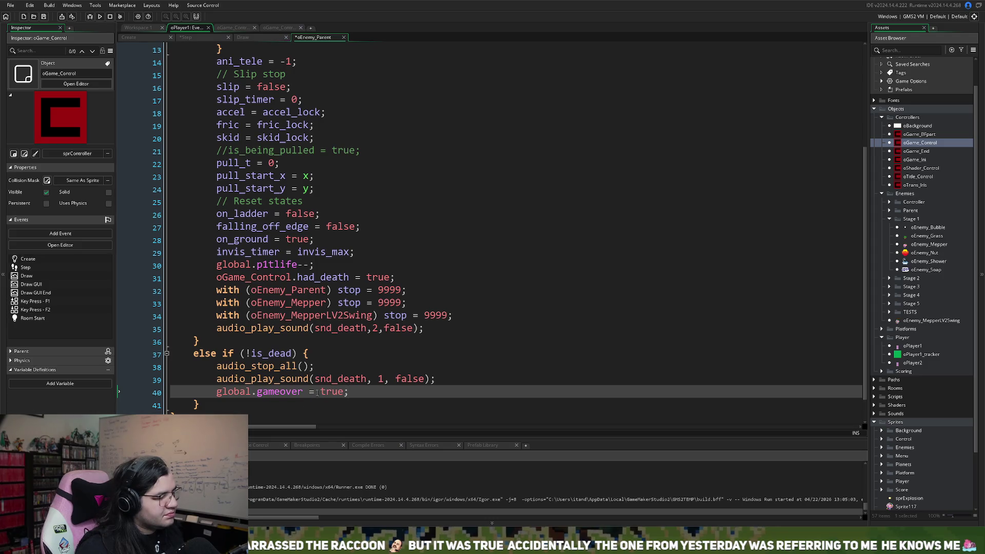
# Step: Replace global.gameover with is_dead on line 40 of the player's death code
pyautogui.moveTo(310, 392); pyautogui.dragTo(218, 397)
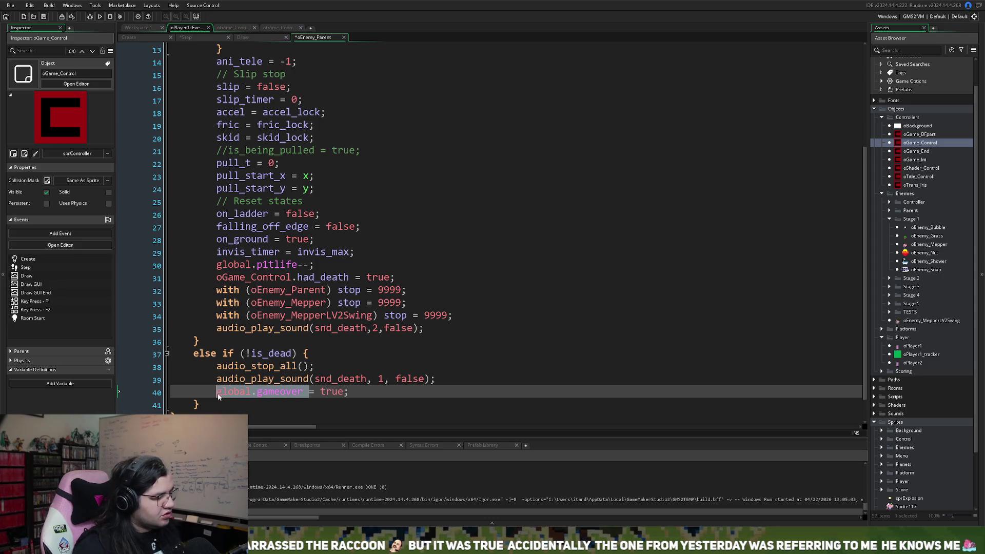
pyautogui.write('is_de')
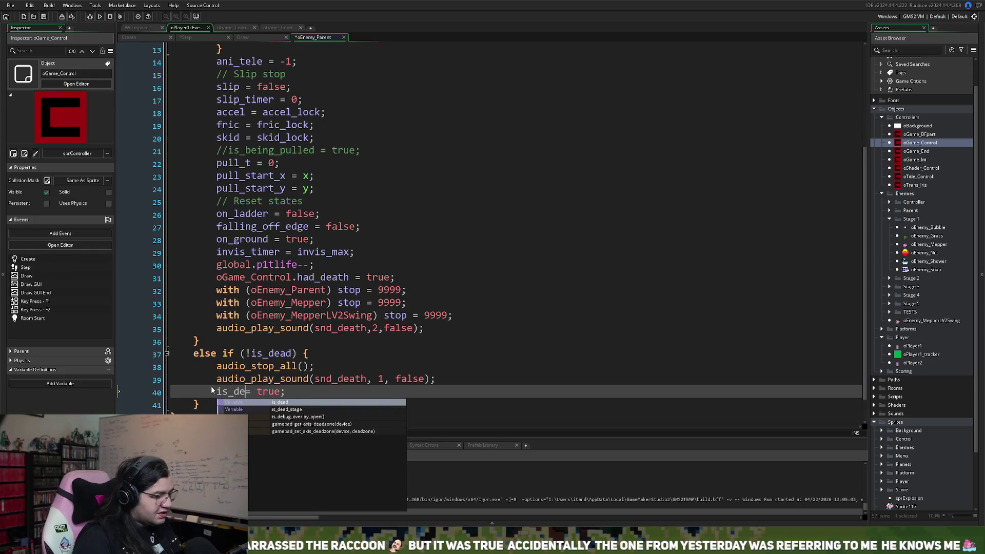
pyautogui.write('ad')
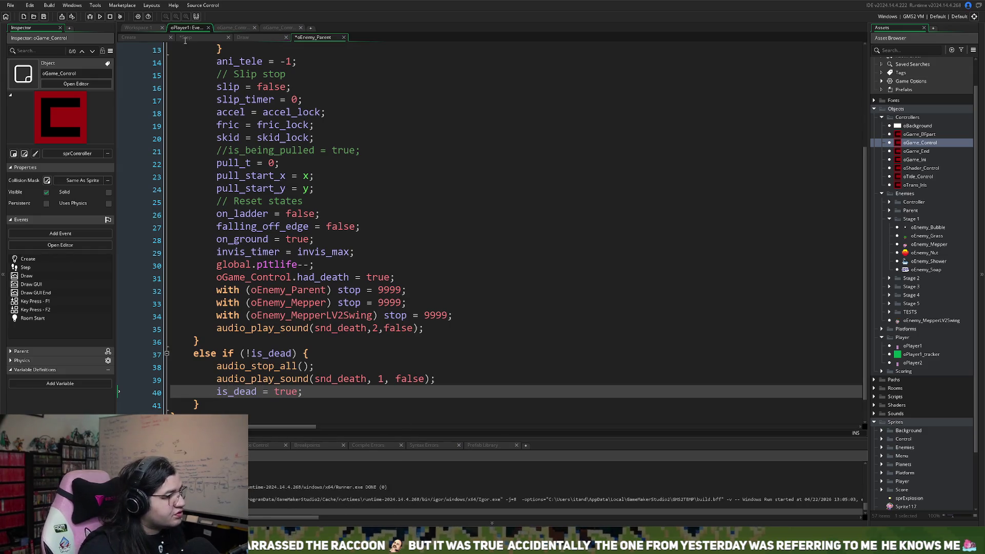
pyautogui.click(251, 37)
pyautogui.click(208, 39)
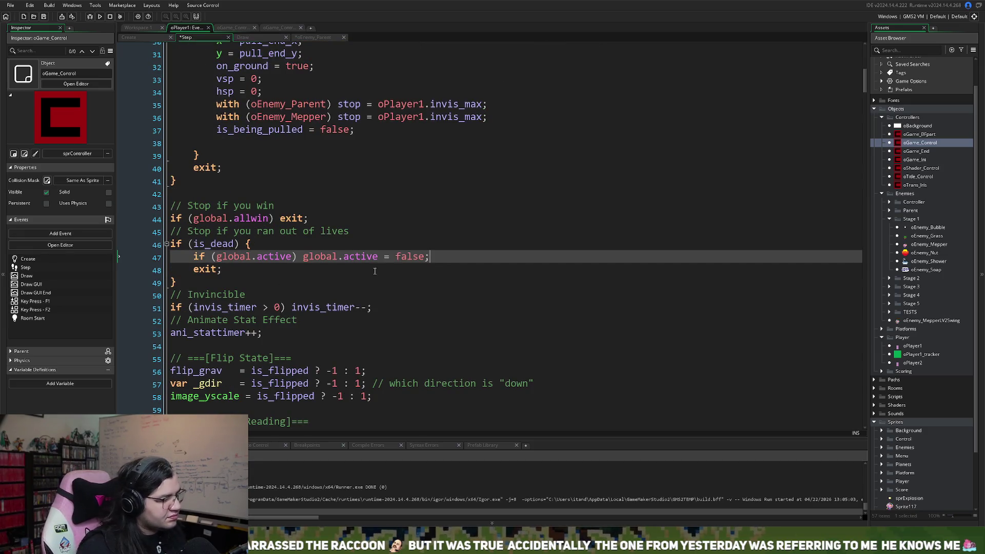
# Step: Add 'if (ani_count == 9) global.gameover = true;' inside oPlayer1 Step's is_dead block
pyautogui.press('Return')
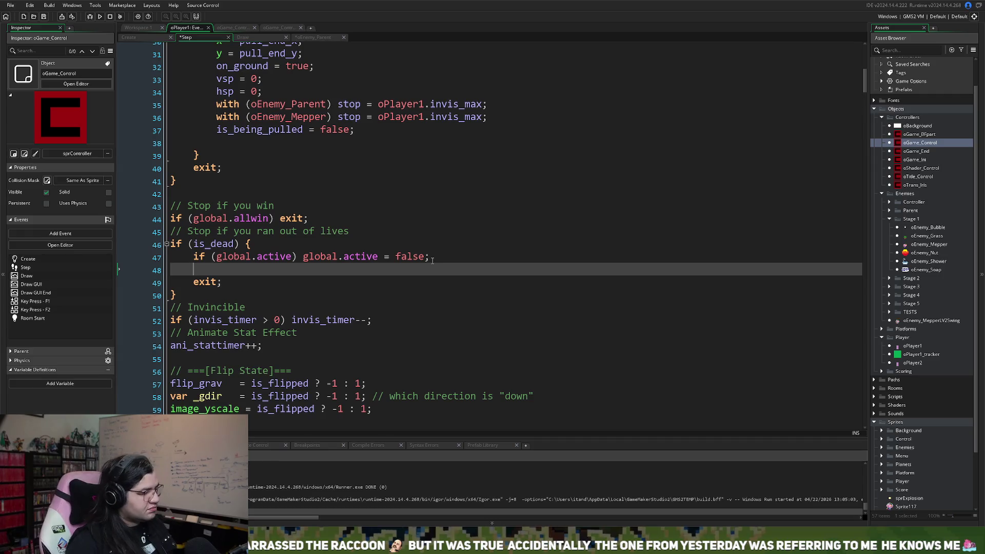
pyautogui.write('if ')
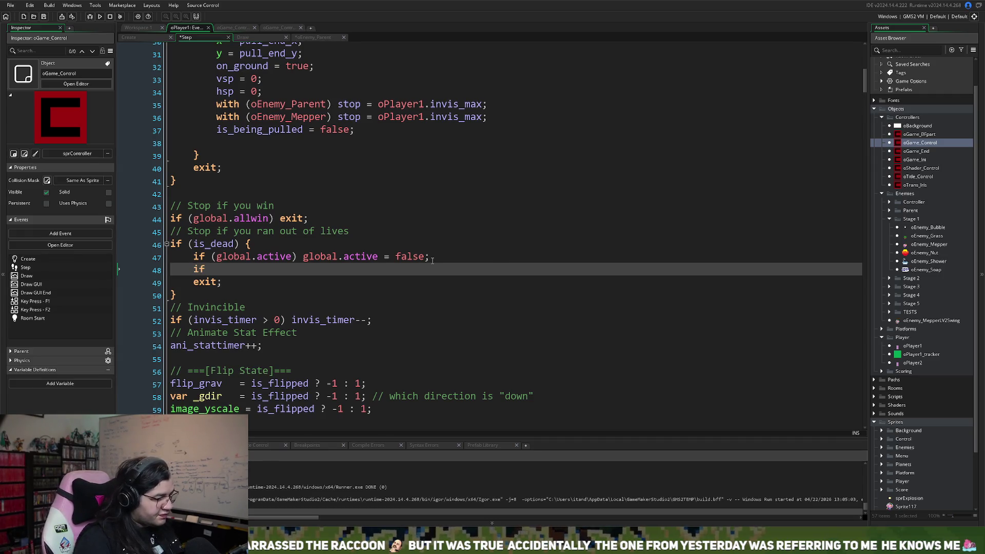
pyautogui.write('(')
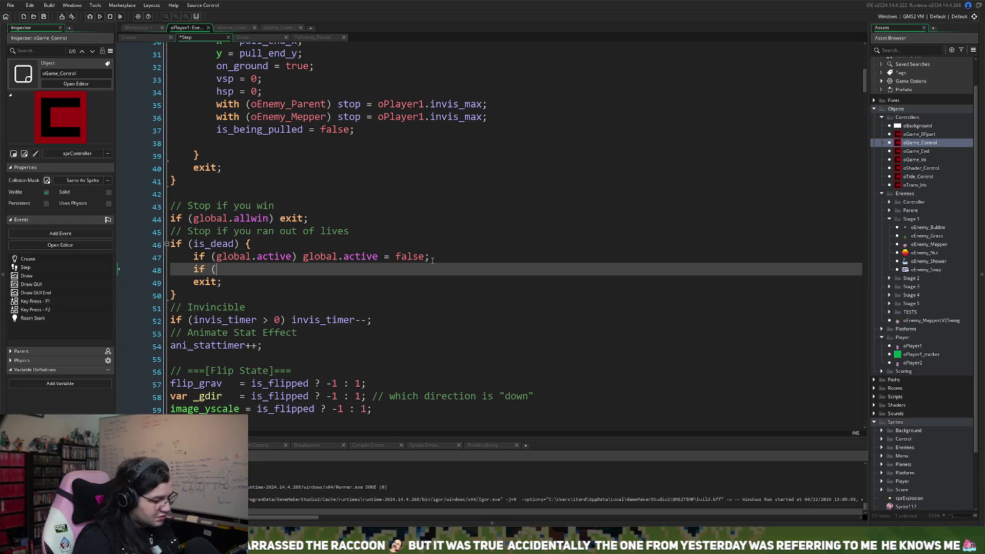
pyautogui.write('ani_c')
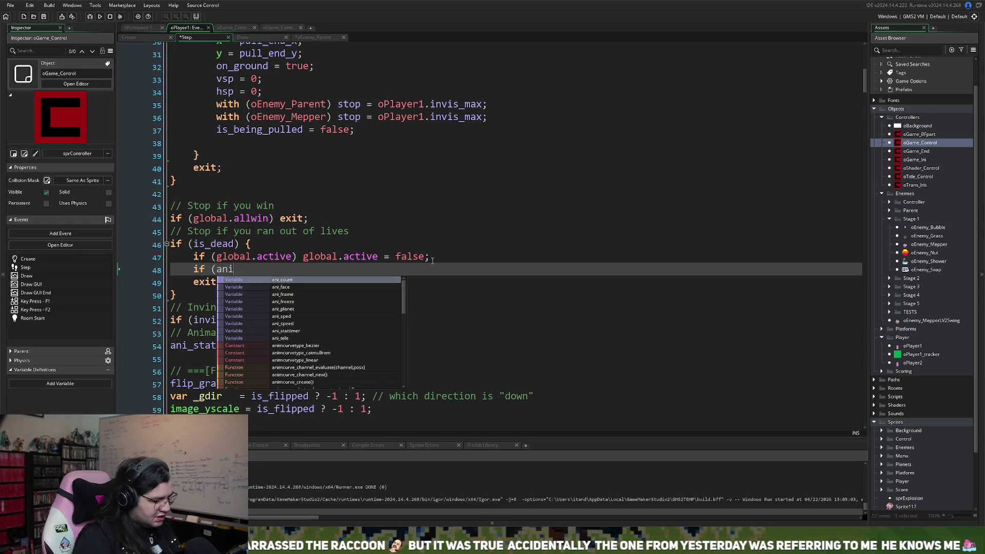
pyautogui.click(315, 279)
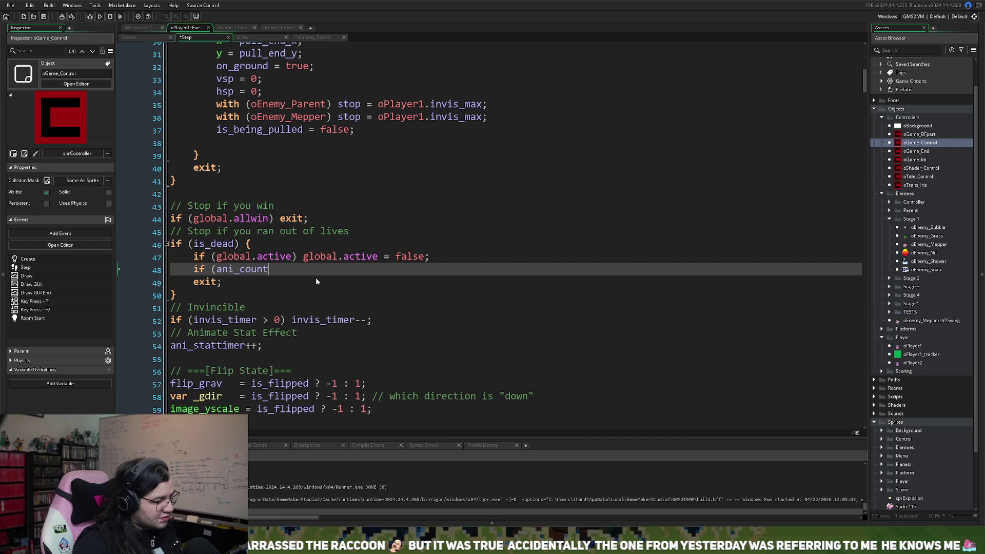
pyautogui.write(' == 9) ')
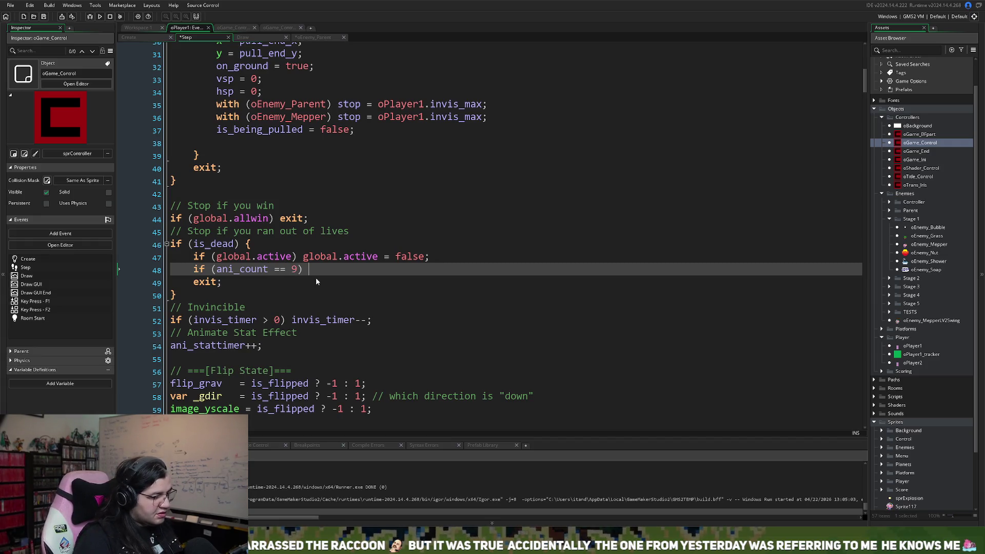
pyautogui.write('glo')
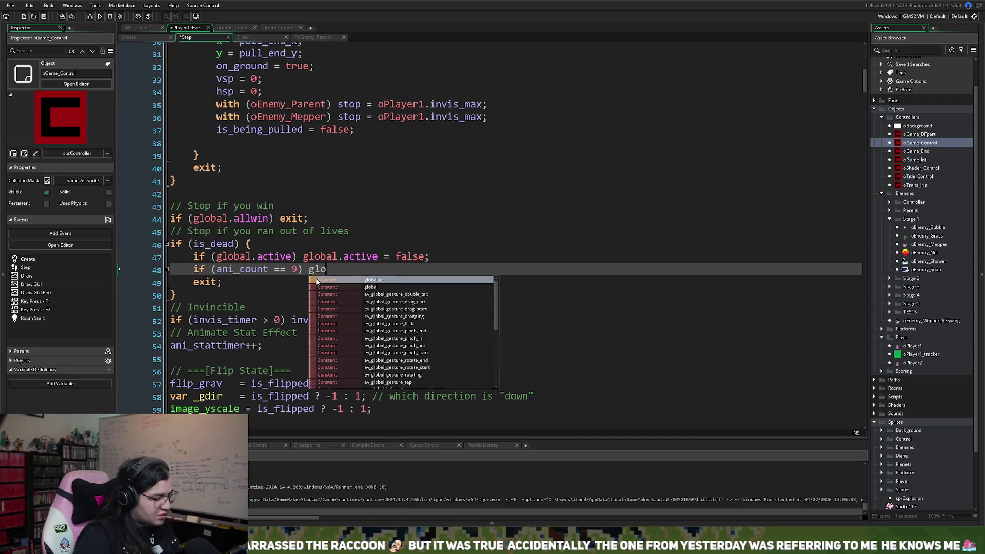
pyautogui.write('bal.ga')
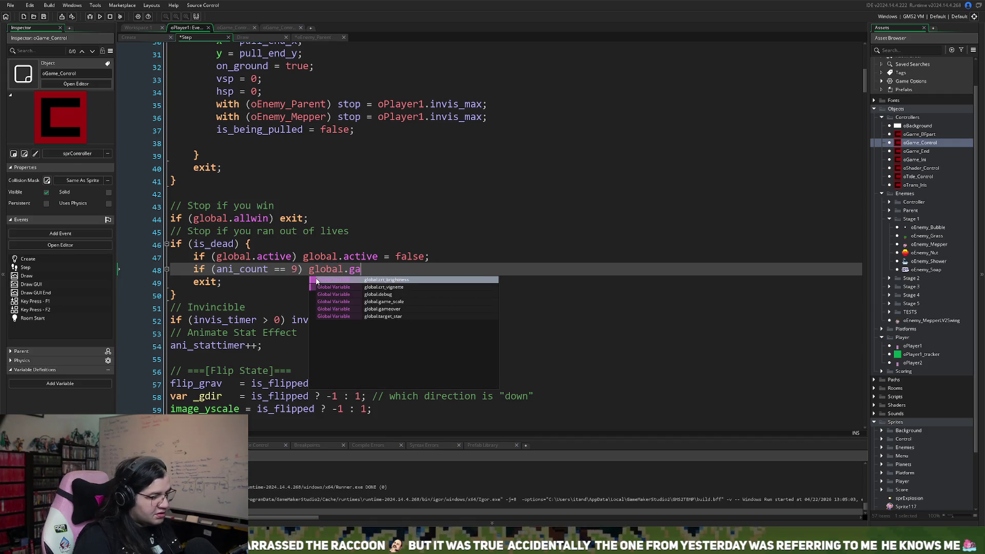
pyautogui.write('meover = ')
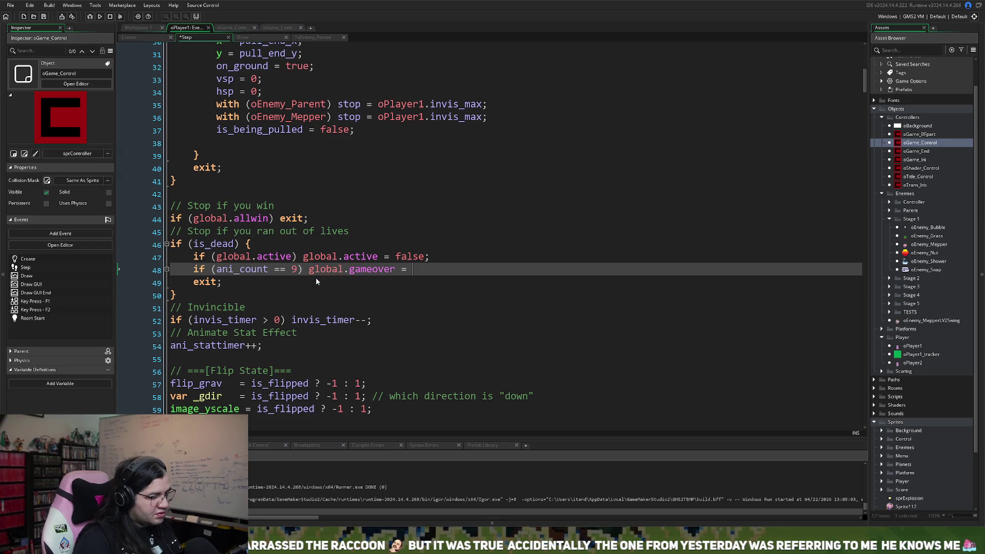
pyautogui.write('true')
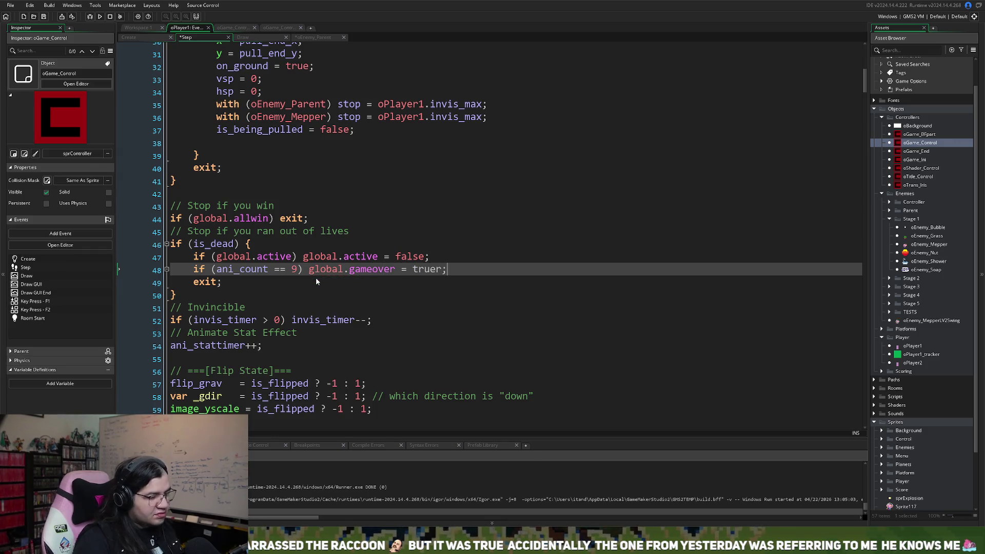
pyautogui.write(';')
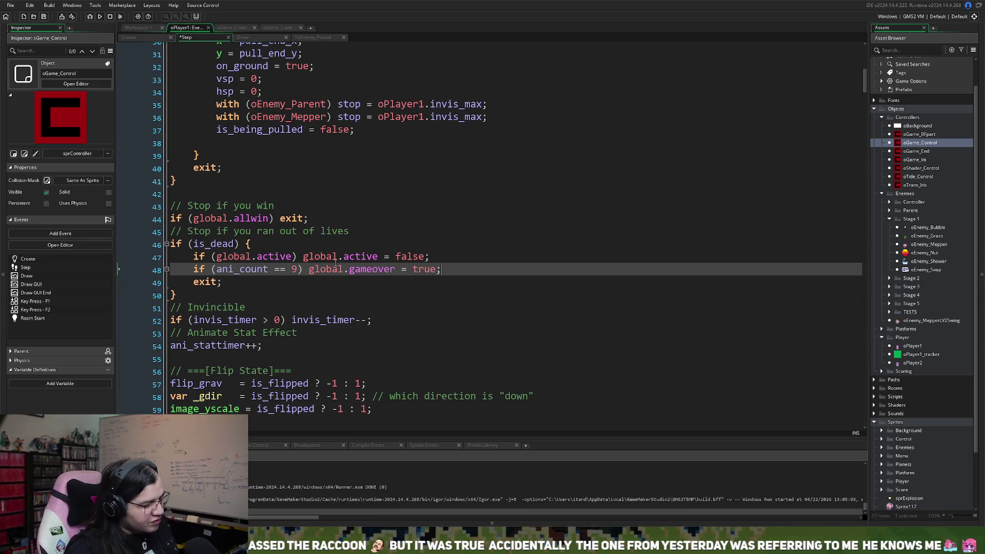
pyautogui.click(250, 38)
pyautogui.click(303, 36)
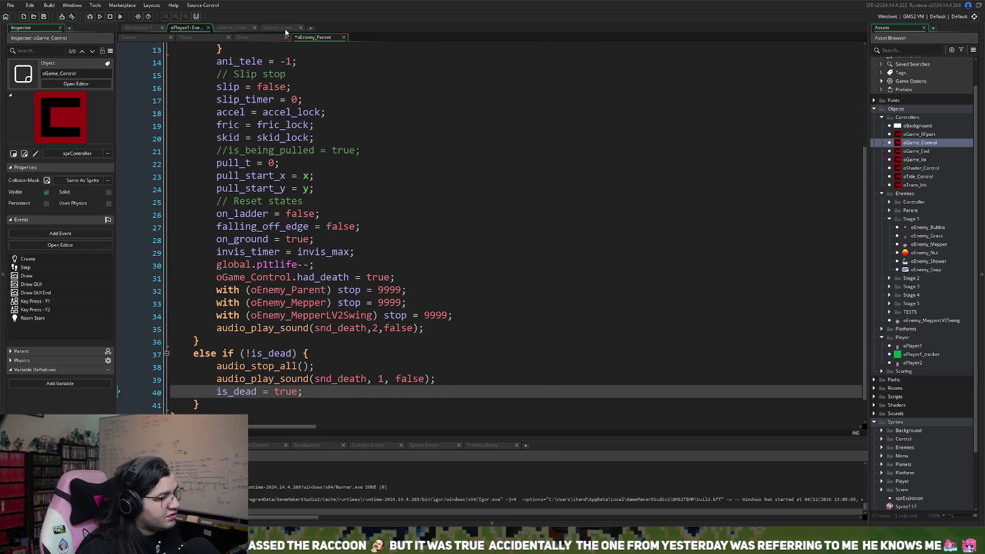
# Step: Change line 350 to else if (global.gameover) and remove '== true' from line 344
pyautogui.click(279, 28)
pyautogui.scroll(-2, 326, 263)
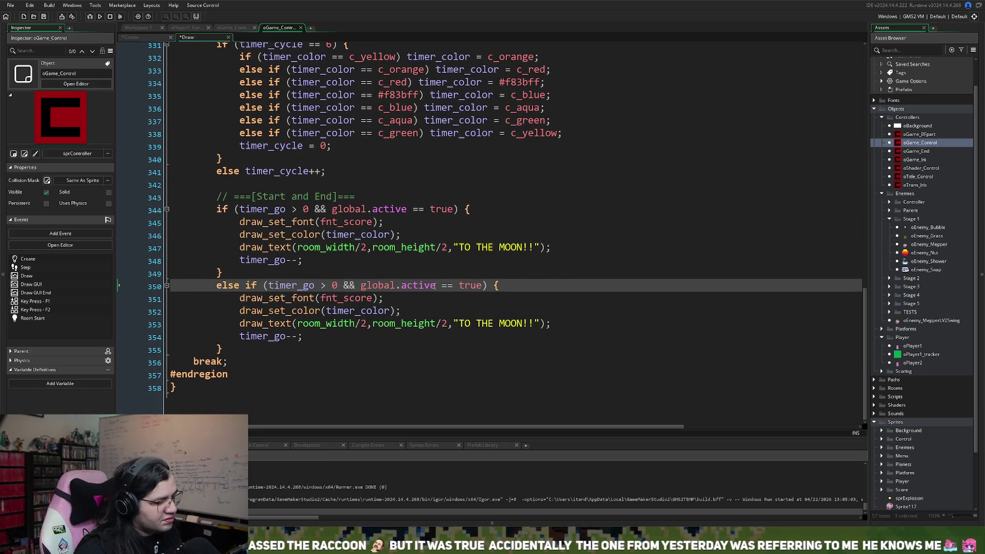
pyautogui.moveTo(483, 285)
pyautogui.mouseDown()
pyautogui.moveTo(215, 291)
pyautogui.moveTo(272, 291)
pyautogui.mouseUp()
pyautogui.write('global.')
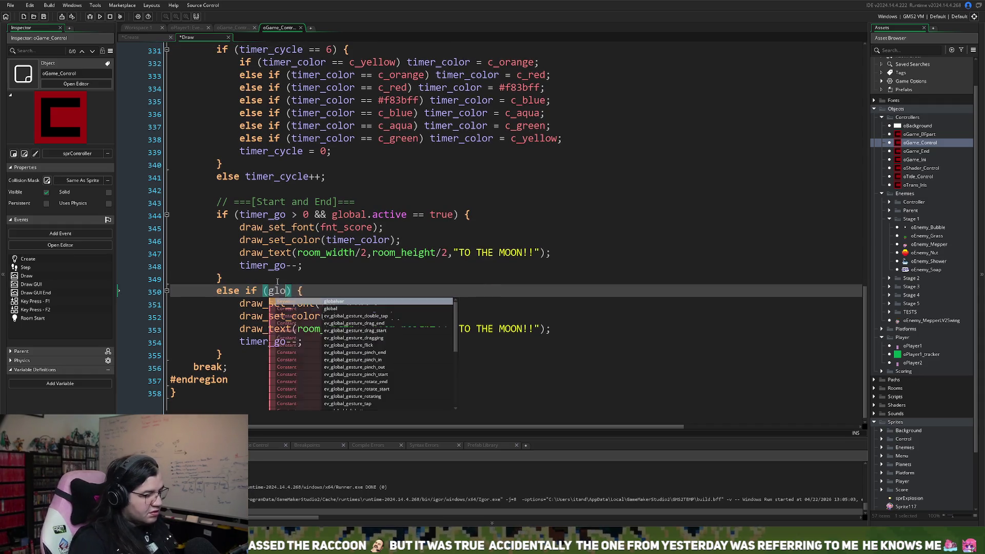
pyautogui.write('gameover')
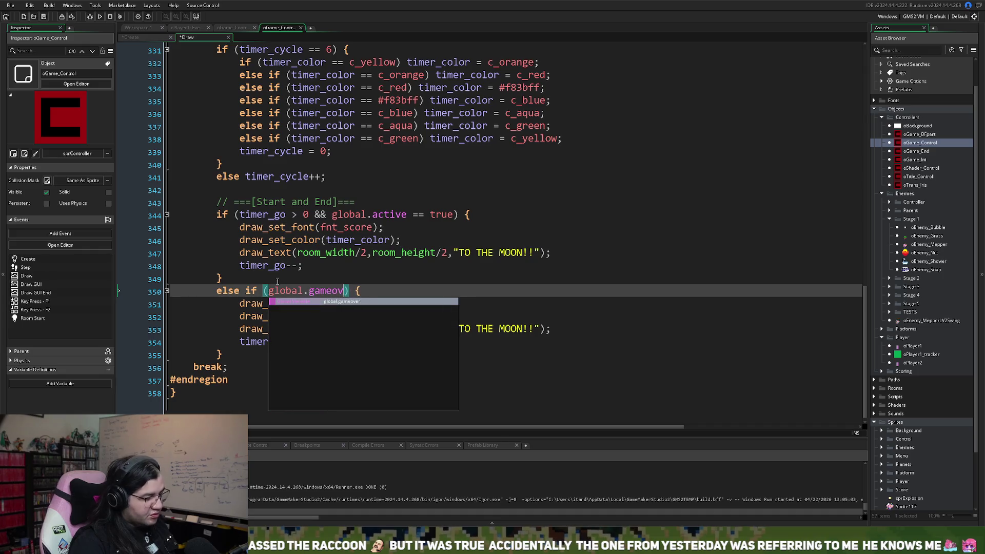
pyautogui.click(354, 252)
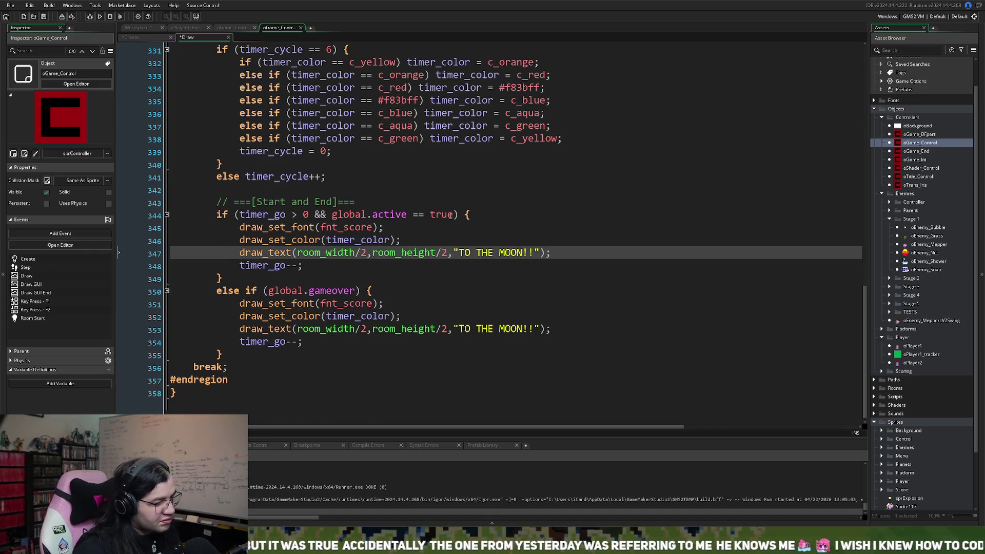
pyautogui.click(450, 215)
pyautogui.moveTo(450, 216); pyautogui.dragTo(406, 215)
pyautogui.press('BackSpace')
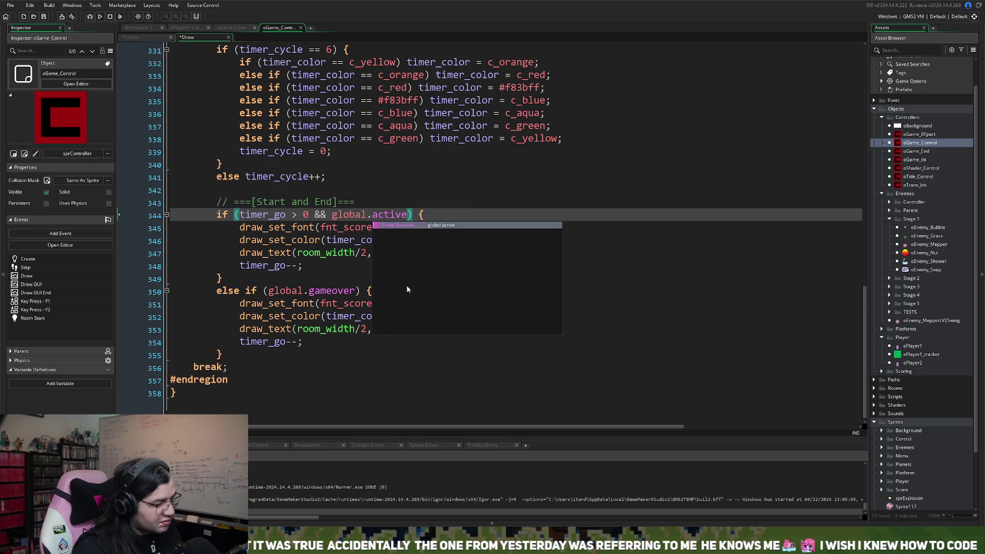
# Step: Draw the branch's text as red 'GAME OVER', comment out timer_go--, and run the game
pyautogui.click(323, 240)
pyautogui.scroll(-1, 322, 260)
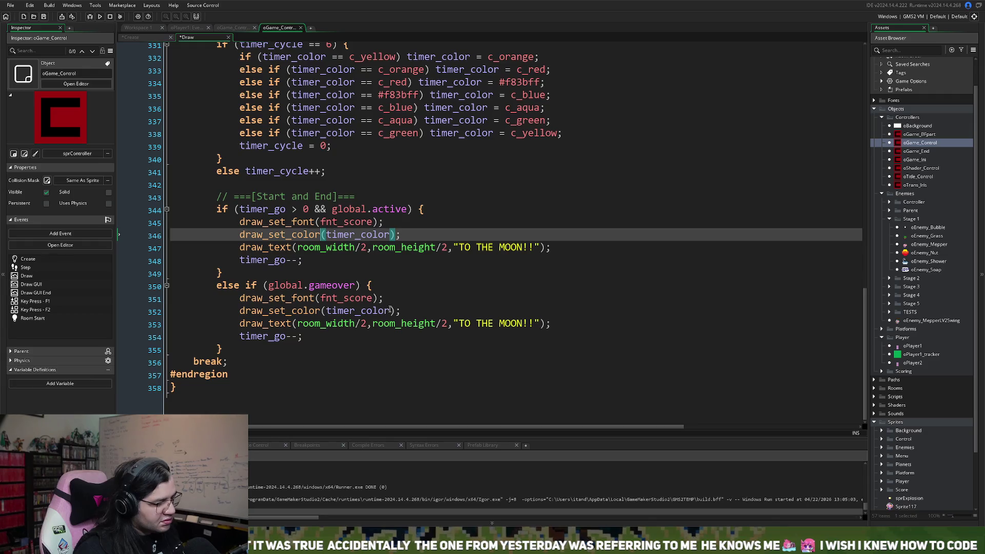
pyautogui.moveTo(391, 312); pyautogui.dragTo(327, 320)
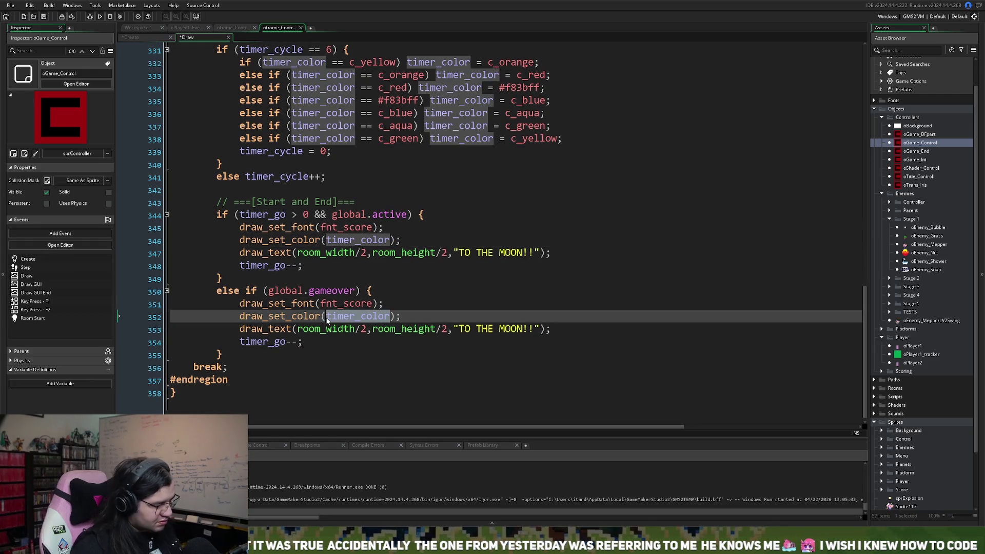
pyautogui.write('c_red')
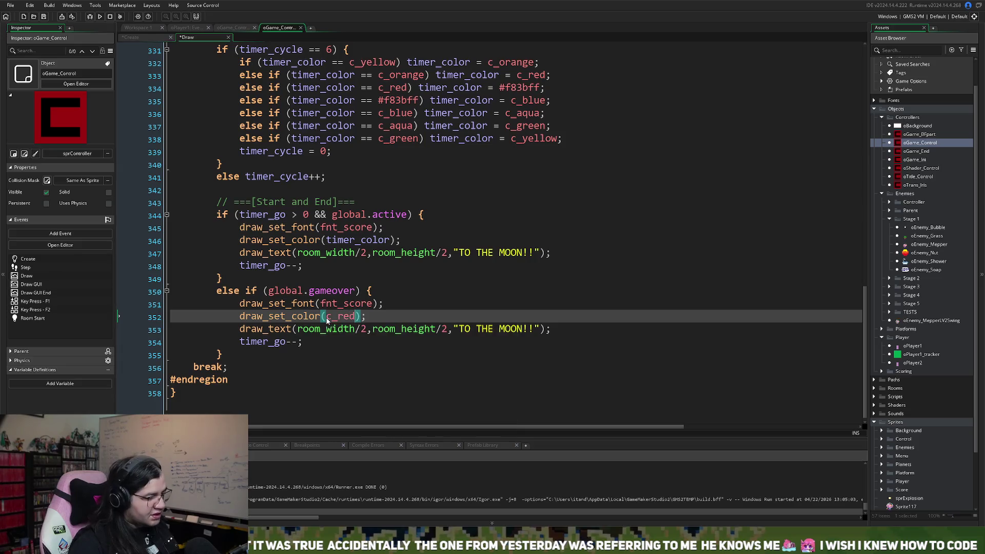
pyautogui.moveTo(531, 329); pyautogui.dragTo(461, 332)
pyautogui.write('GAME OVER')
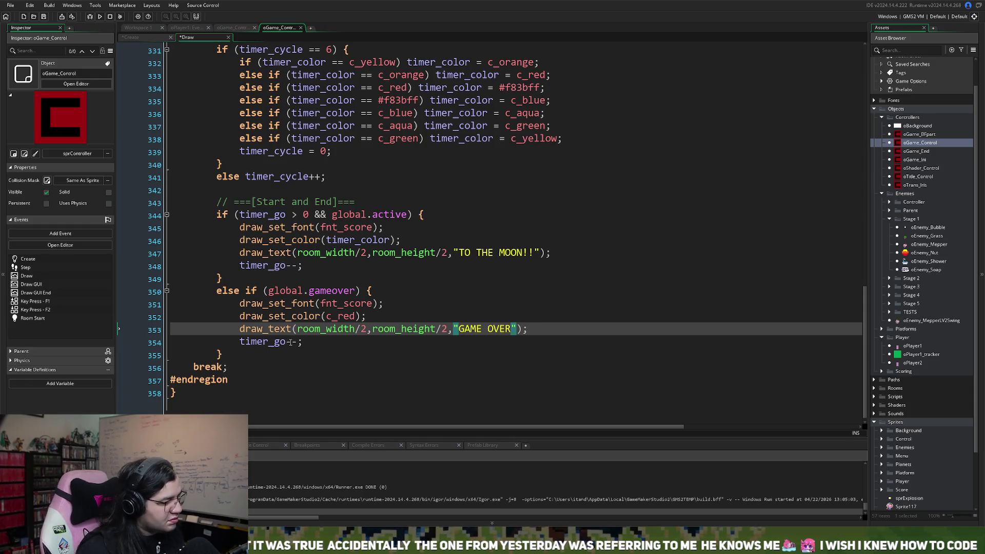
pyautogui.click(241, 343)
pyautogui.write('//')
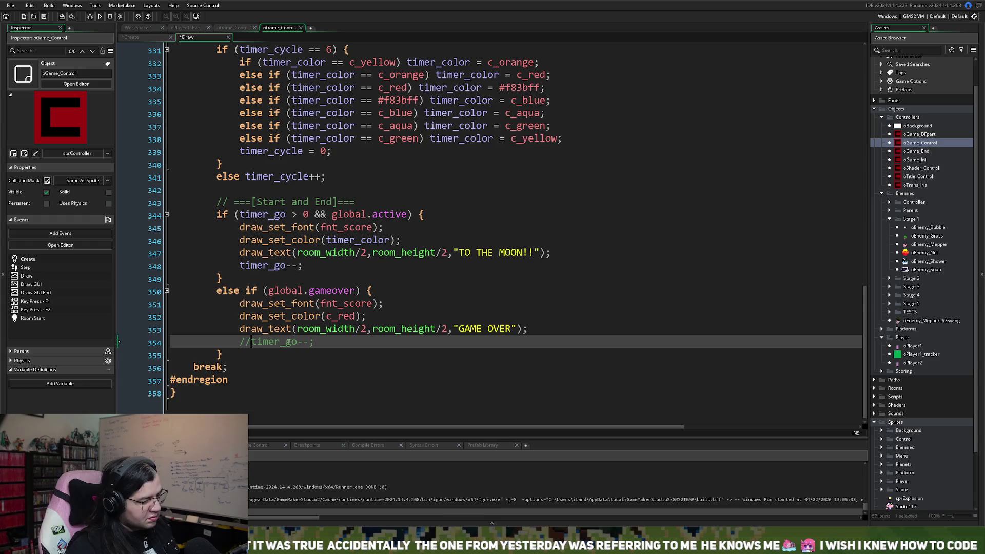
pyautogui.click(100, 17)
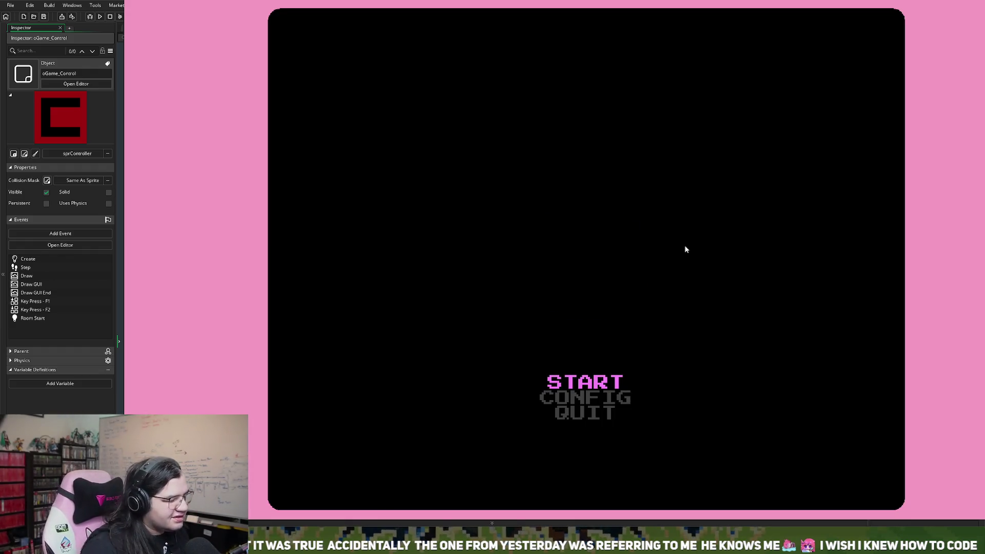
pyautogui.press('Return')
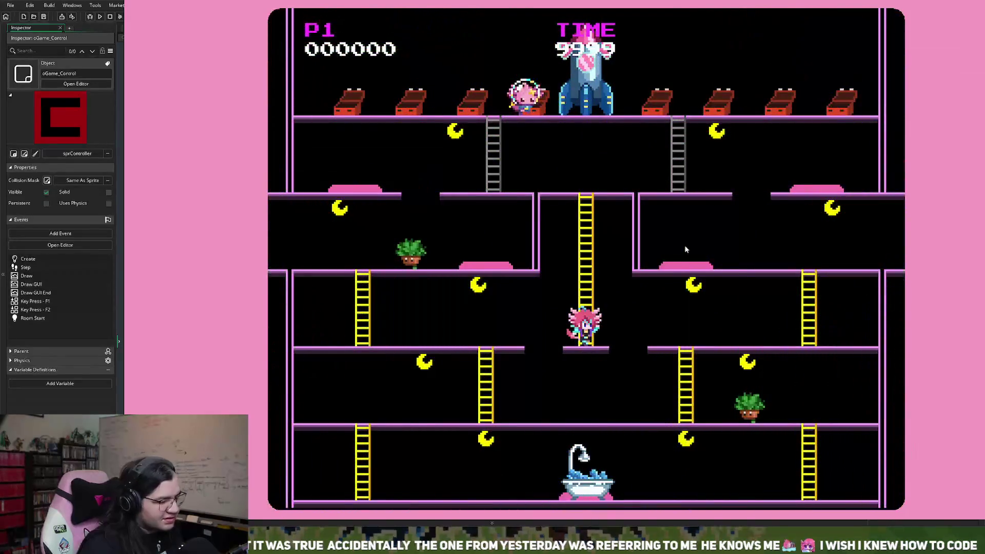
pyautogui.press('Up')
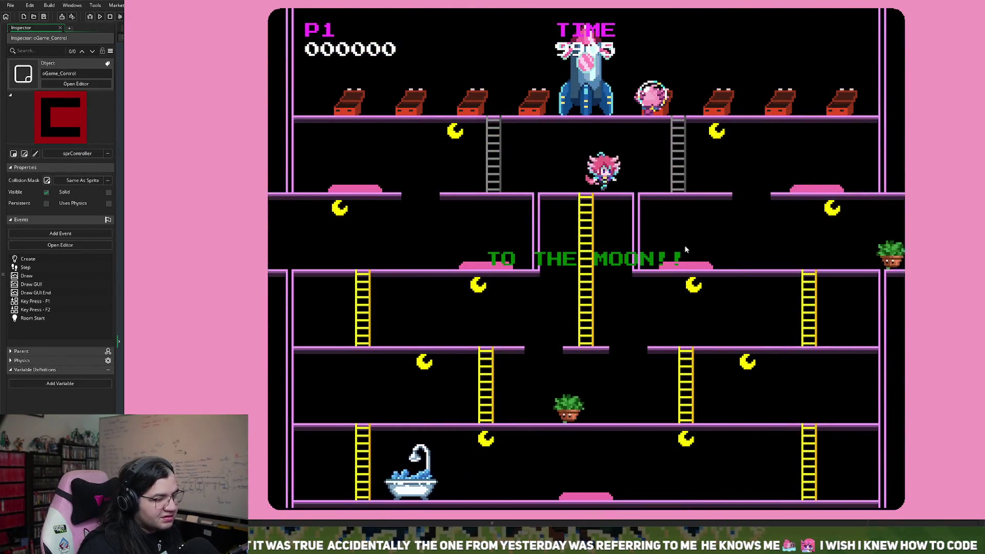
pyautogui.press('Right')
pyautogui.press('Left')
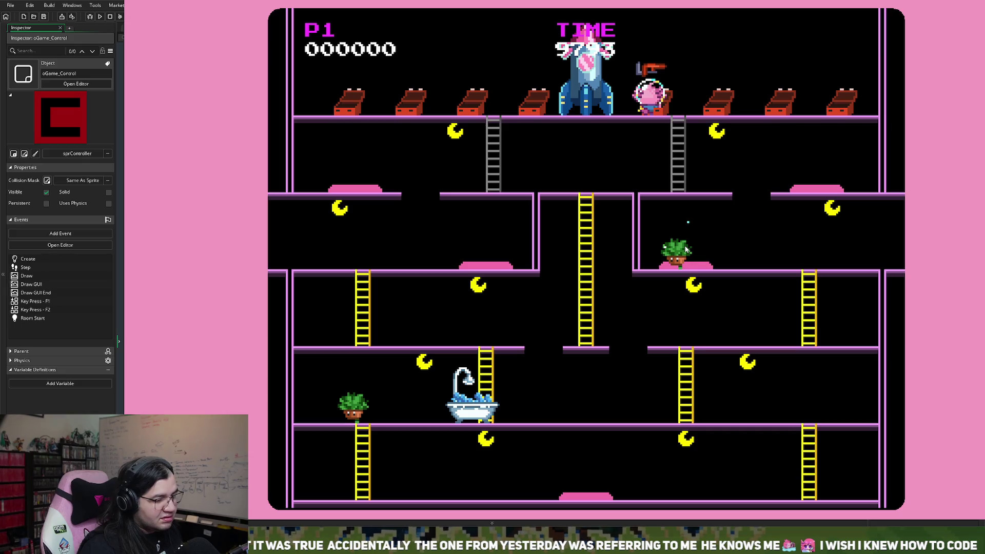
pyautogui.press('F2')
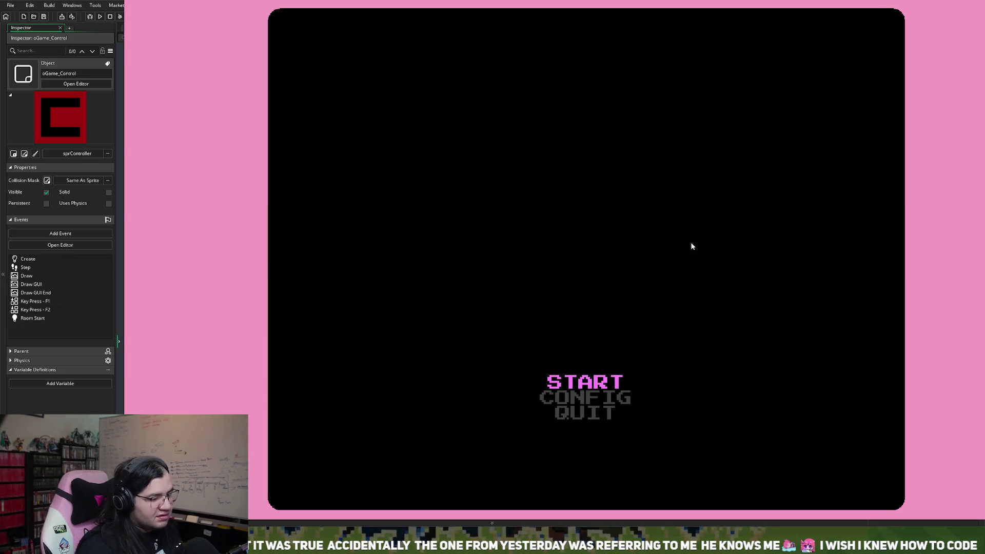
pyautogui.press('Up')
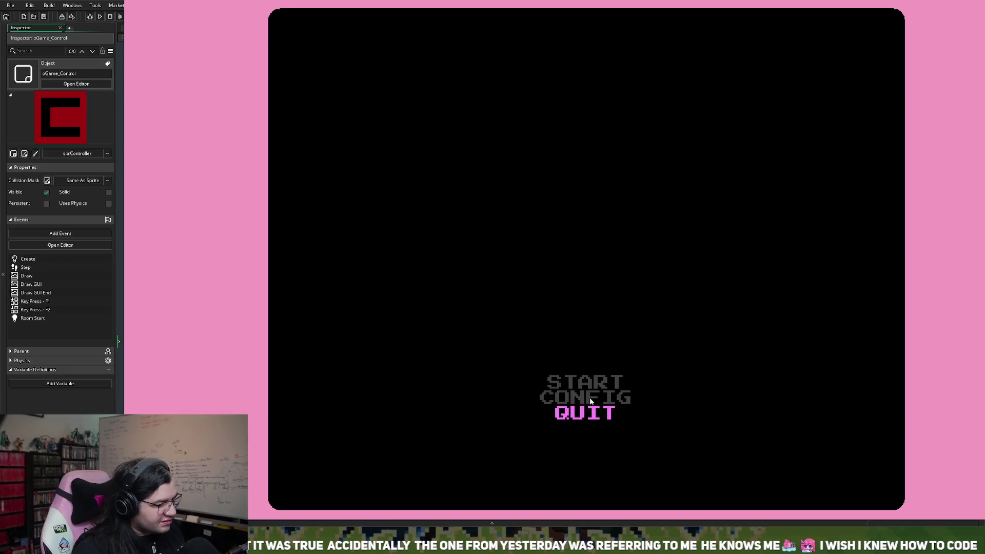
pyautogui.press('Return')
# Step: Delete 'else' so line 350 reads if (global.gameover), then build and run with F5
pyautogui.click(288, 293)
pyautogui.press('Home')
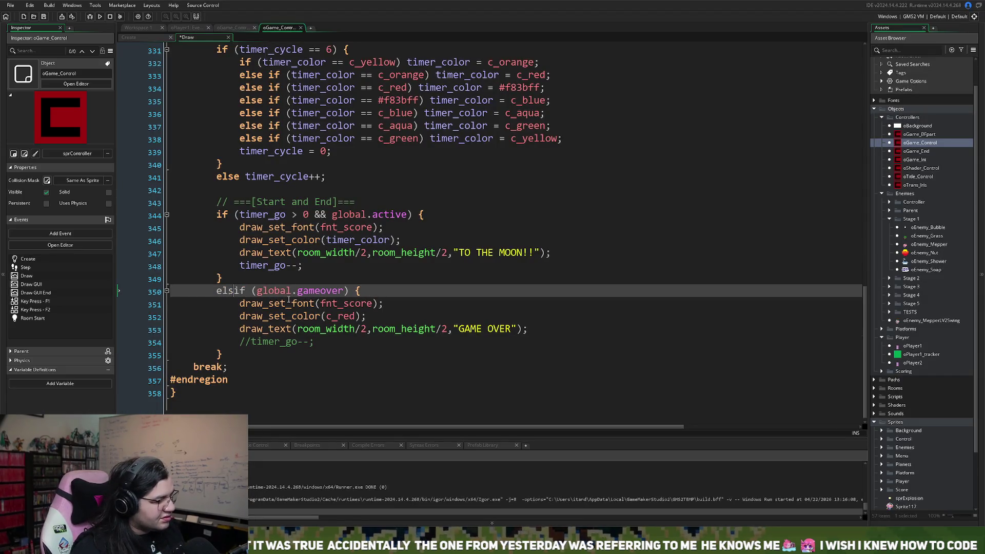
pyautogui.press('Delete')
pyautogui.press('Delete')
pyautogui.press('Delete')
pyautogui.press('F5')
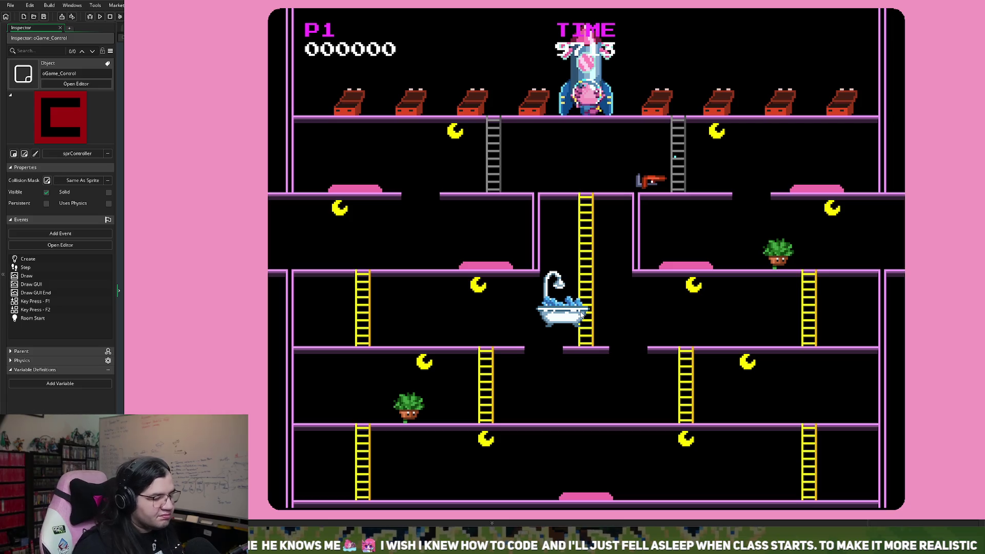
# Step: Return the game to its title screen with F2 and close the game window
pyautogui.press('F2')
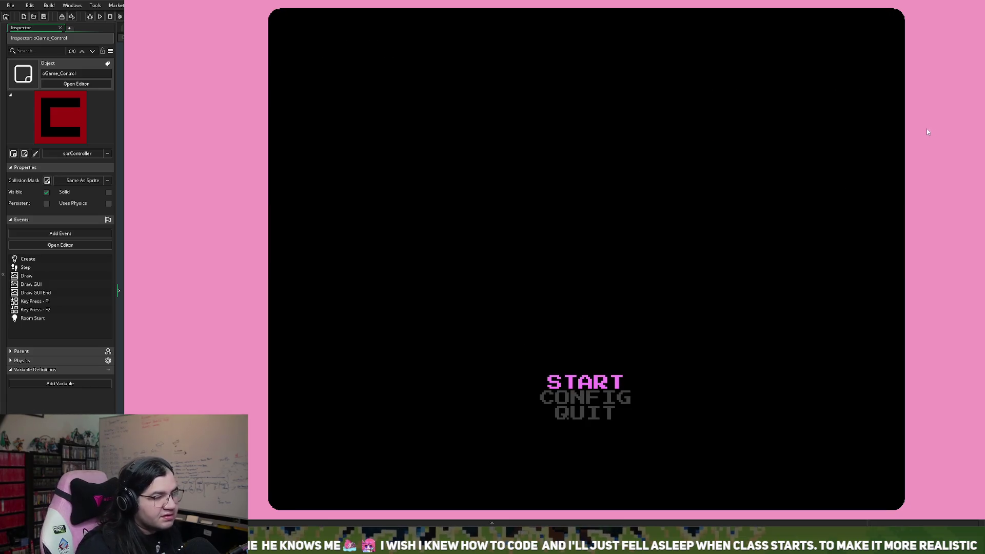
pyautogui.press('Escape')
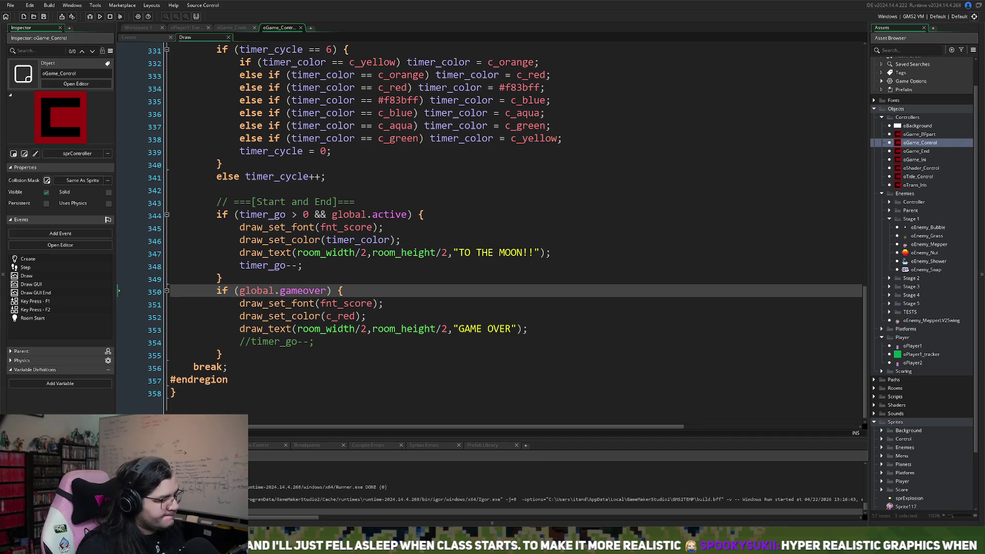
pyautogui.scroll(7, 513, 231)
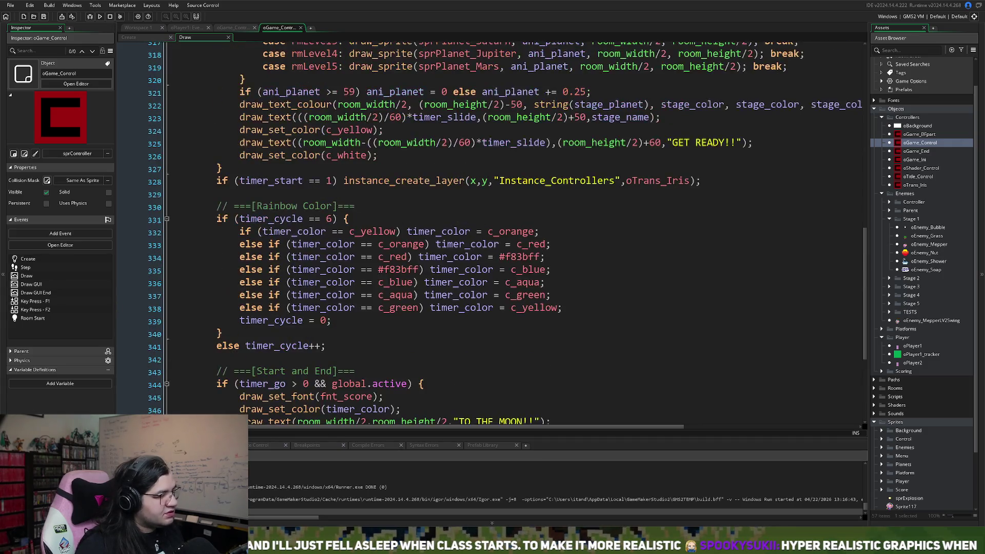
pyautogui.scroll(9, 513, 231)
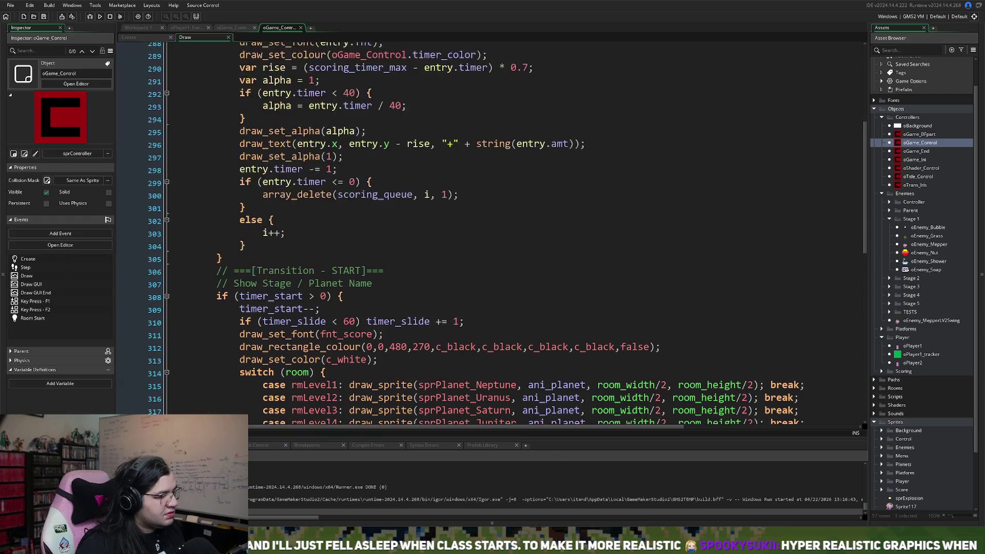
pyautogui.scroll(3, 513, 231)
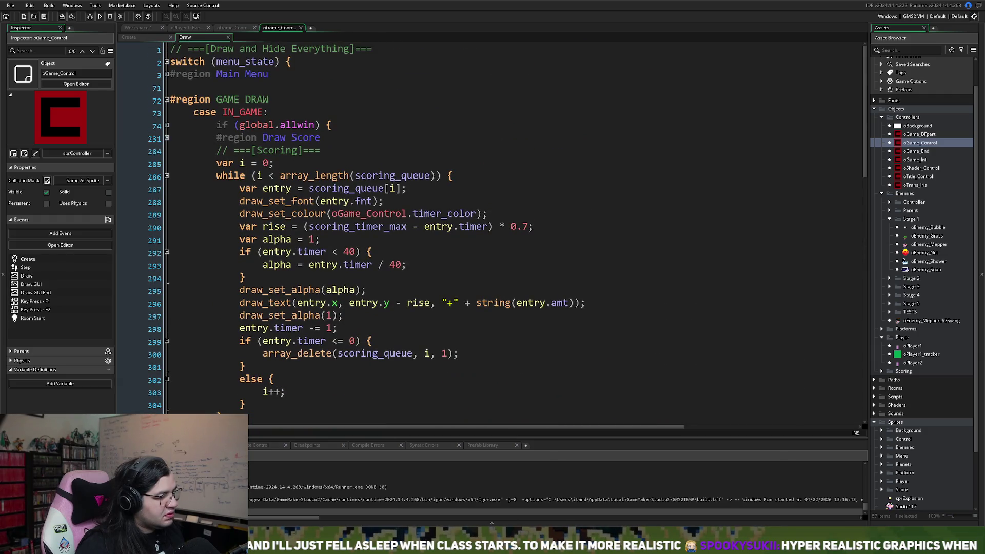
pyautogui.scroll(-8, 513, 231)
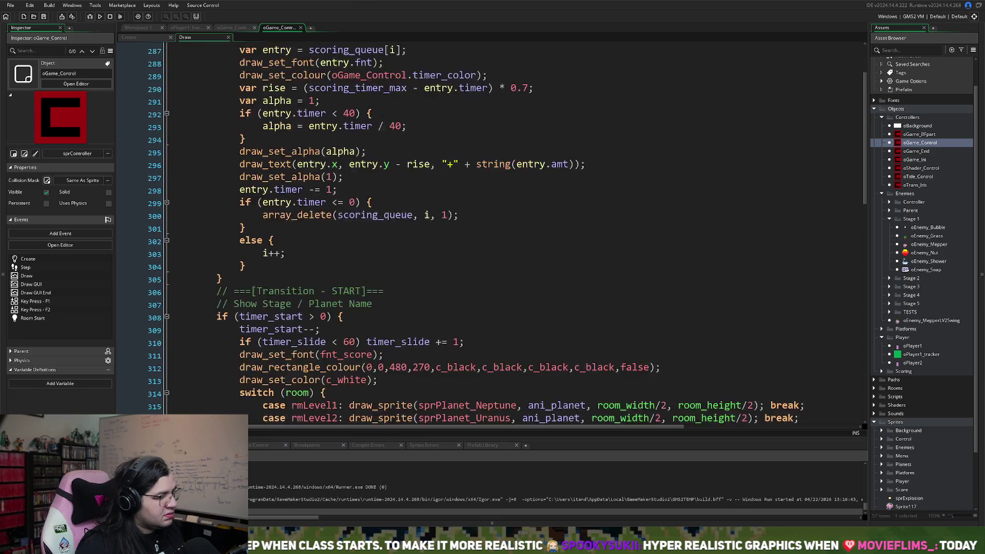
pyautogui.scroll(-10, 513, 231)
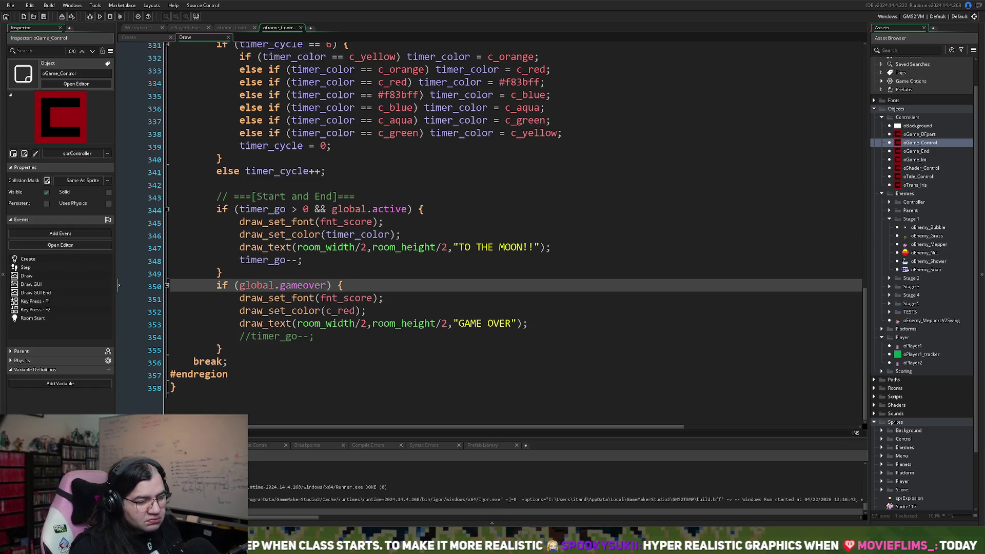
pyautogui.moveTo(867, 354); pyautogui.dragTo(875, 34)
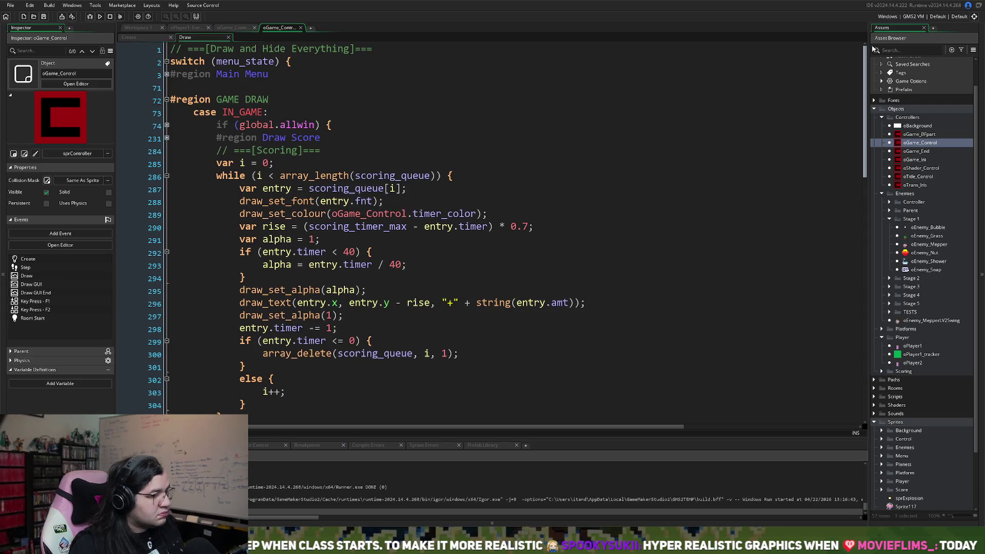
pyautogui.scroll(-1, 862, 49)
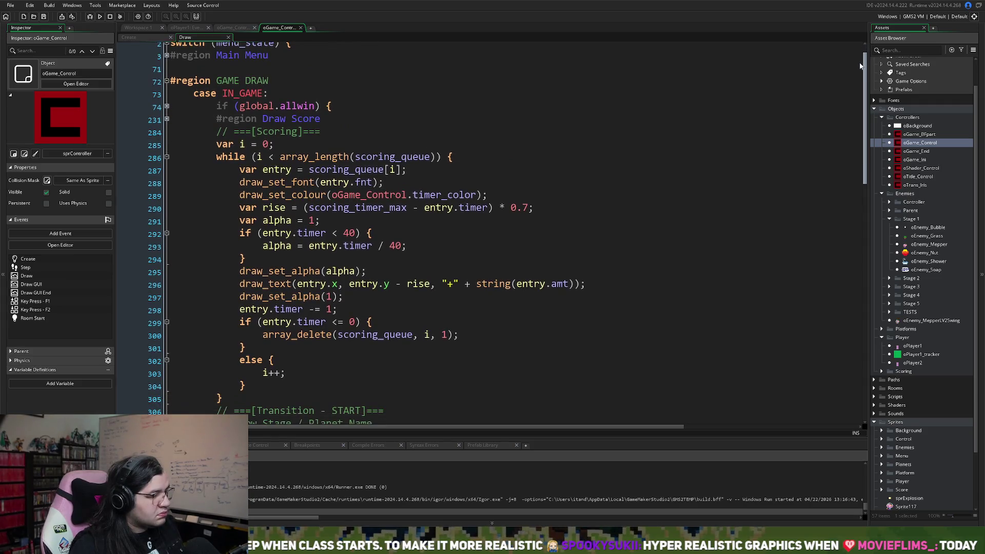
pyautogui.scroll(1, 860, 46)
pyautogui.moveTo(856, 48); pyautogui.dragTo(782, 417)
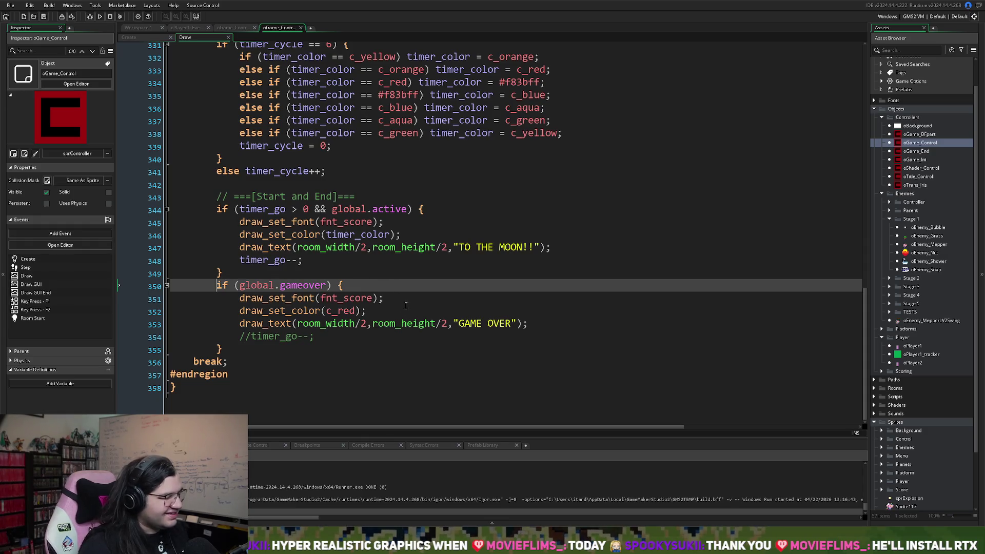
pyautogui.click(357, 323)
pyautogui.click(400, 342)
pyautogui.click(427, 353)
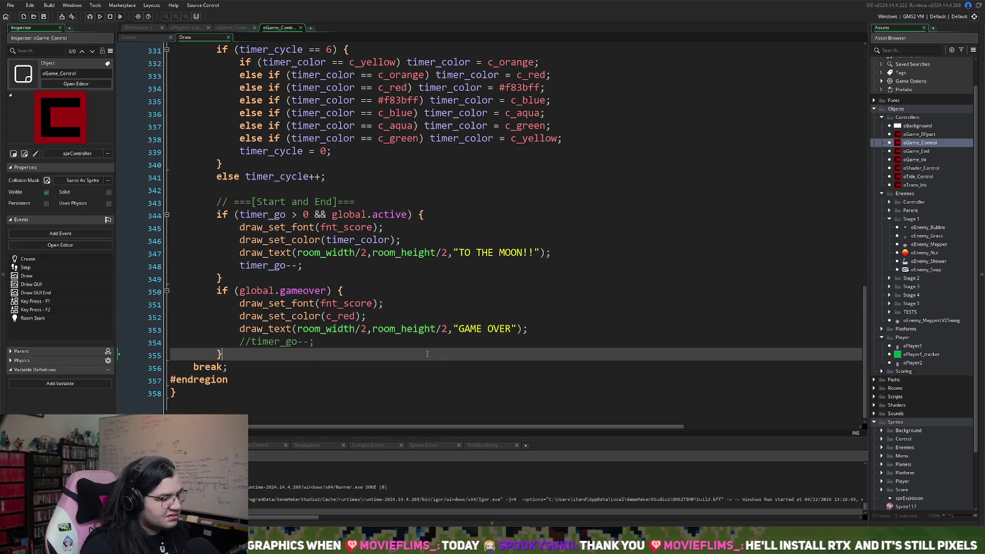
pyautogui.click(422, 342)
pyautogui.scroll(3, 418, 338)
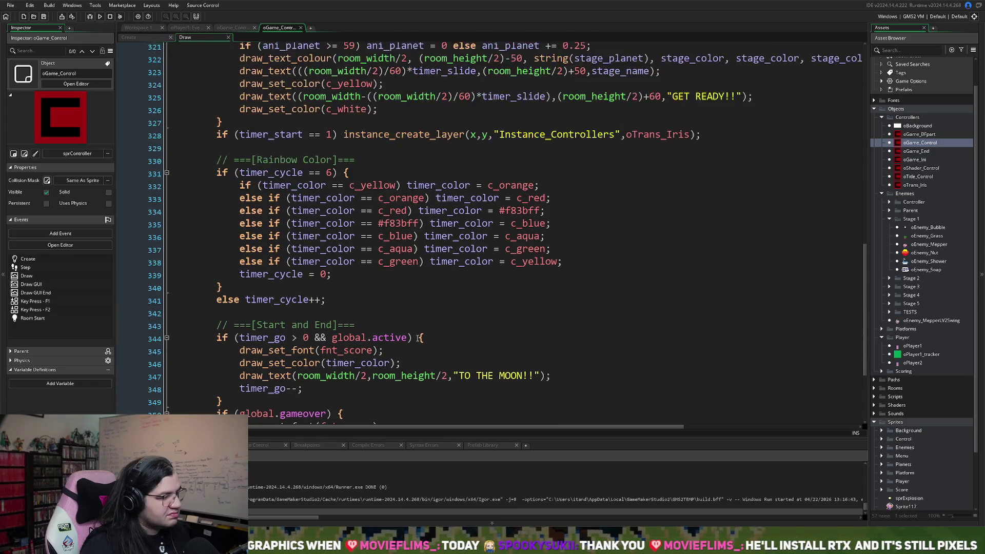
pyautogui.scroll(2, 418, 337)
pyautogui.scroll(6, 417, 337)
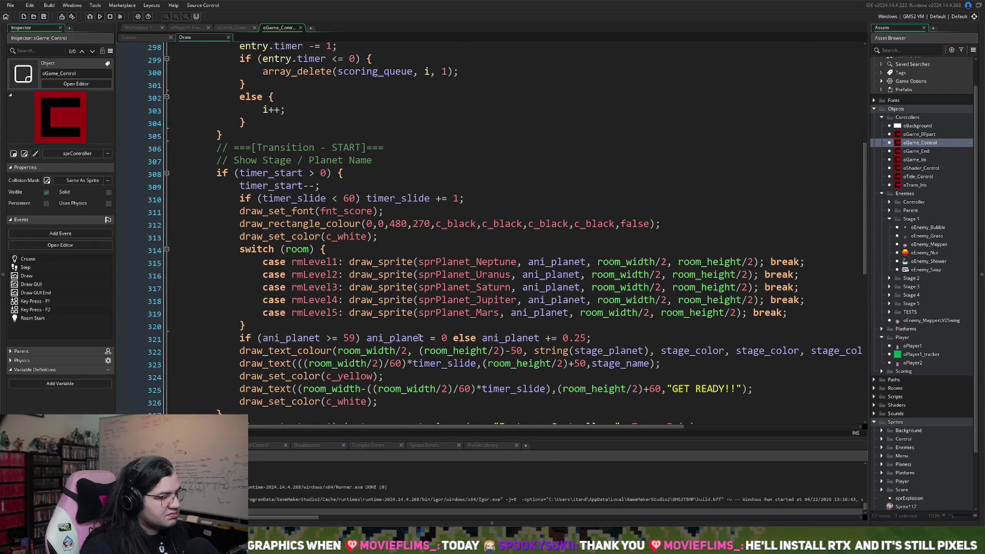
pyautogui.scroll(7, 420, 337)
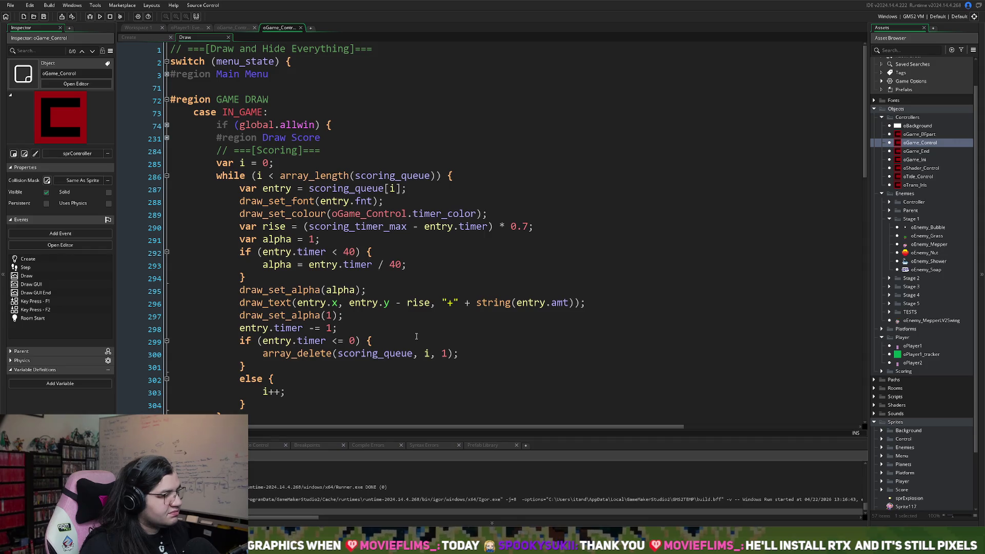
pyautogui.scroll(-19, 416, 336)
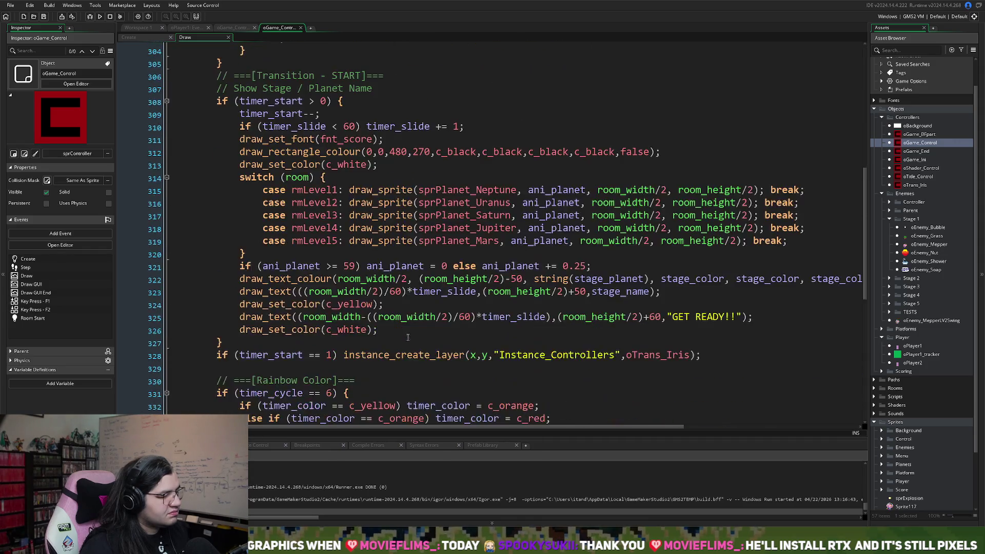
pyautogui.scroll(7, 409, 331)
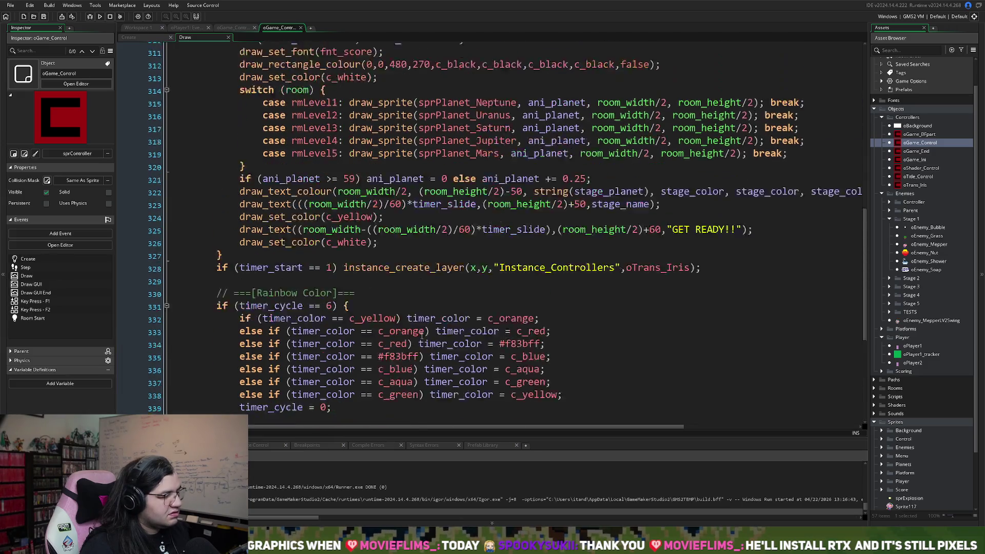
pyautogui.moveTo(870, 252); pyautogui.dragTo(869, 104)
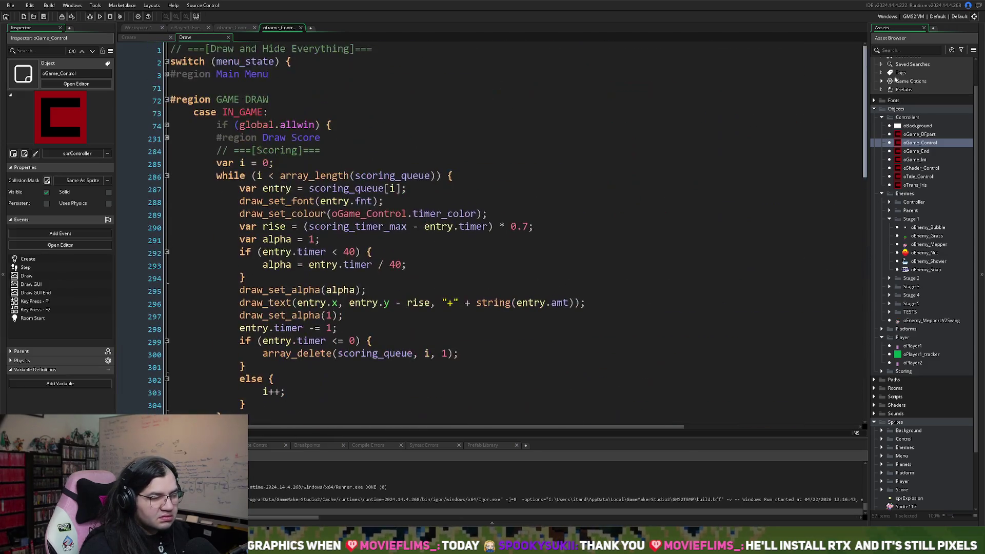
pyautogui.click(167, 75)
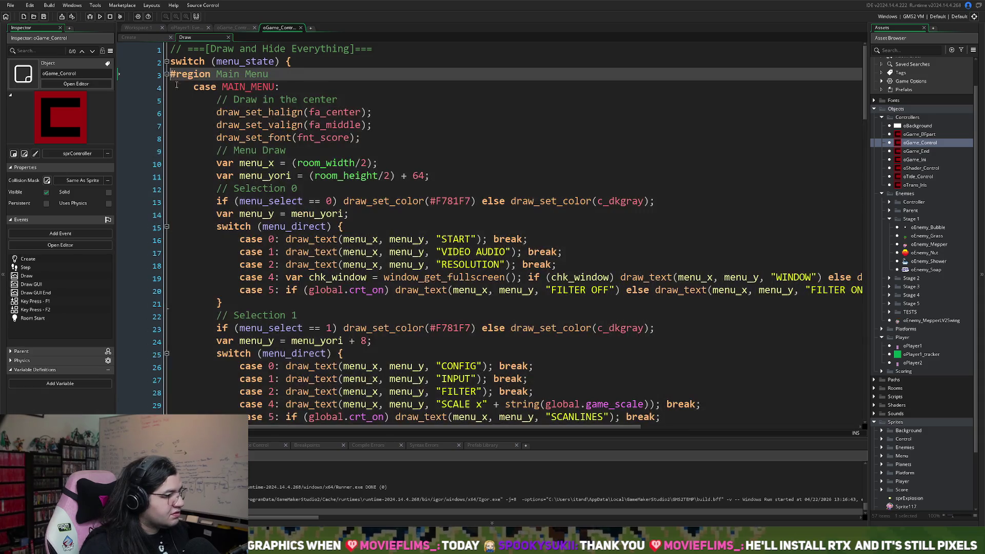
pyautogui.scroll(-20, 210, 256)
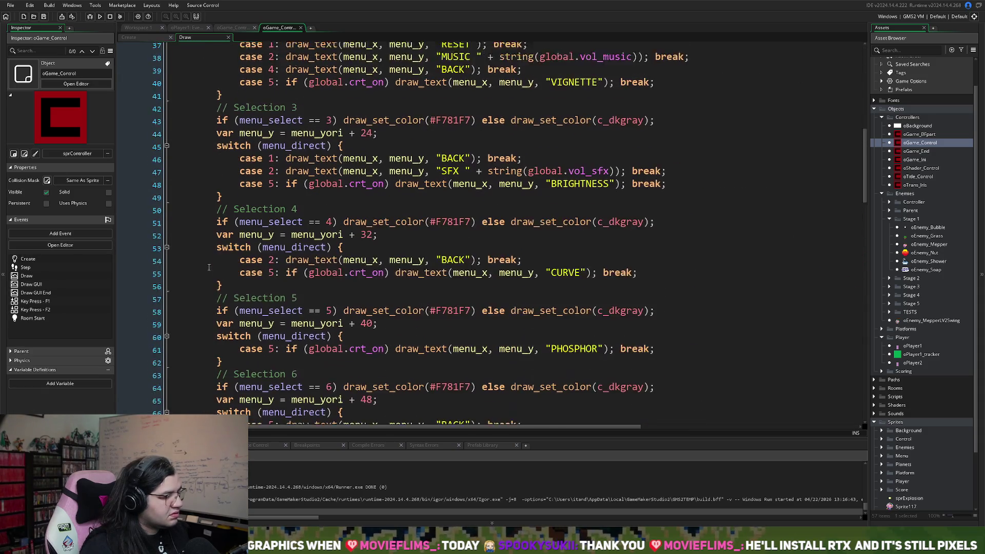
pyautogui.scroll(2, 209, 258)
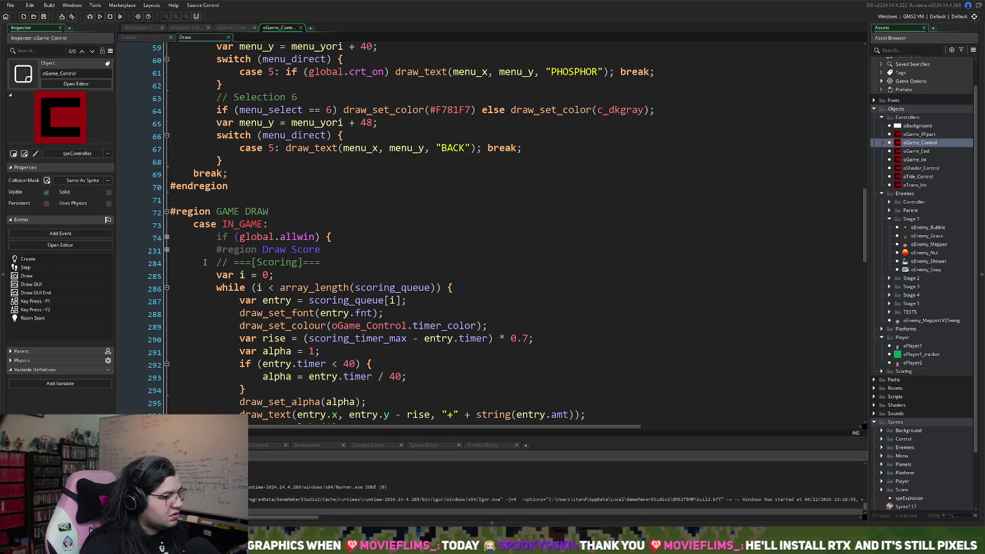
pyautogui.scroll(13, 216, 267)
pyautogui.scroll(7, 226, 274)
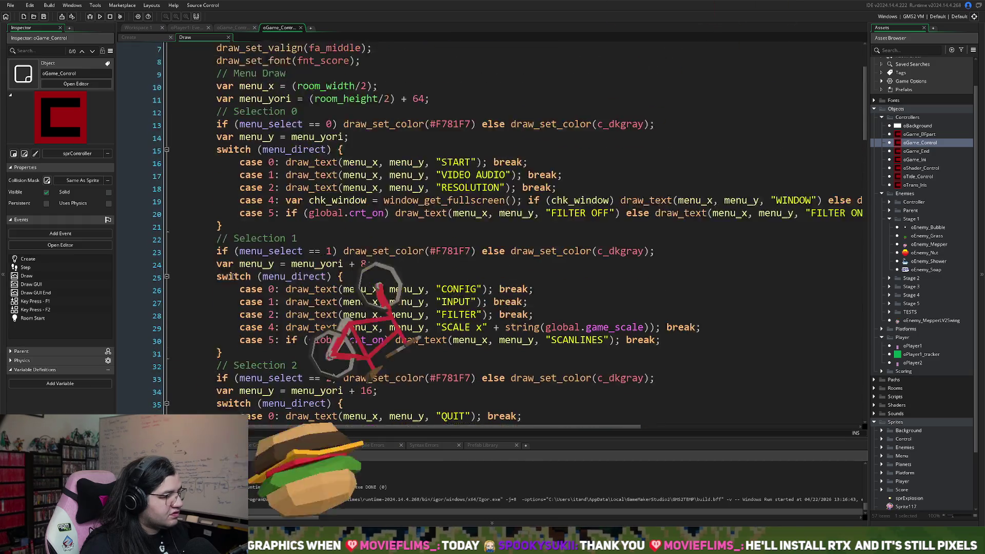
pyautogui.click(167, 75)
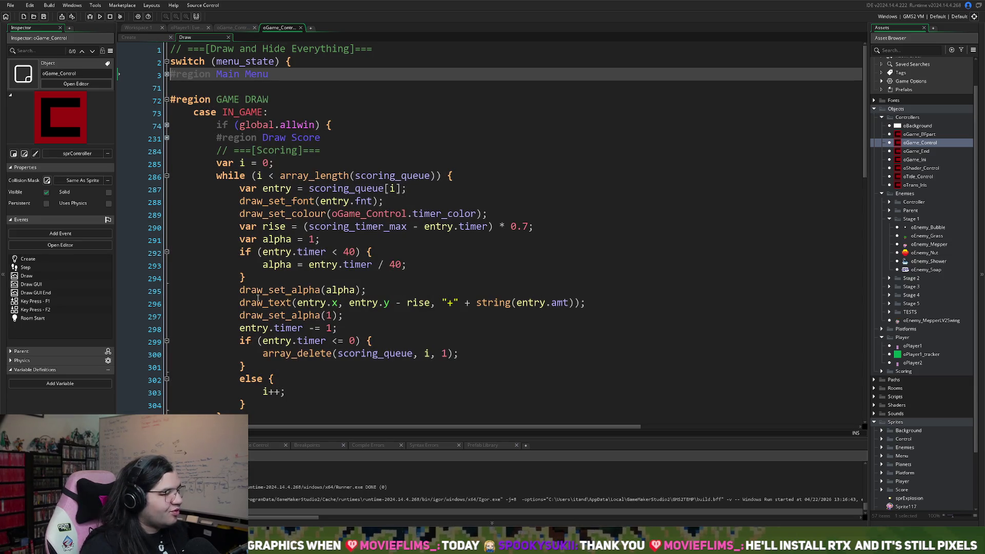
pyautogui.scroll(-11, 322, 342)
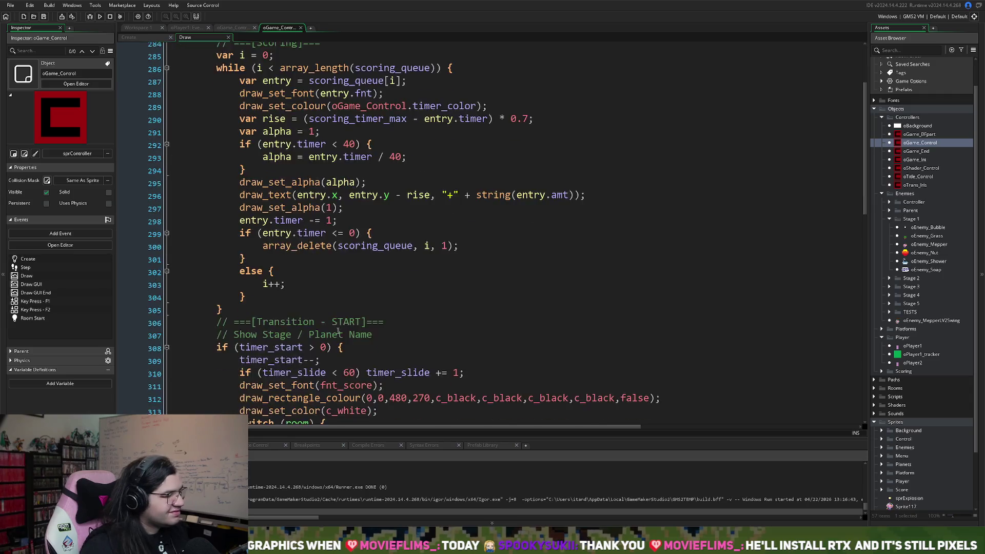
pyautogui.scroll(-5, 322, 343)
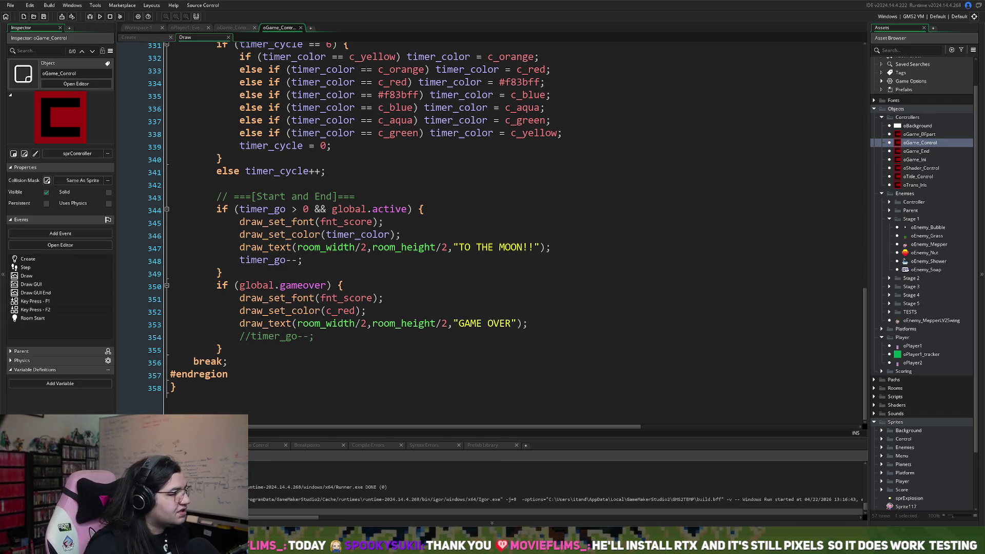
# Step: Select the if (ani_count == 9) condition on line 48 of oPlayer1's Step event for removal
pyautogui.press('F12')
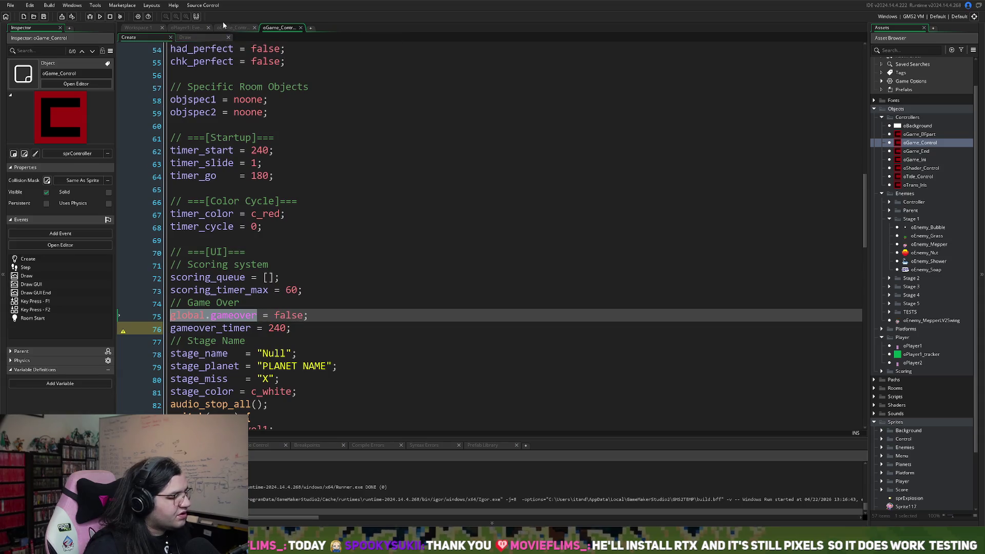
pyautogui.click(228, 28)
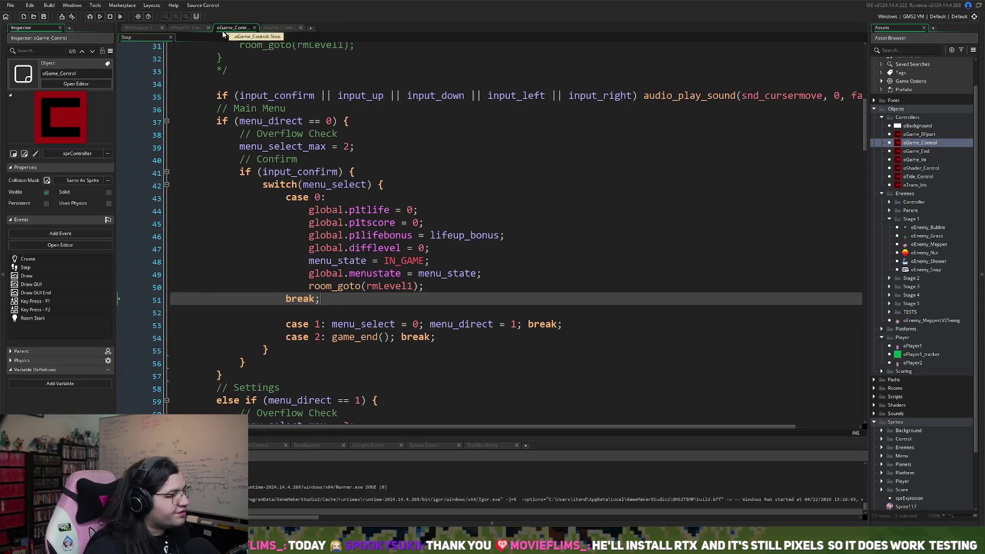
pyautogui.click(187, 27)
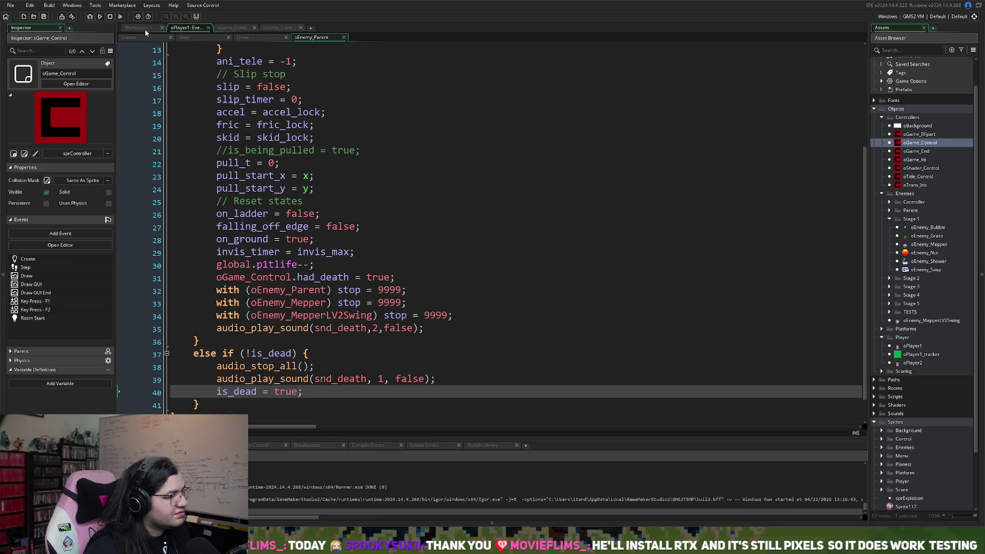
pyautogui.click(202, 36)
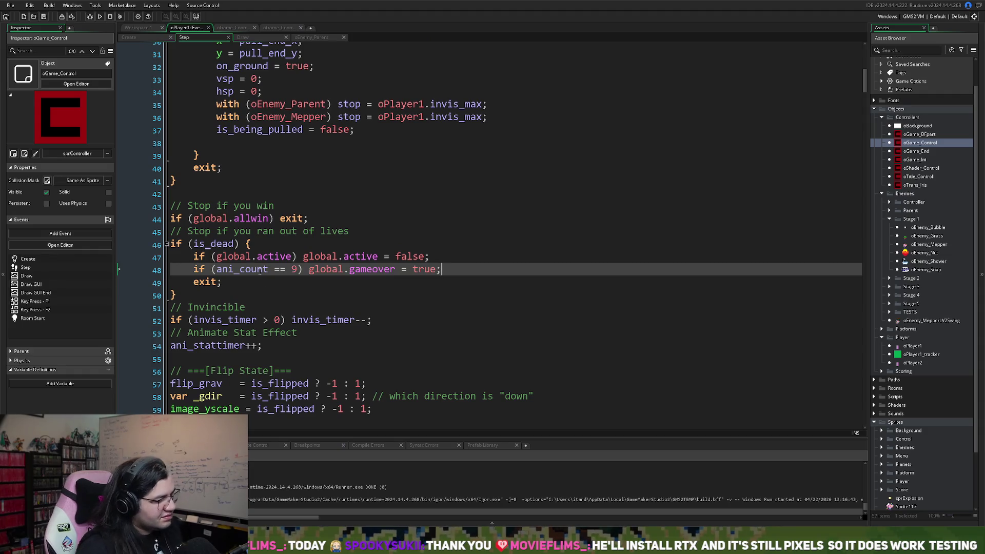
pyautogui.click(297, 271)
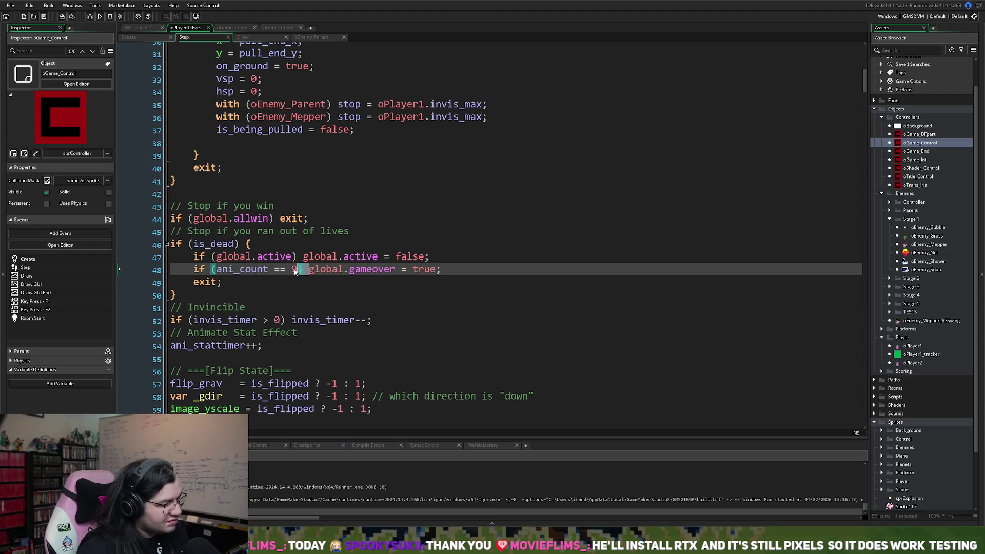
pyautogui.moveTo(296, 272); pyautogui.dragTo(195, 272)
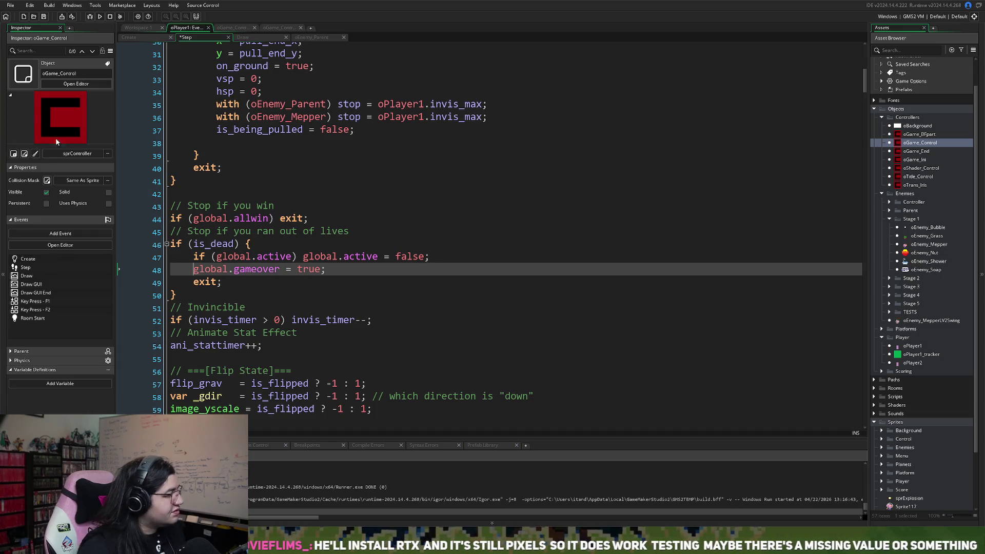
# Step: Run the game, walk the player into the plant enemy to see GAME OVER, then close it
pyautogui.press('F5')
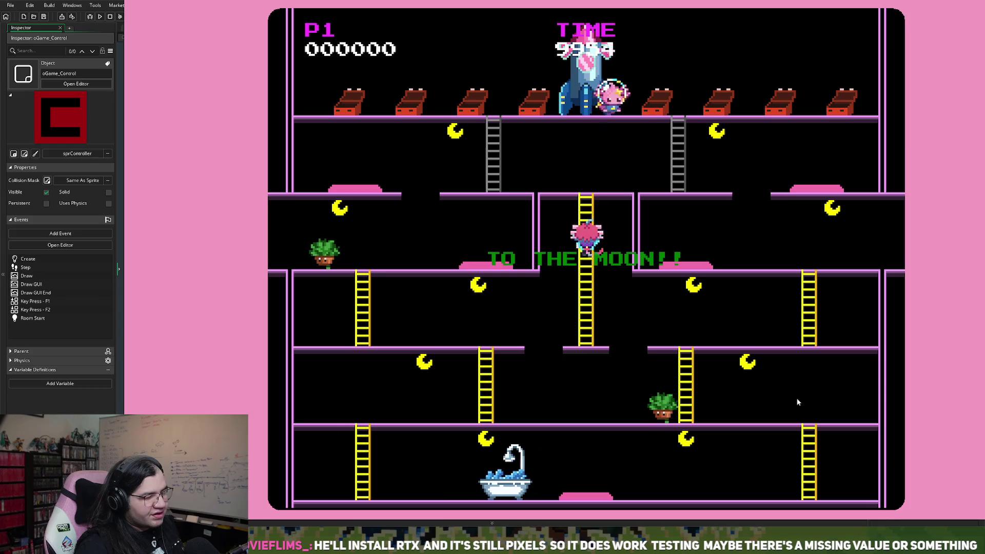
pyautogui.press('Right')
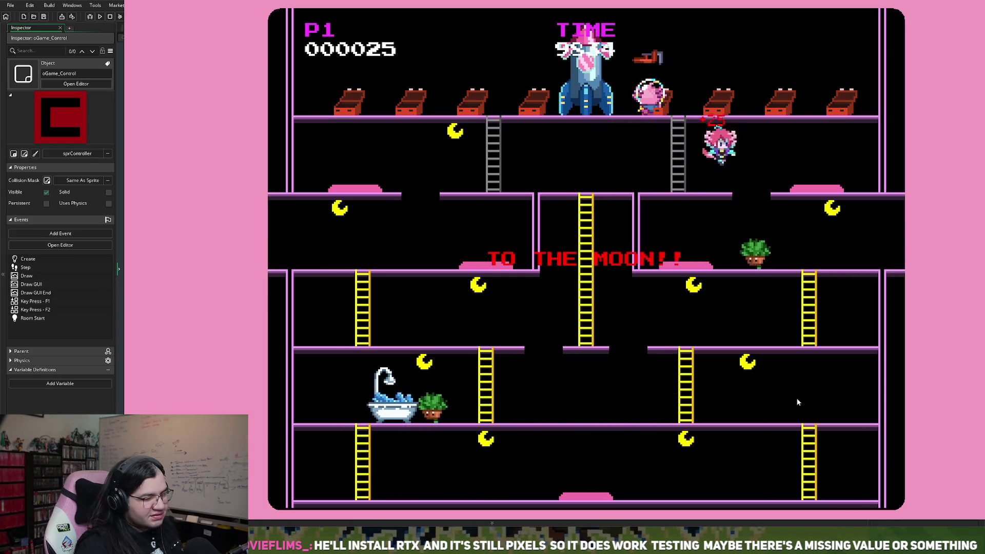
pyautogui.press('Left')
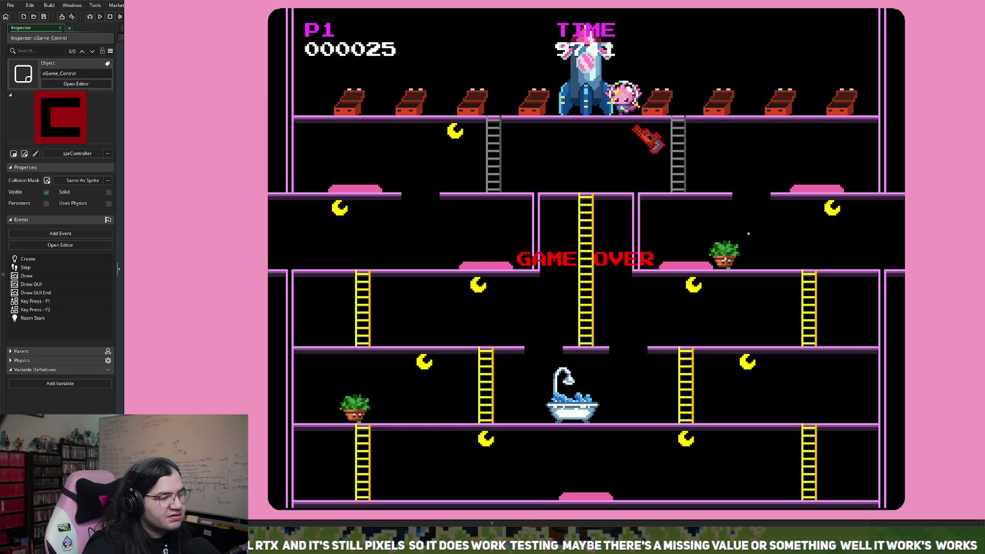
pyautogui.press('Escape')
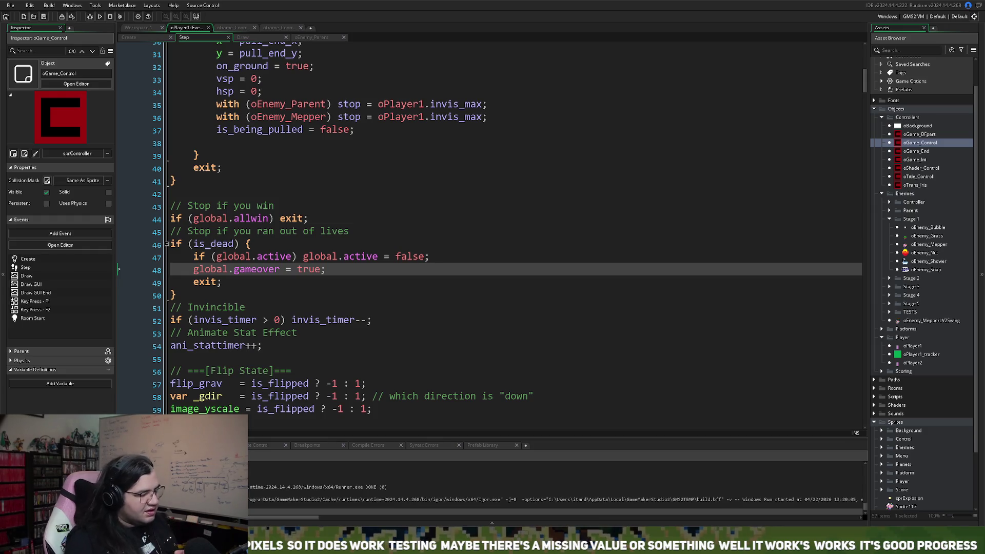
# Step: Change gameover_timer's initial value on line 76 of the Create event from 240 to 0
pyautogui.hotkey('alt', 'Left')
pyautogui.hotkey('alt', 'Left')
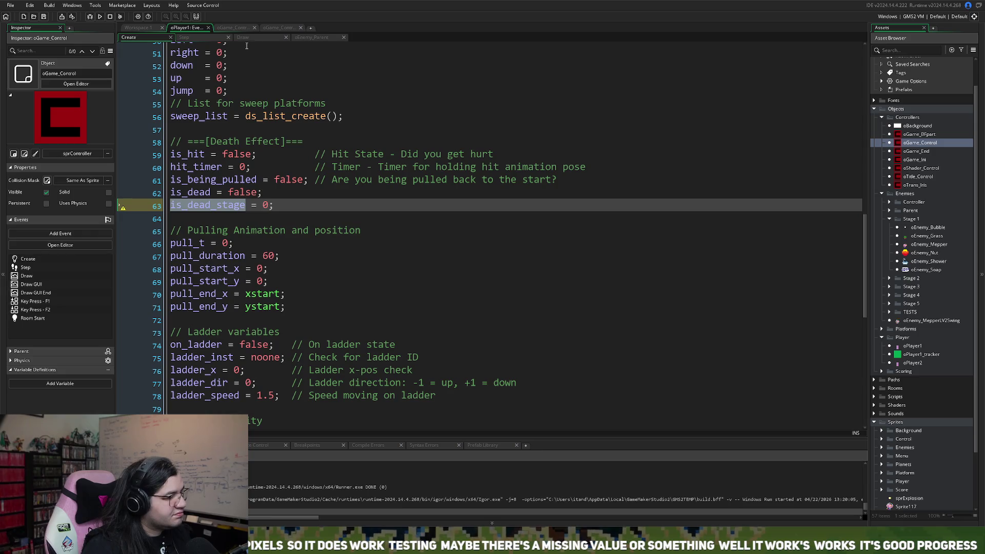
pyautogui.hotkey('alt', 'Left')
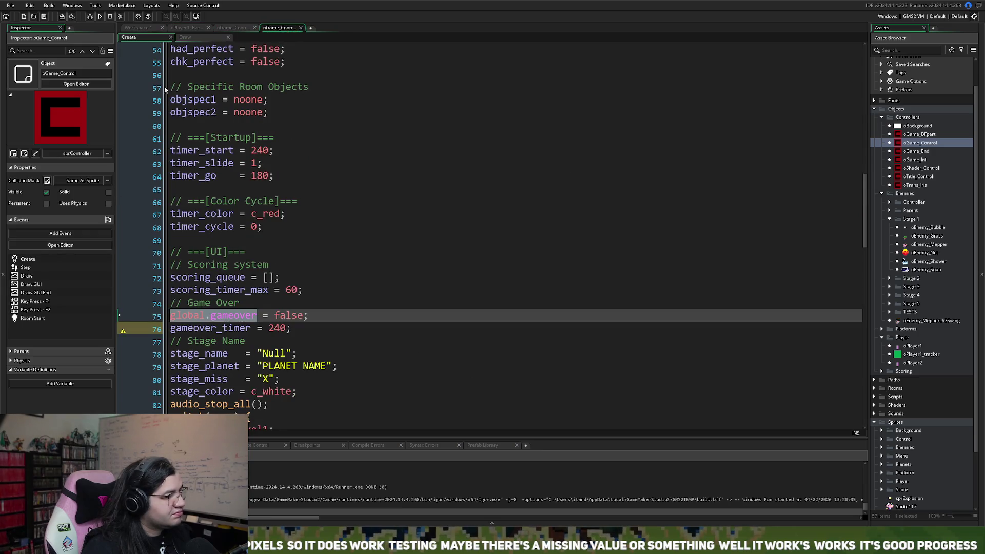
pyautogui.click(250, 337)
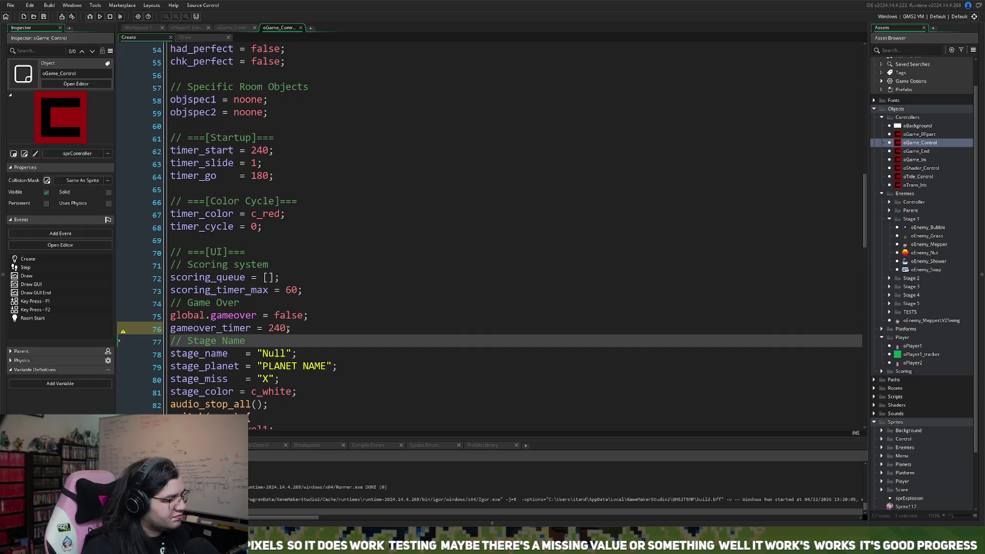
pyautogui.doubleClick(277, 329)
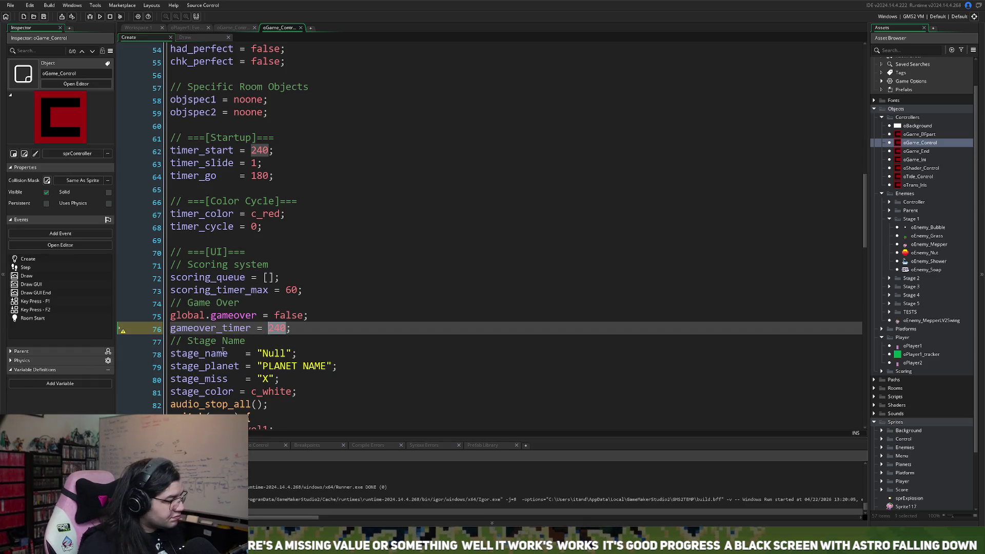
pyautogui.click(273, 328)
pyautogui.doubleClick(277, 329)
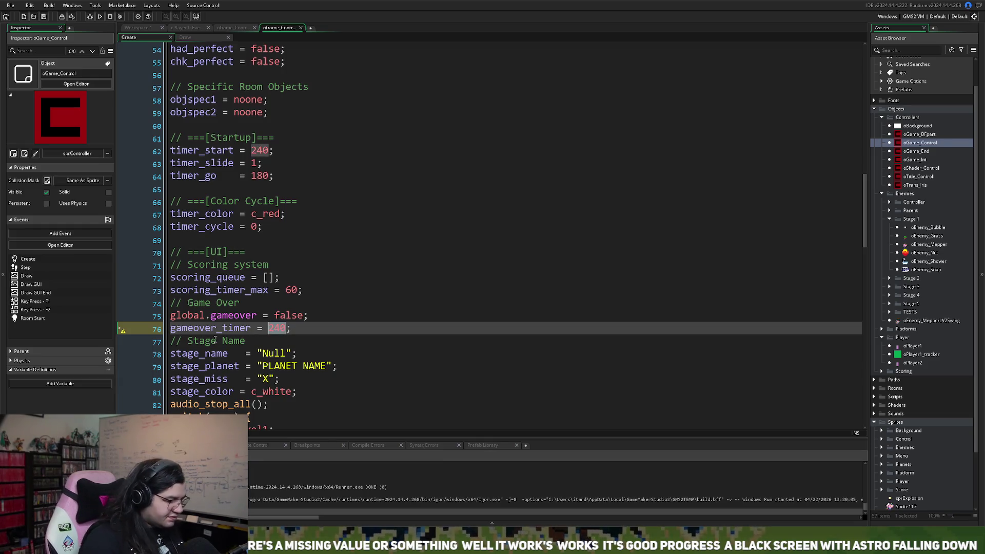
pyautogui.write('0')
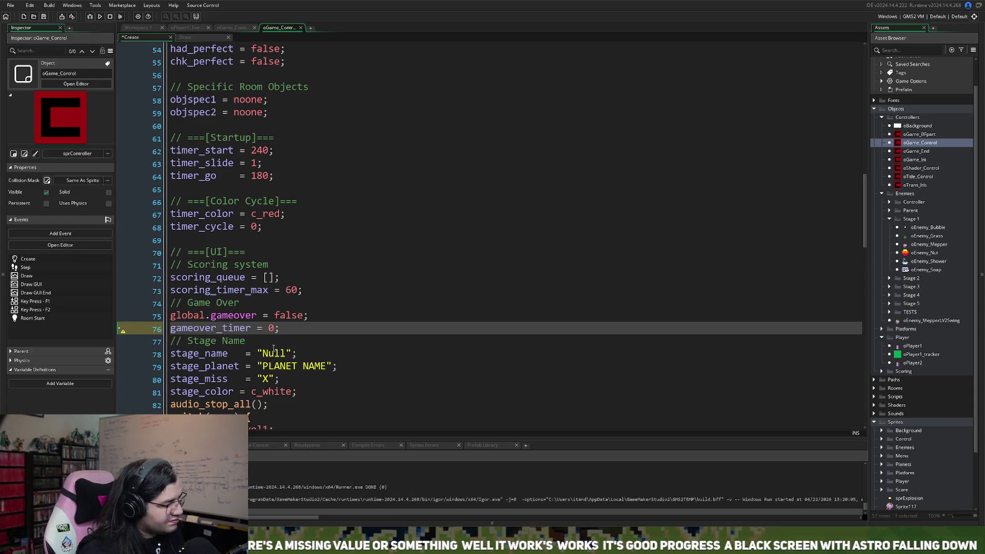
# Step: Go to the GAME OVER drawing block in oGame_Control's Draw event
pyautogui.doubleClick(231, 330)
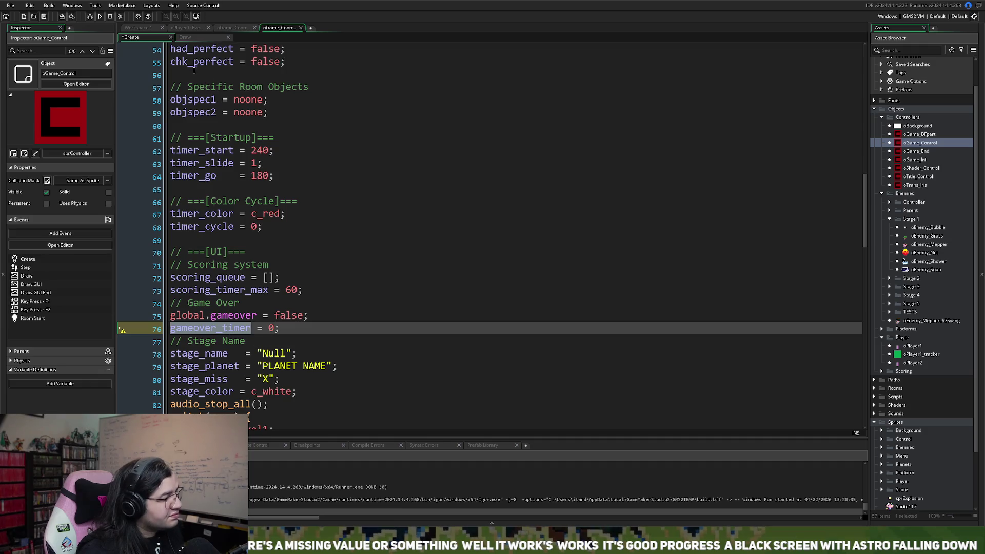
pyautogui.click(198, 36)
pyautogui.click(319, 340)
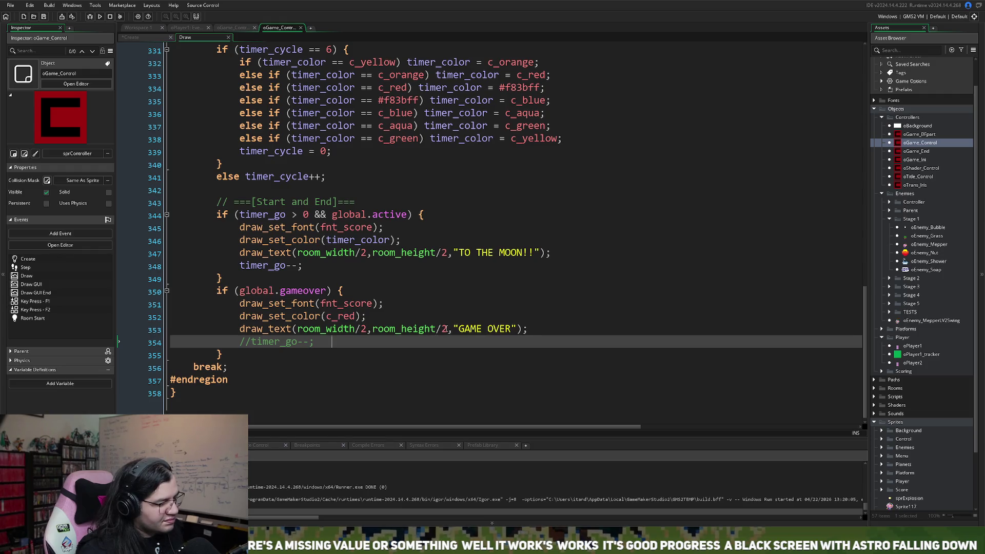
# Step: Draw GAME OVER at y gameover_timer, adding 'if (gameover_timer < room_height/2) gameover_timer++;' above it
pyautogui.moveTo(445, 329); pyautogui.dragTo(373, 329)
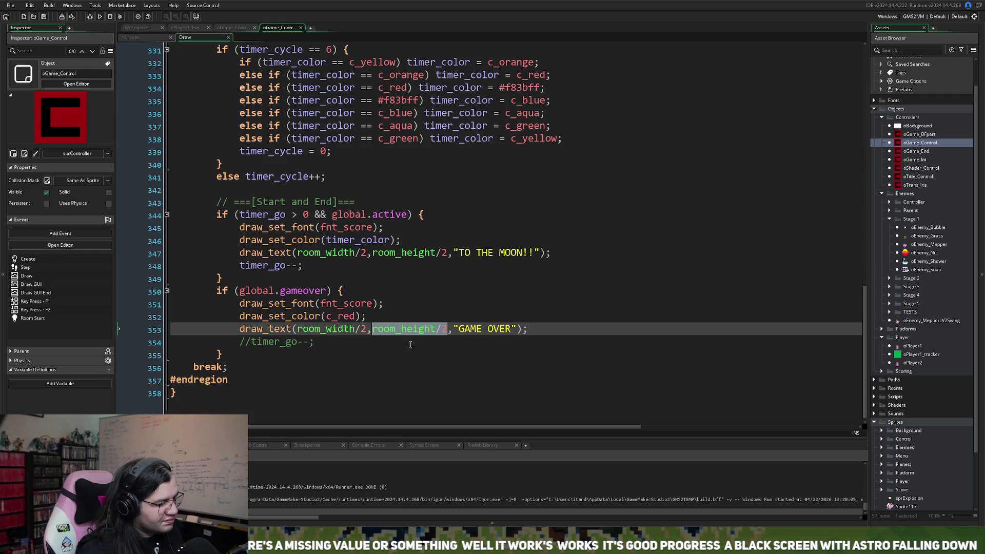
pyautogui.write('gameover_timer')
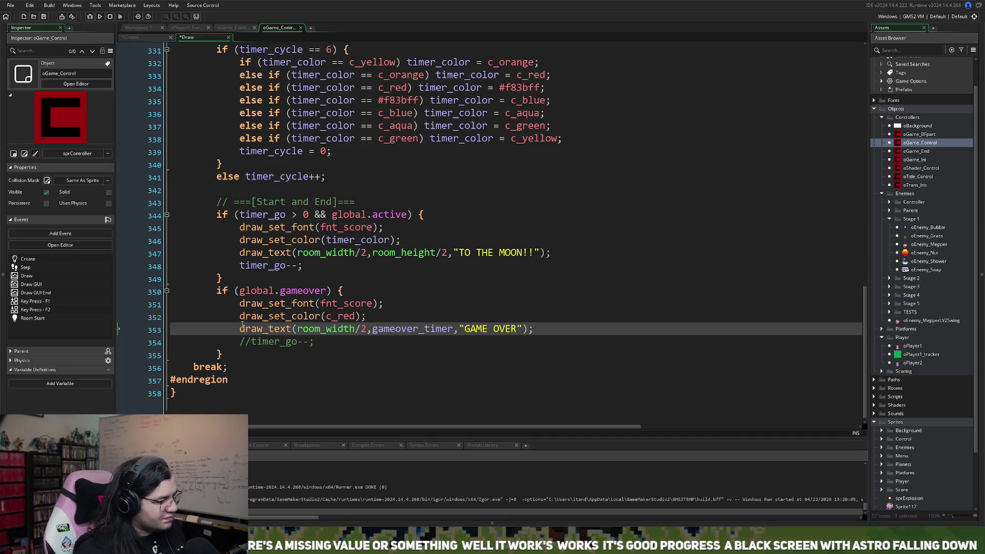
pyautogui.click(242, 324)
pyautogui.press('Return')
pyautogui.press('Up')
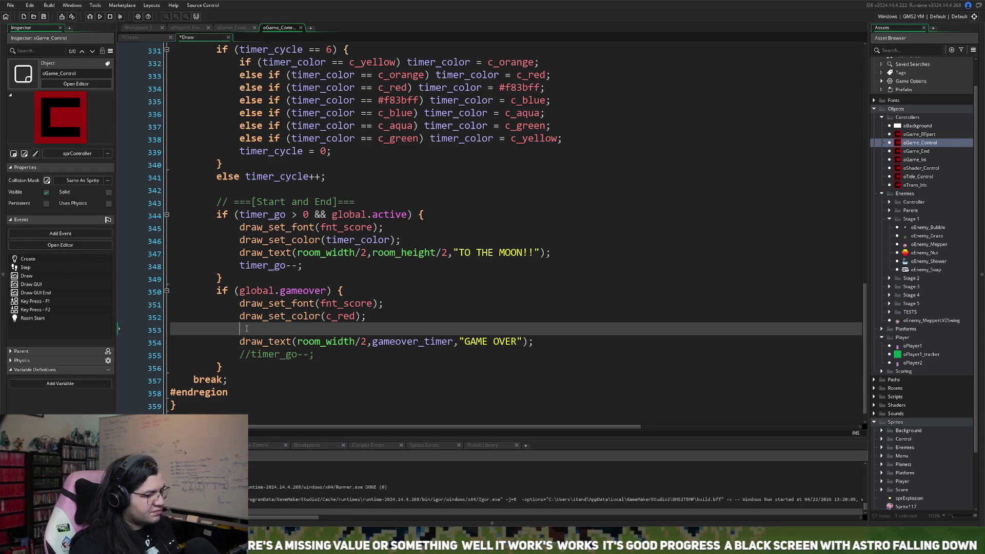
pyautogui.write('i')
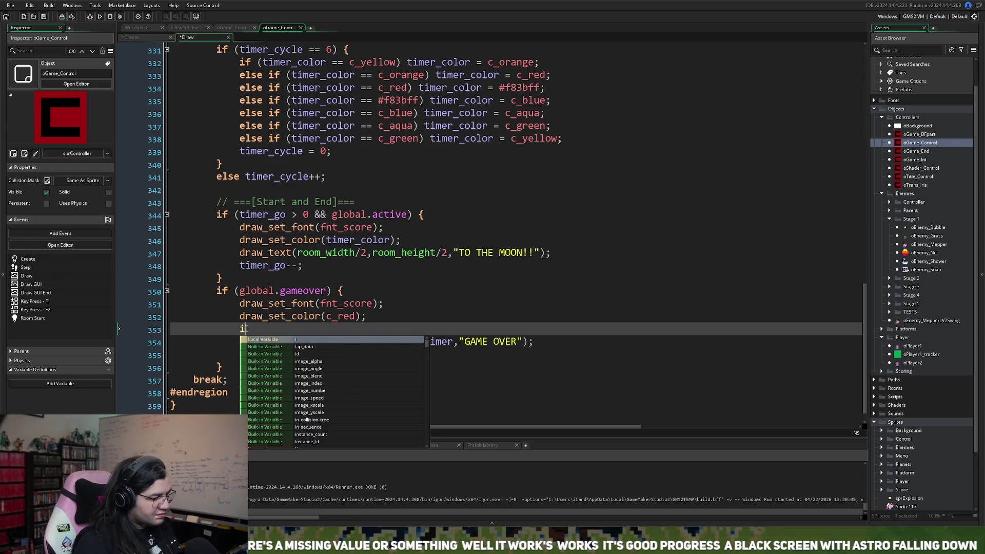
pyautogui.press('BackSpace')
pyautogui.write('if (gameover_timer')
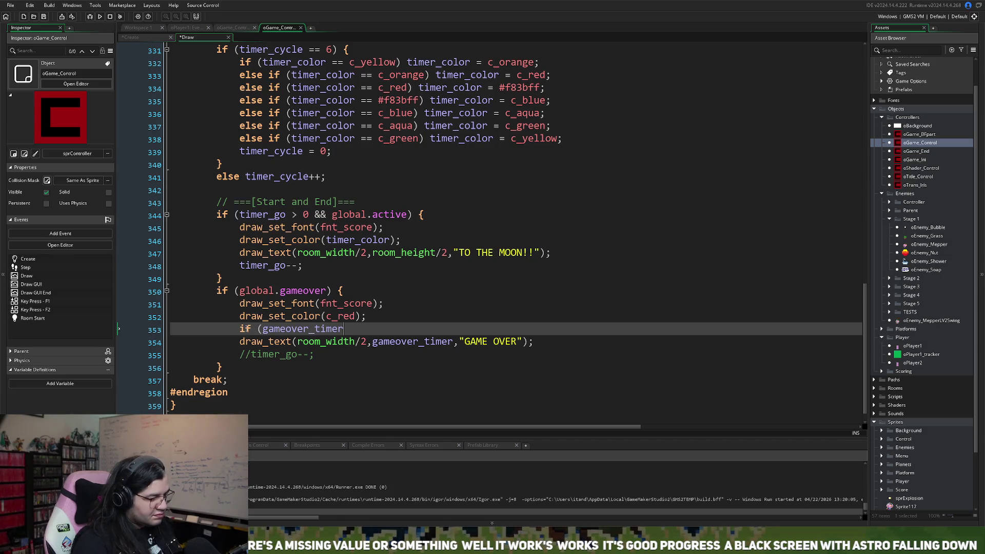
pyautogui.write(' <')
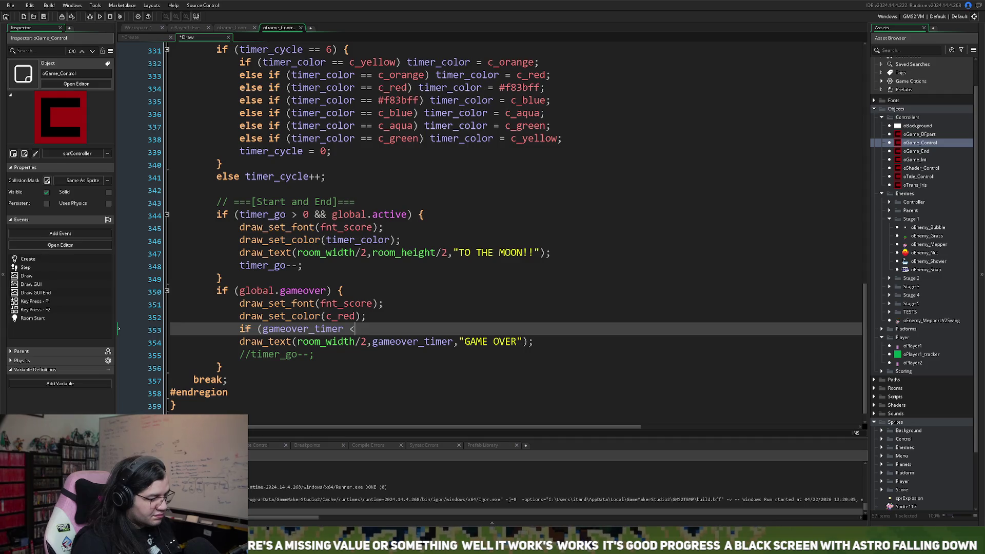
pyautogui.write(' room_')
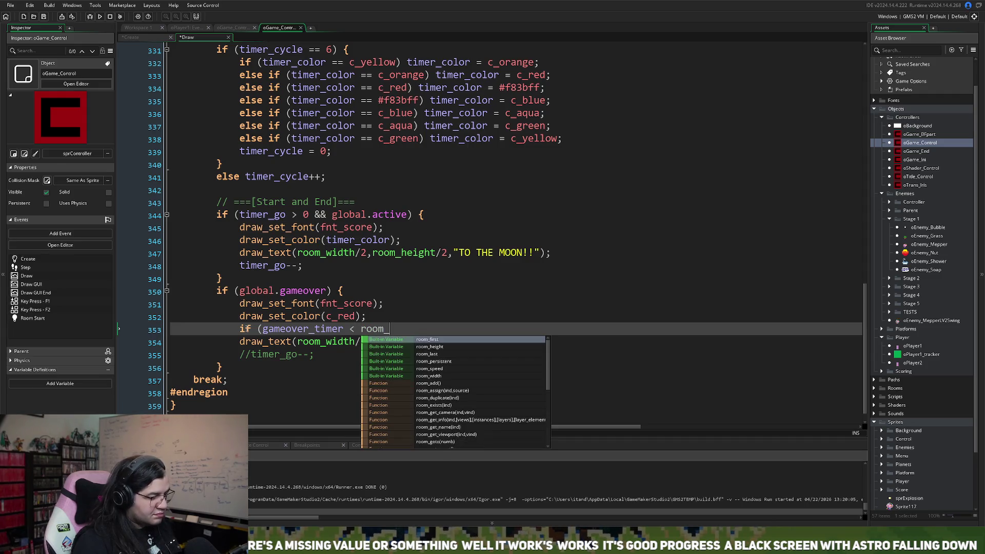
pyautogui.write('height')
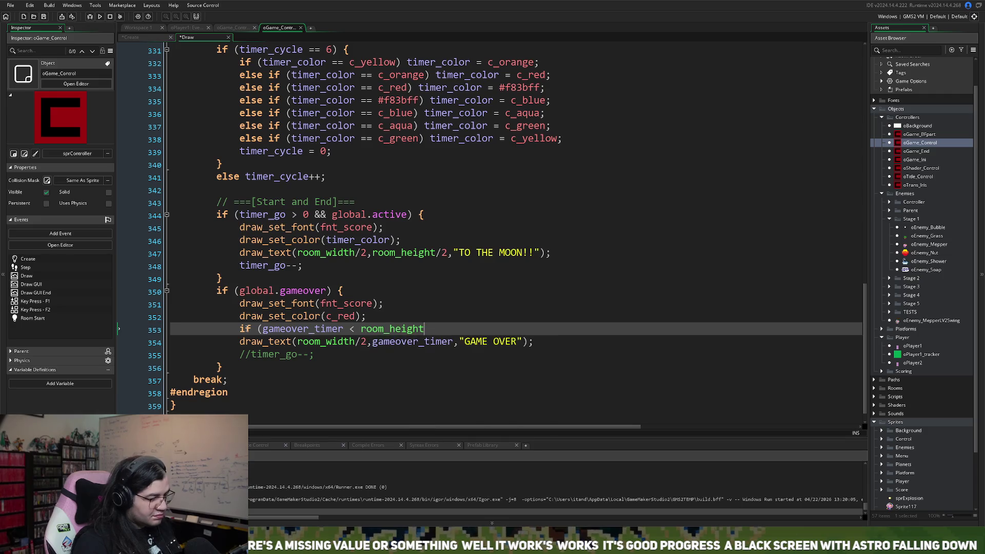
pyautogui.write('/2)')
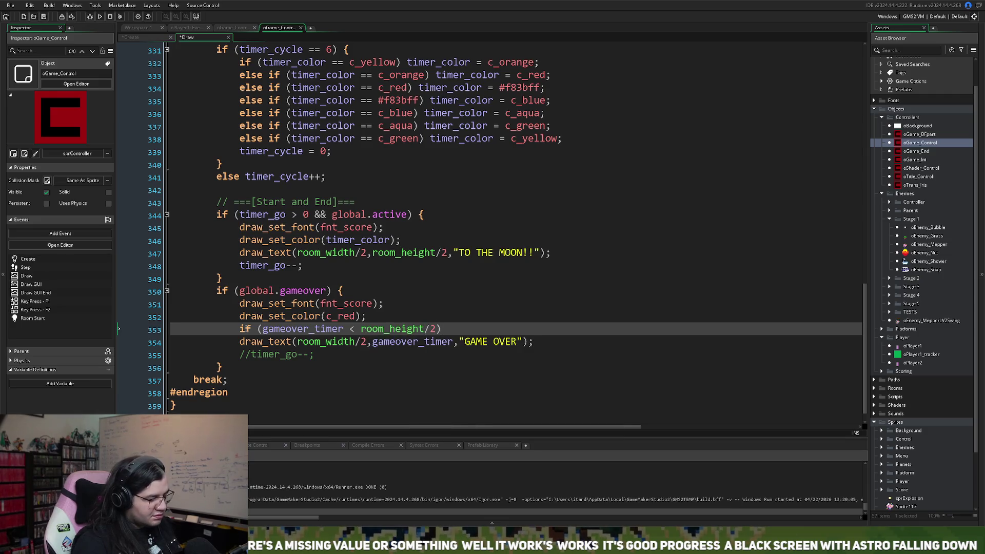
pyautogui.write(' gameover_timer++;')
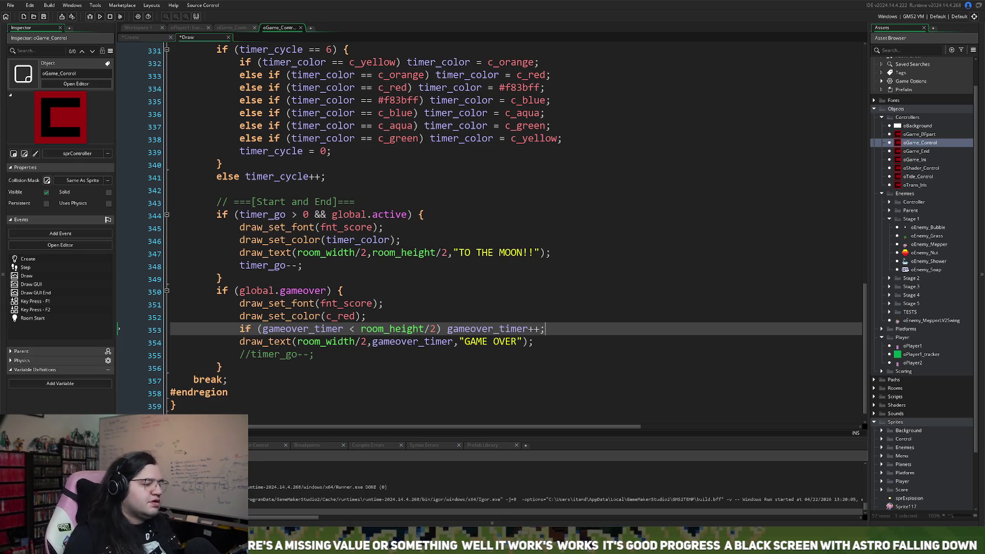
# Step: Save and launch a test build with F5
pyautogui.moveTo(268, 329); pyautogui.dragTo(441, 329)
pyautogui.click(354, 330)
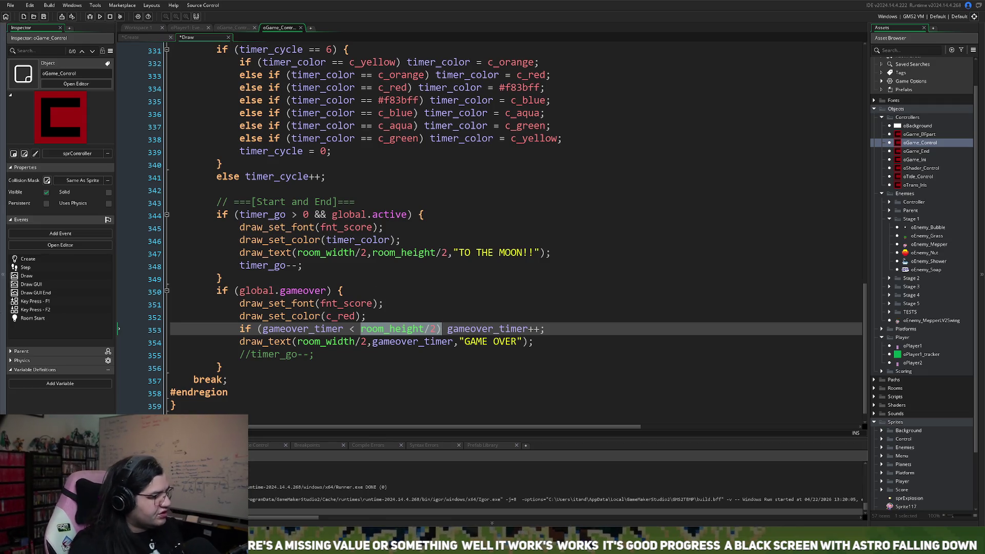
pyautogui.press('F5')
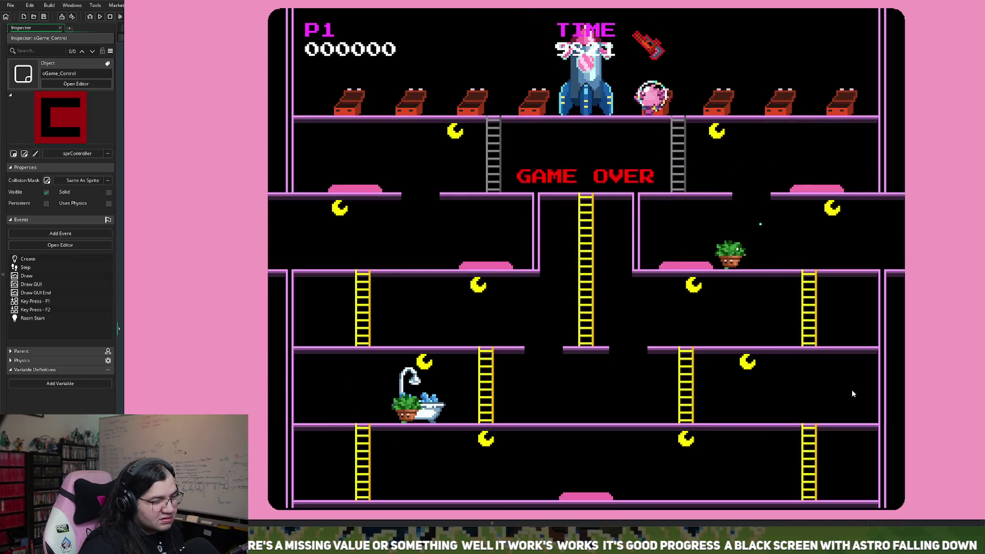
# Step: Close the test game and jump to gameover_timer's definition in the Create event
pyautogui.hotkey('alt', 'F4')
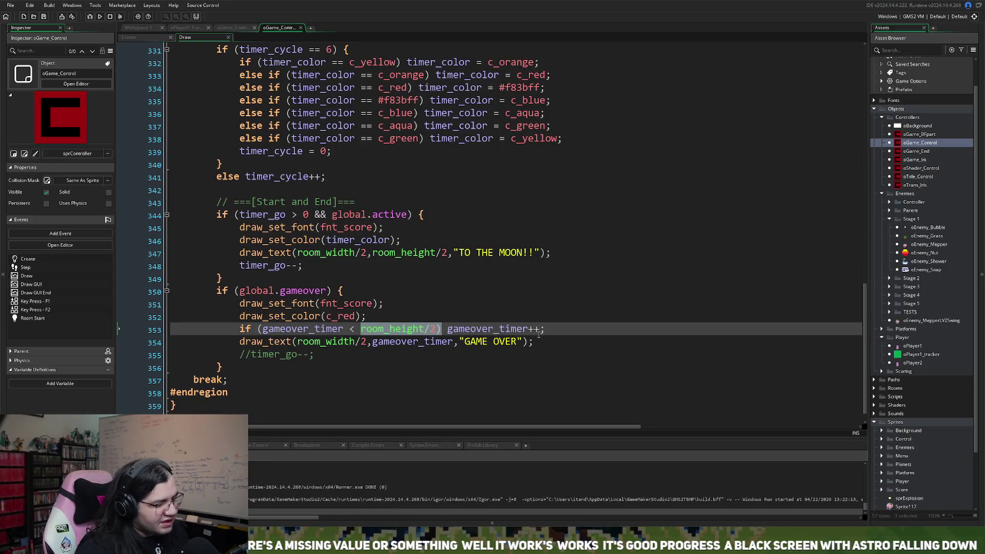
pyautogui.click(428, 328)
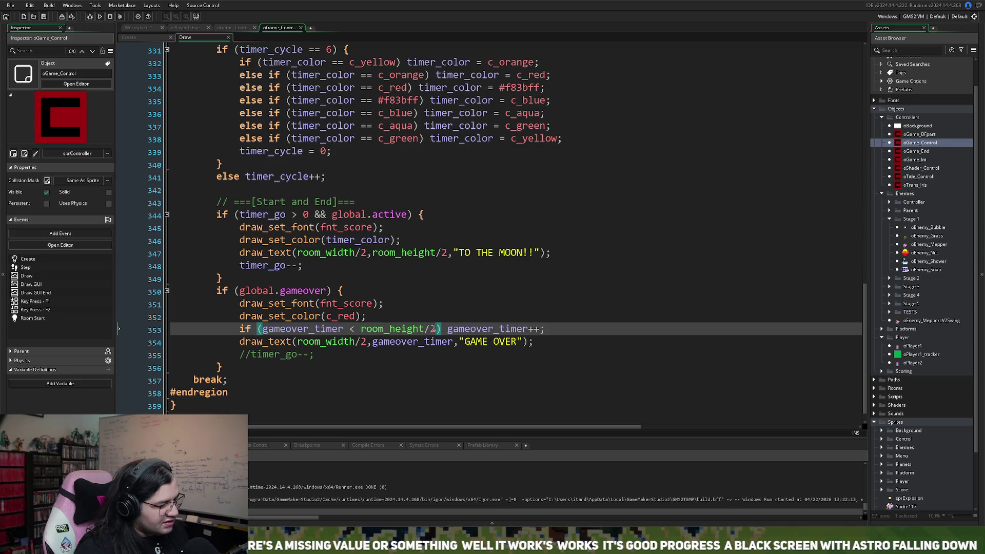
pyautogui.click(429, 328)
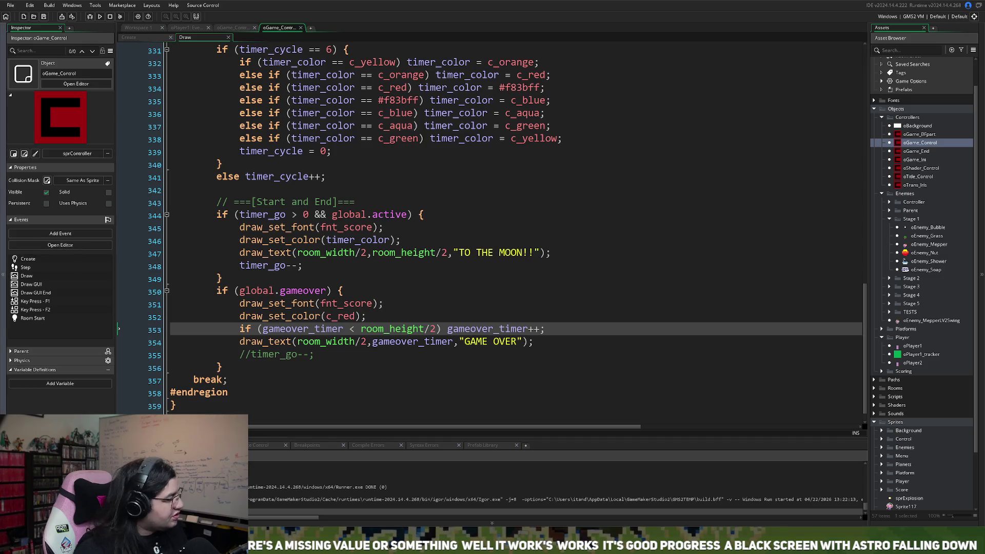
pyautogui.middleClick(302, 329)
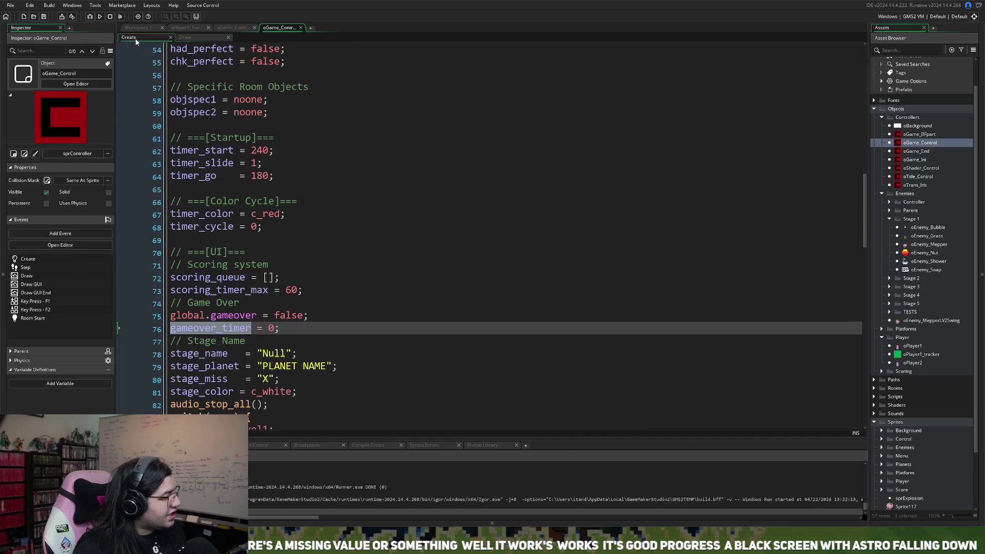
# Step: Change gameover_timer's starting value from 0 to -60 and launch a new test run
pyautogui.doubleClick(272, 328)
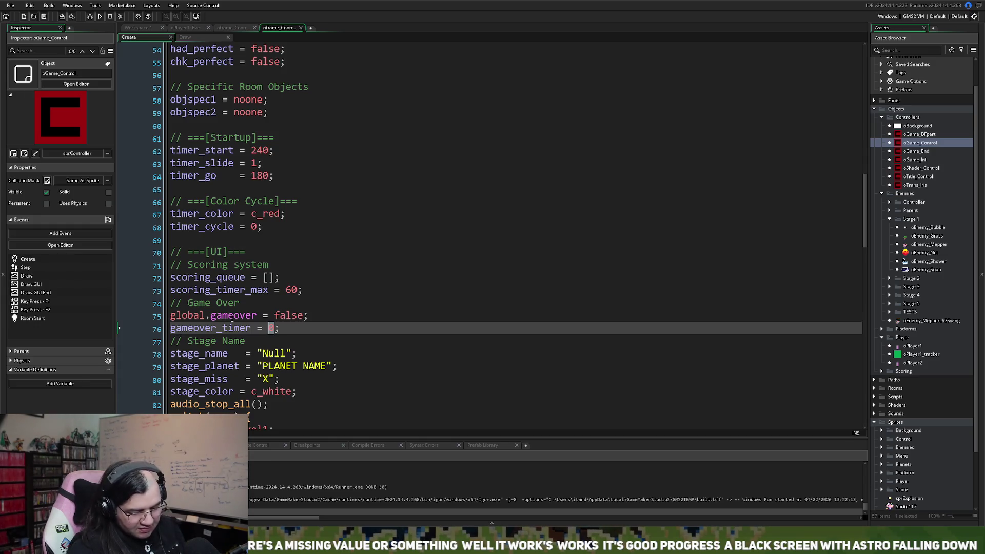
pyautogui.write('-60')
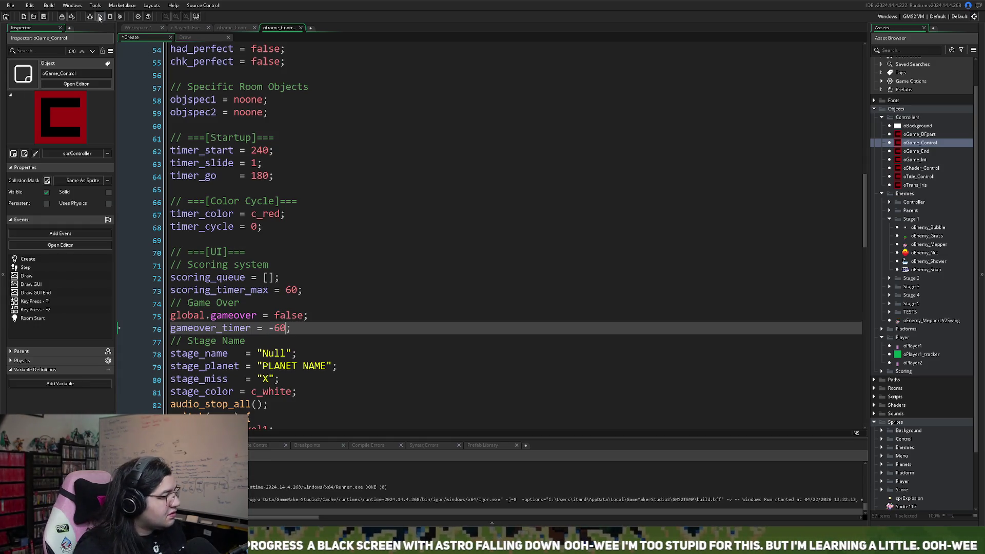
pyautogui.click(100, 17)
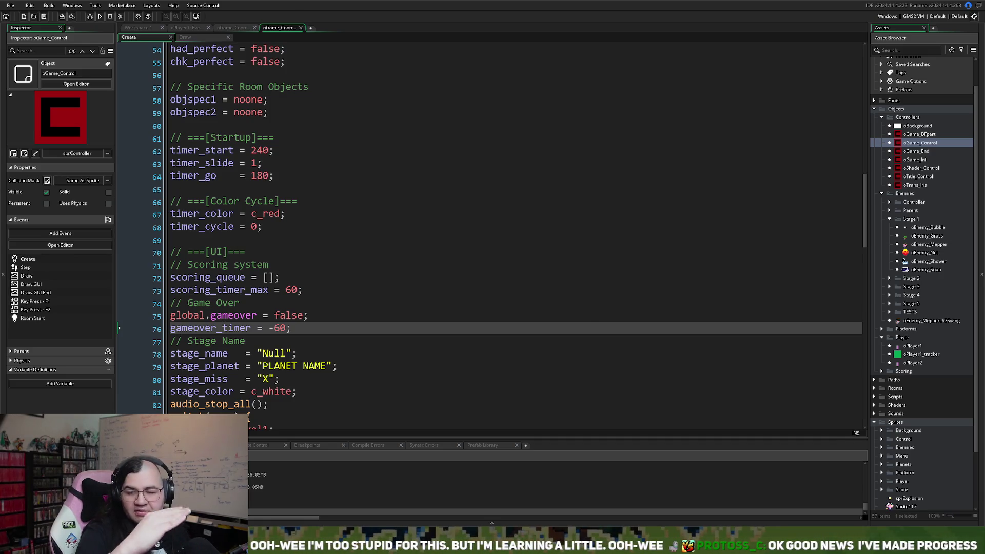
# Step: Climb the centre ladder and move right until GAME OVER appears, then close the game
pyautogui.press('Up')
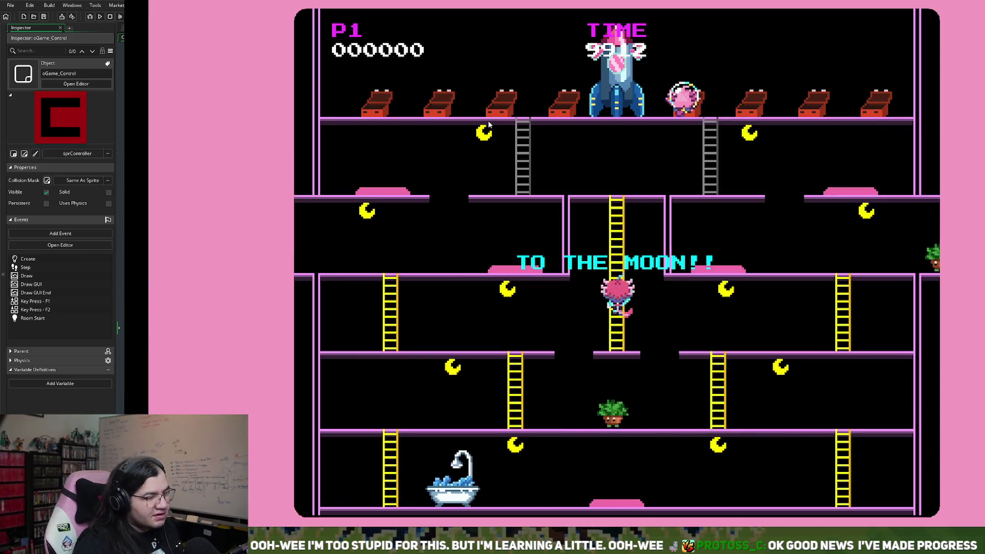
pyautogui.press('Right')
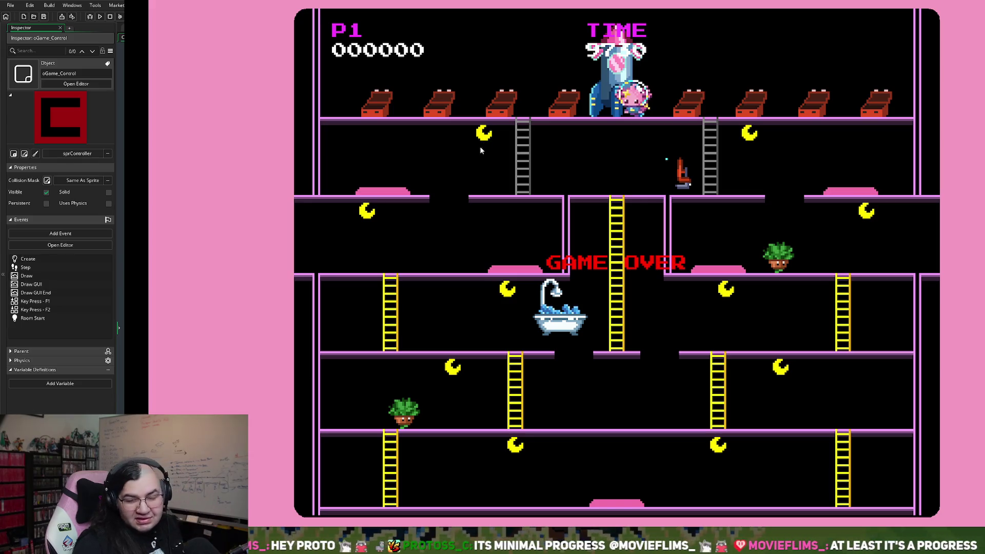
pyautogui.press('Escape')
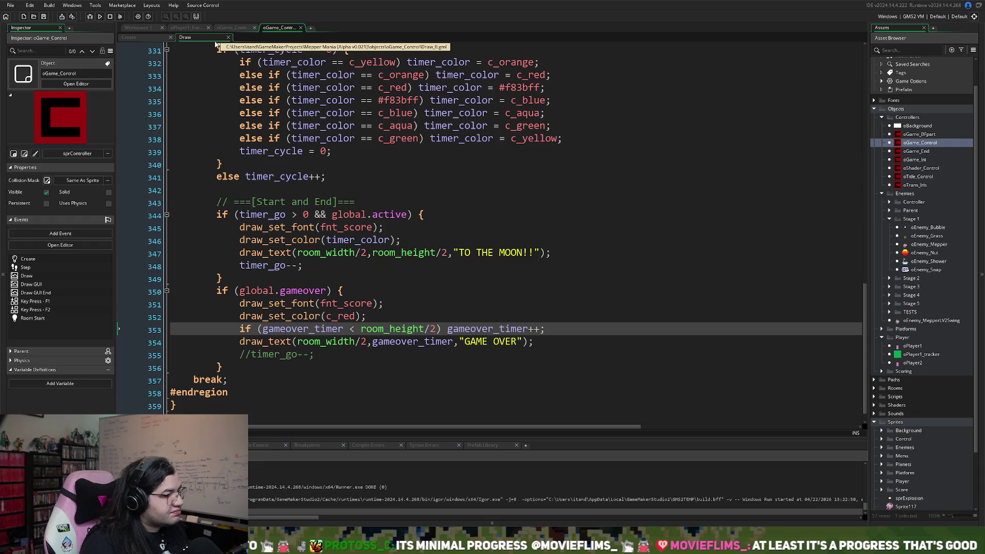
# Step: Add gameover_end = 60 on a new line below gameover_timer, then return to the Draw code
pyautogui.click(185, 38)
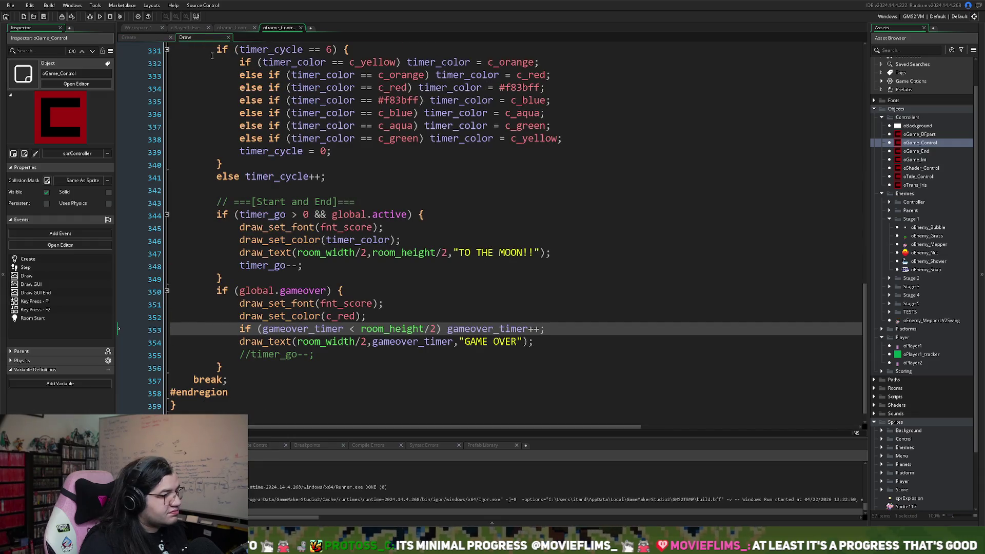
pyautogui.click(154, 39)
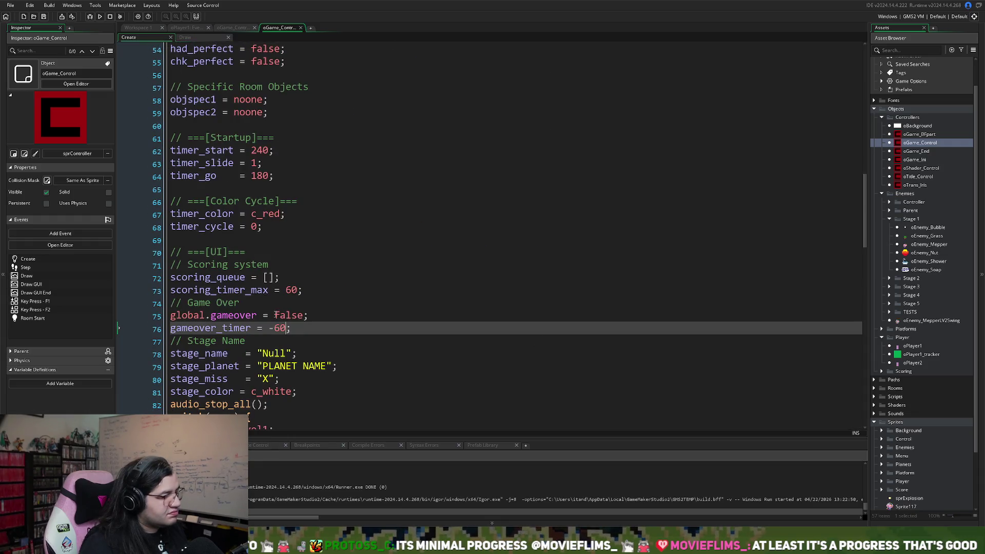
pyautogui.press('Return')
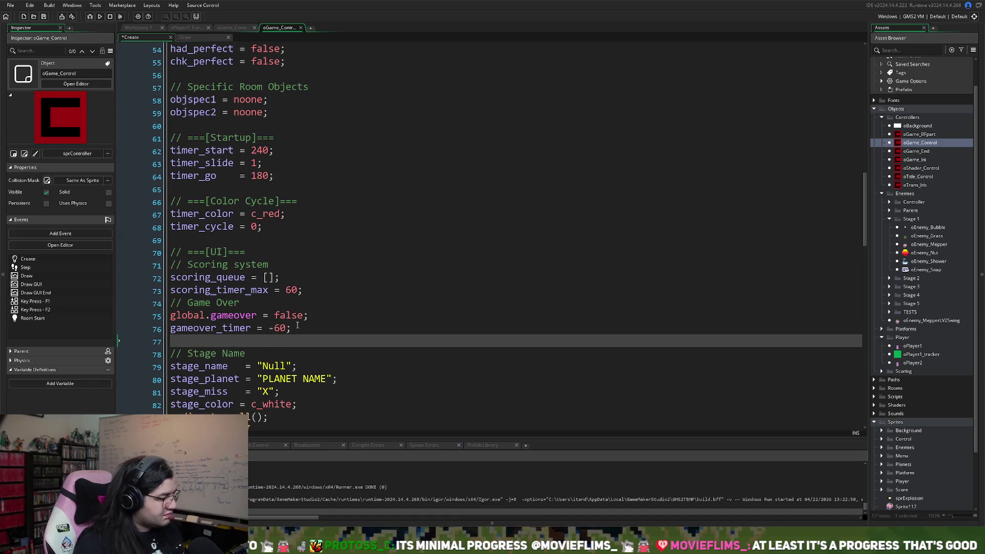
pyautogui.write('gameo')
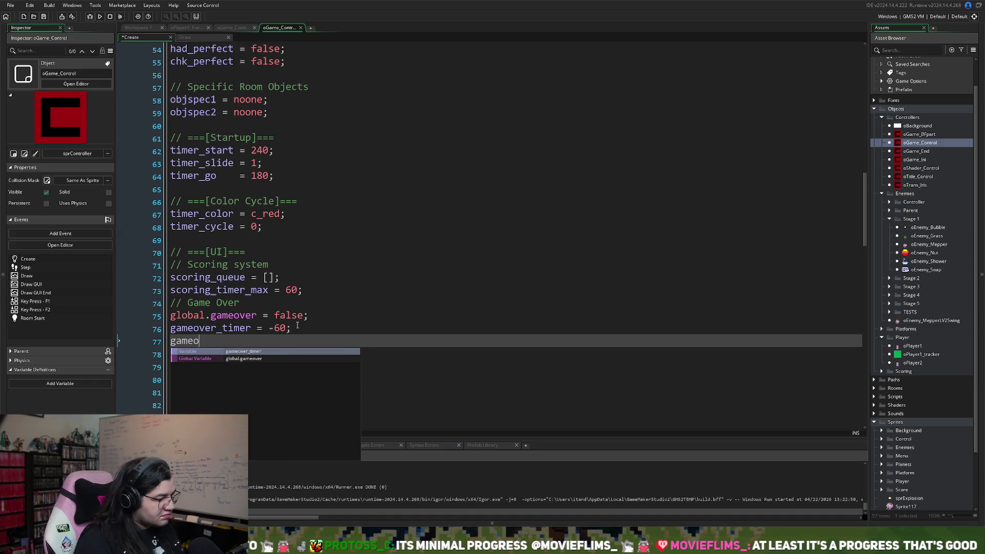
pyautogui.write('ver_end')
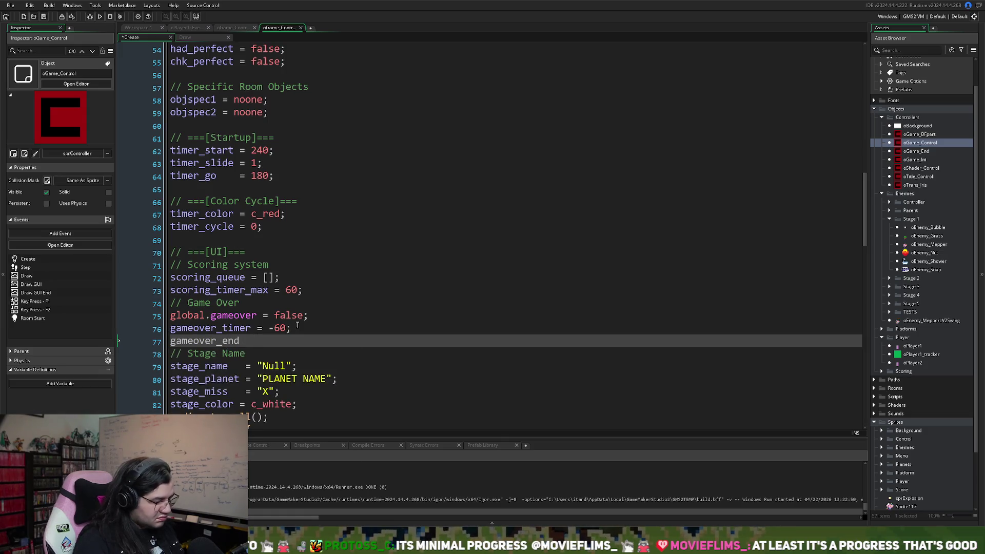
pyautogui.write('   = ')
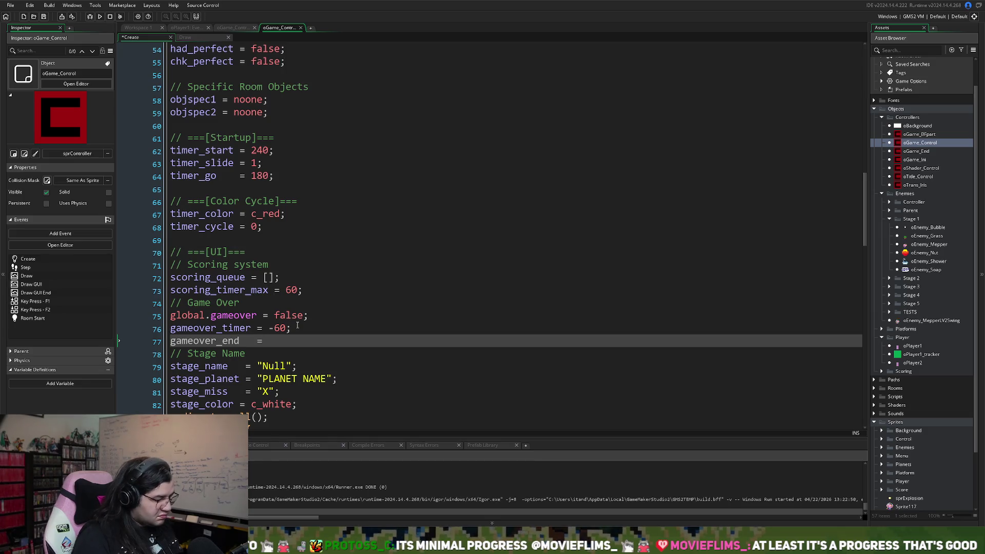
pyautogui.write('60;')
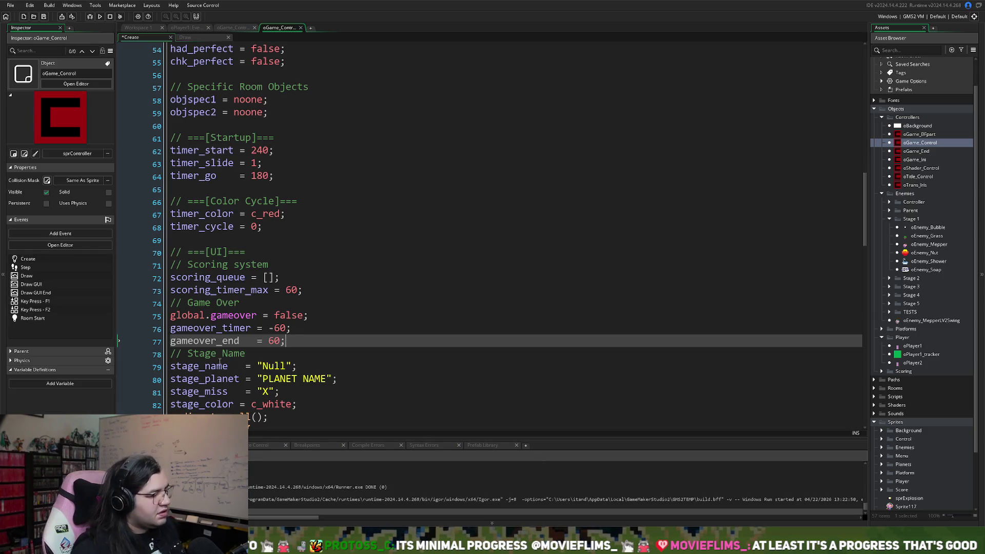
pyautogui.doubleClick(198, 342)
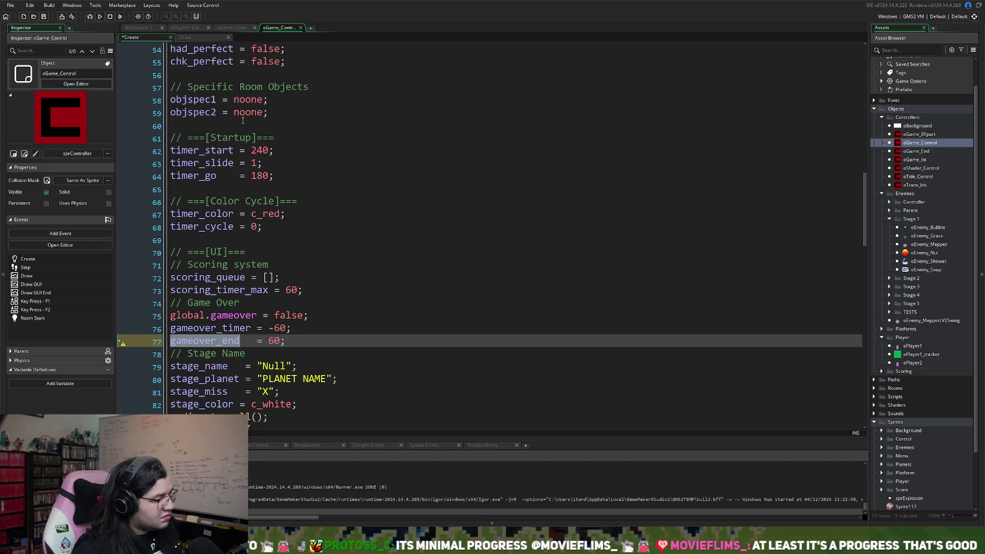
pyautogui.click(201, 40)
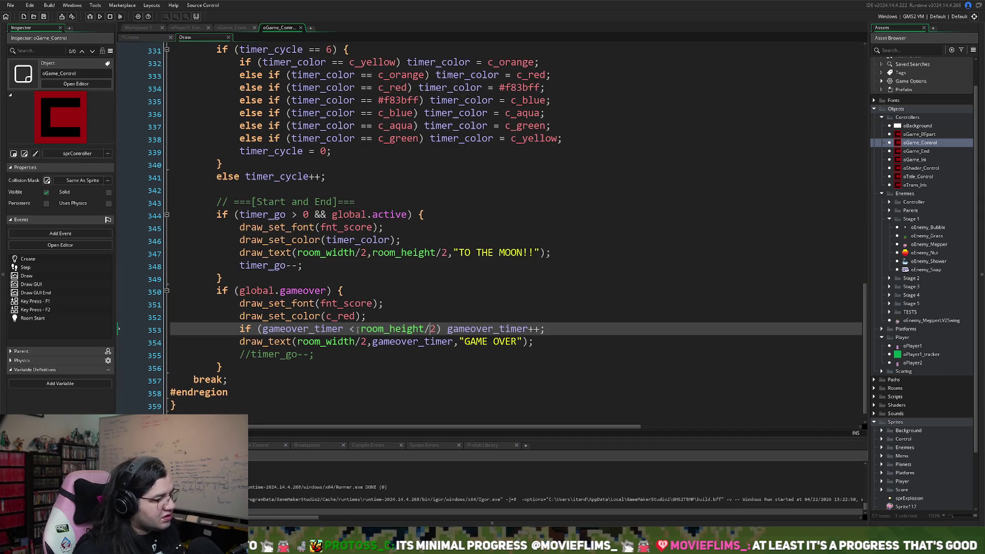
# Step: Replace the commented-out timer_go line with if (gameover_end <= 0) room_goto()
pyautogui.click(542, 341)
pyautogui.click(156, 355)
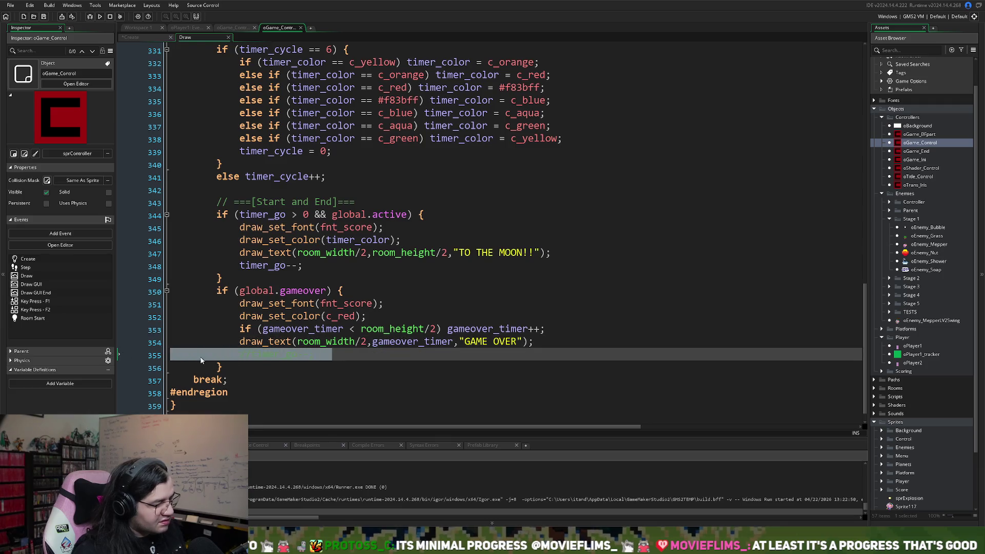
pyautogui.press('Delete')
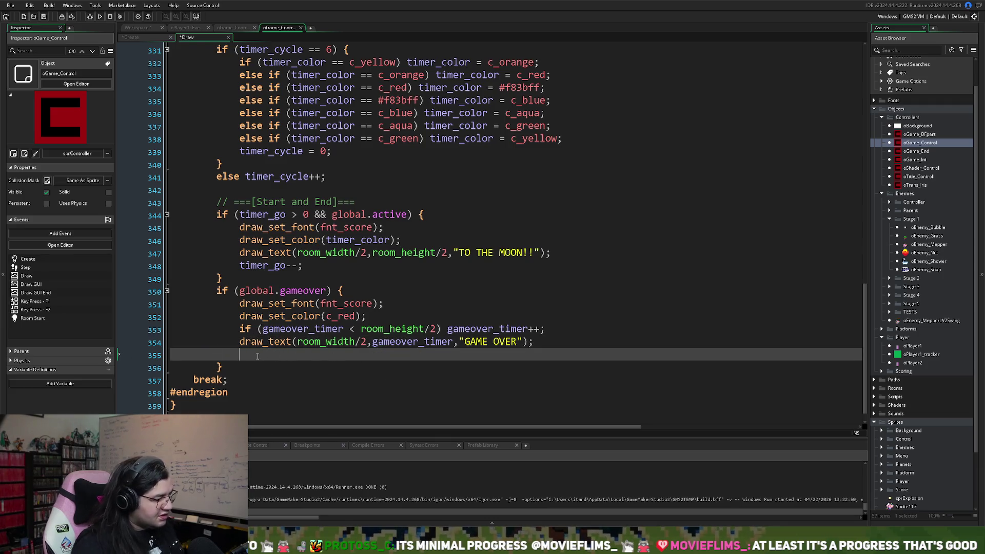
pyautogui.write('if (gameover_end')
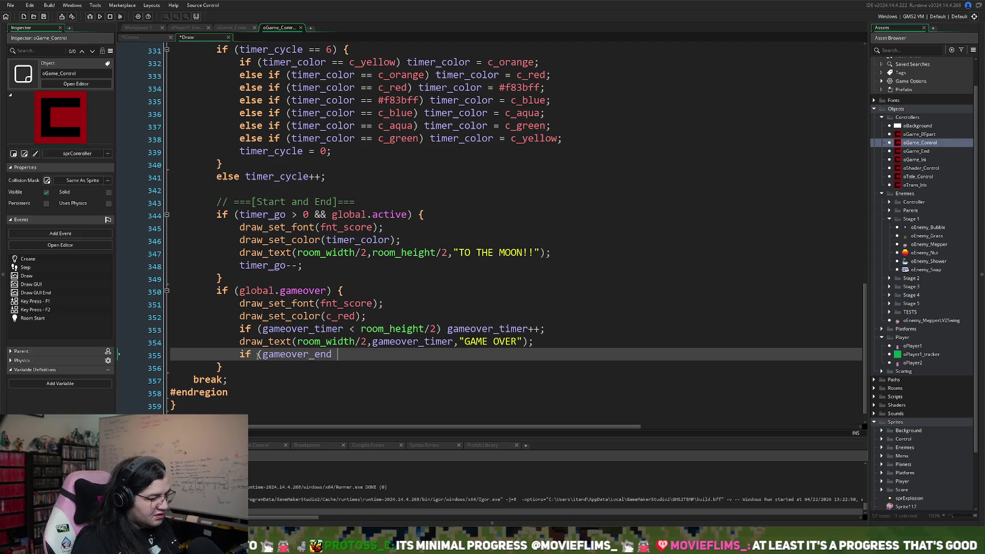
pyautogui.write(' <')
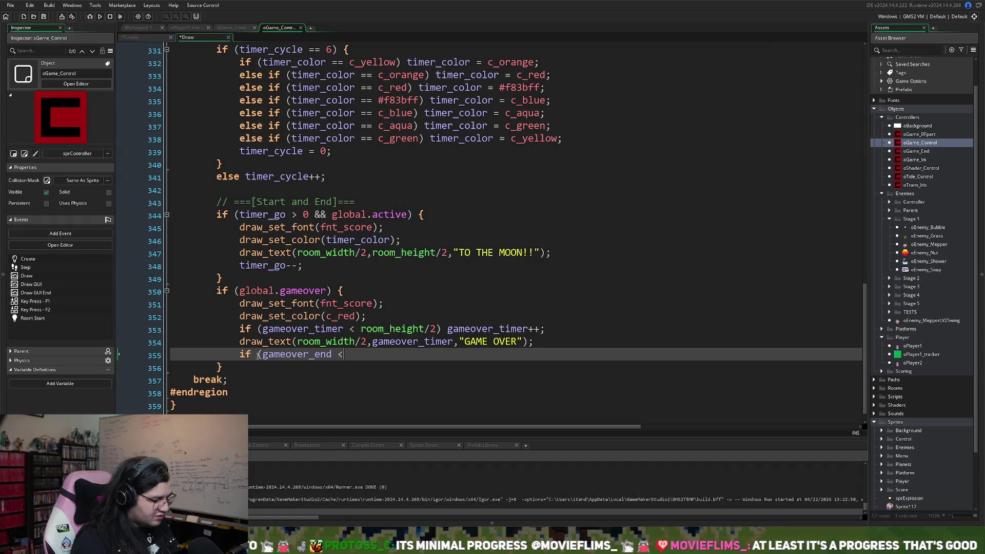
pyautogui.write('= 0) ')
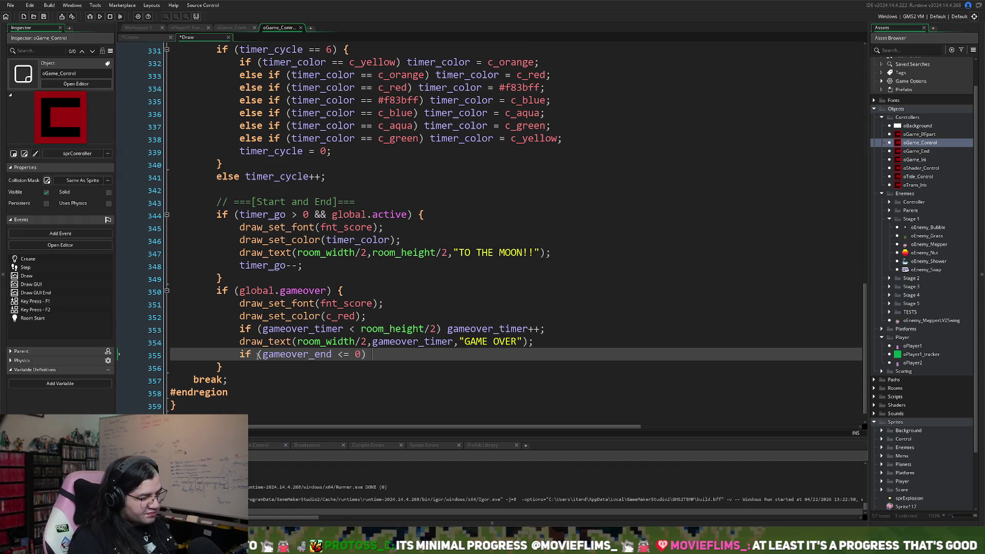
pyautogui.write('gameover_end')
pyautogui.press('BackSpace')
pyautogui.press('BackSpace')
pyautogui.press('BackSpace')
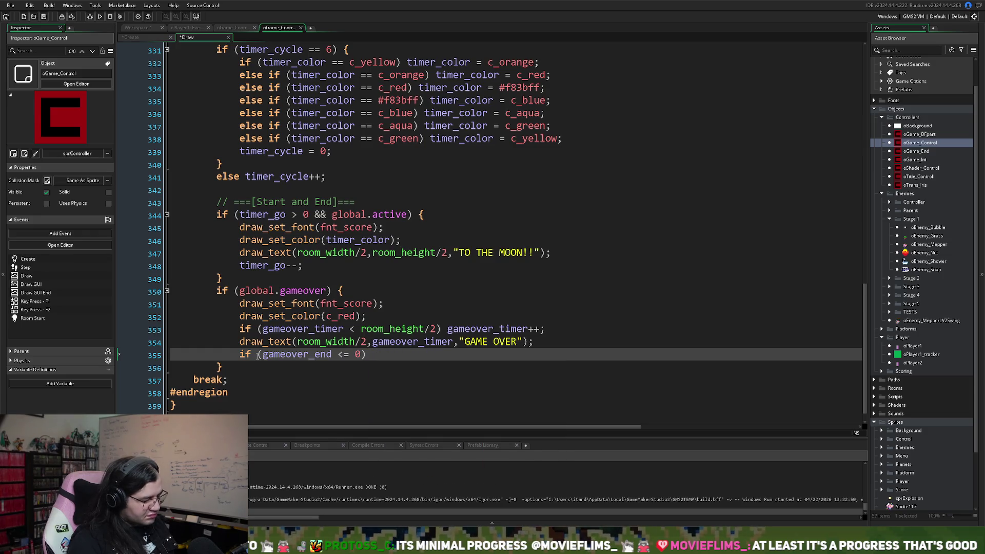
pyautogui.write('room')
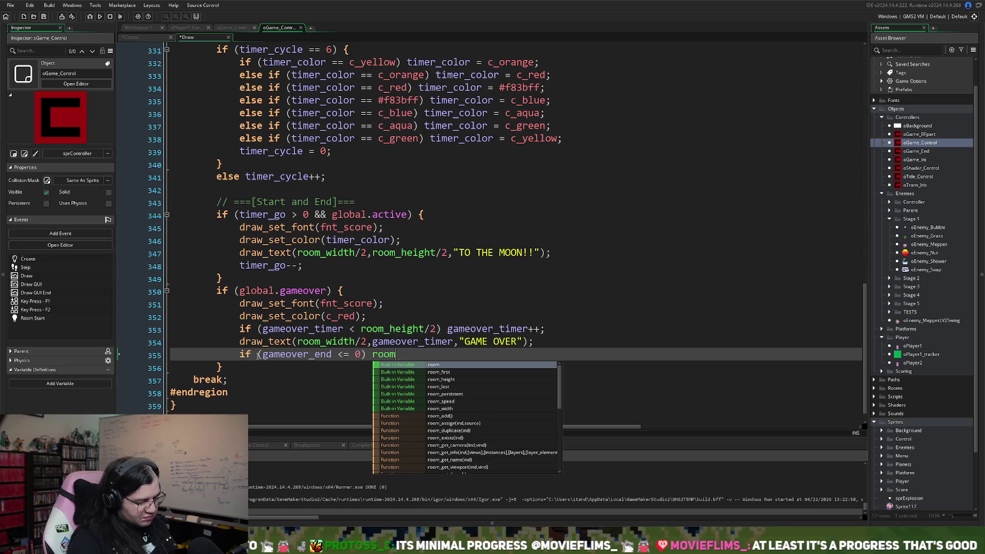
pyautogui.write('_go')
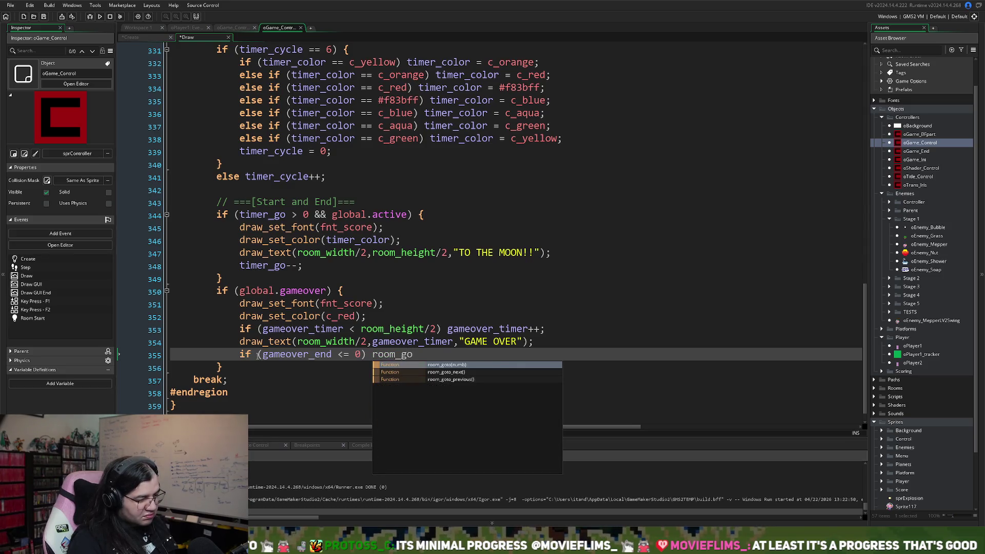
pyautogui.click(452, 364)
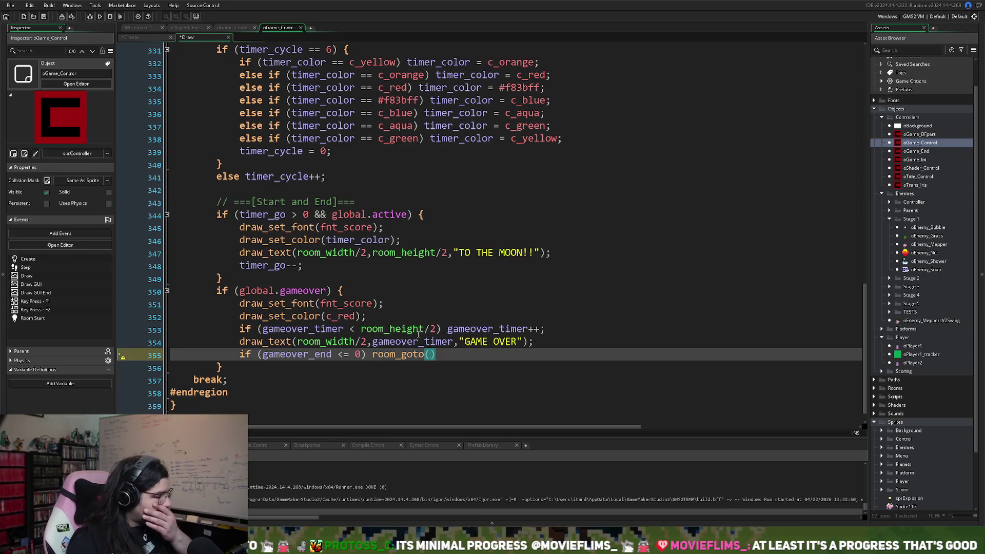
# Step: Expand Rooms, open rmDead, and inspect its oGame_End instance
pyautogui.scroll(-3, 882, 423)
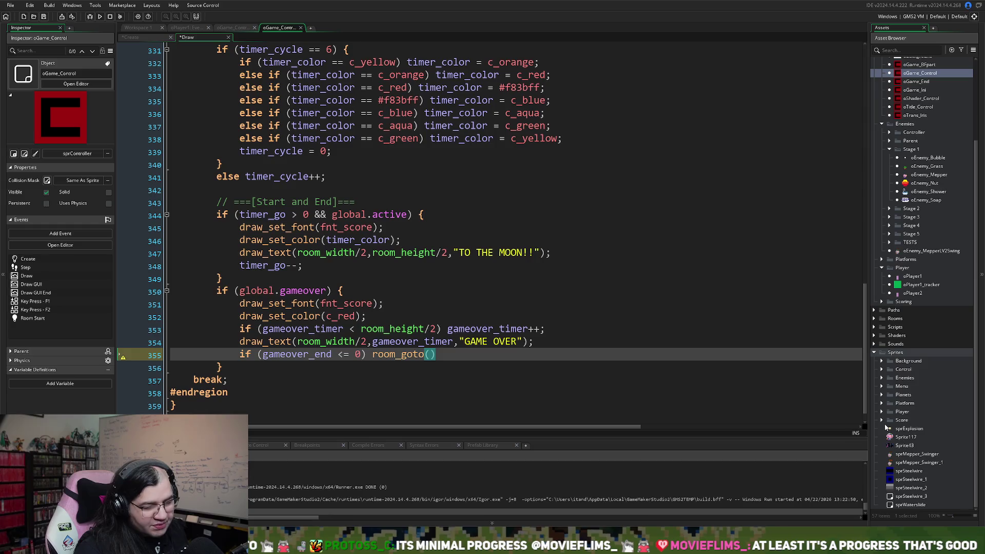
pyautogui.doubleClick(879, 320)
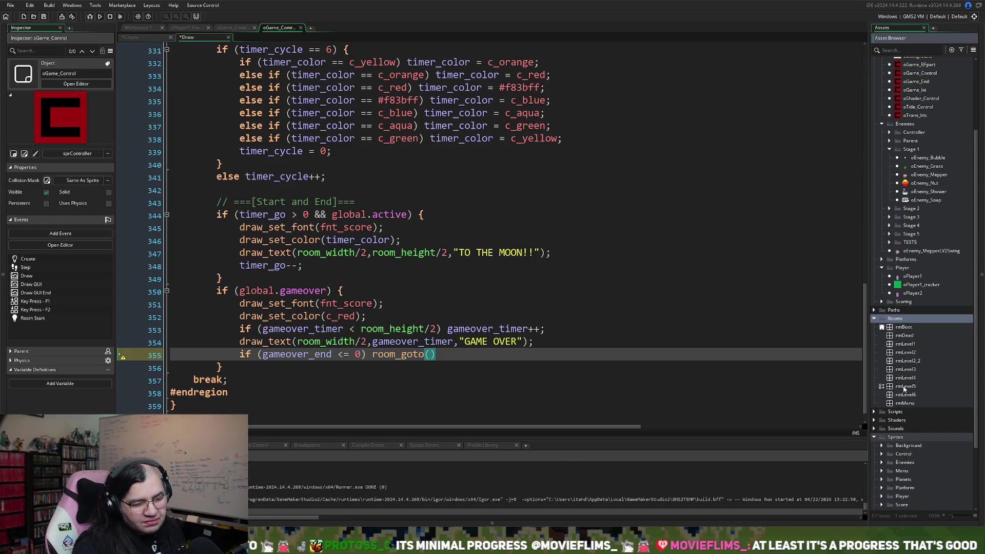
pyautogui.doubleClick(900, 337)
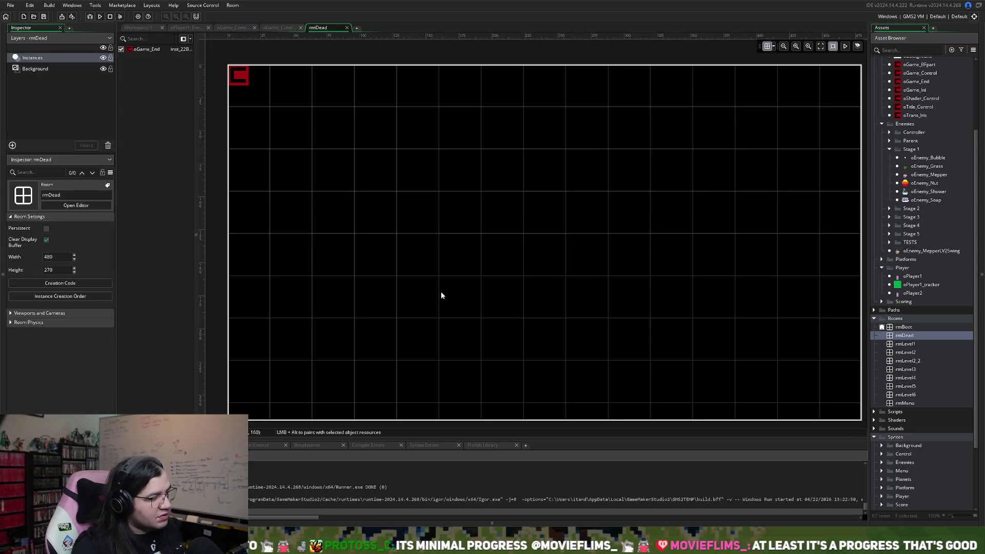
pyautogui.click(239, 74)
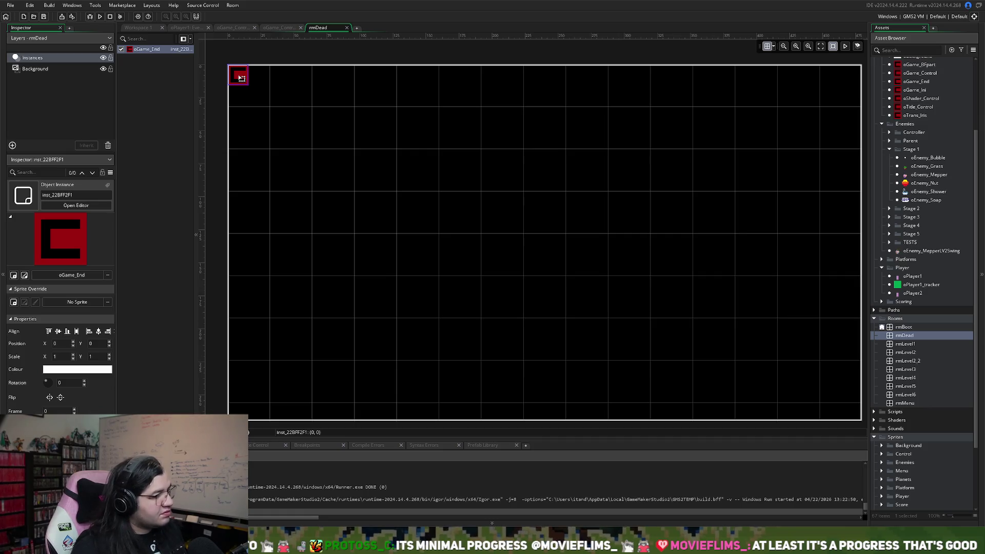
# Step: Switch through the open editors back to oGame_Control's Draw event code
pyautogui.click(136, 28)
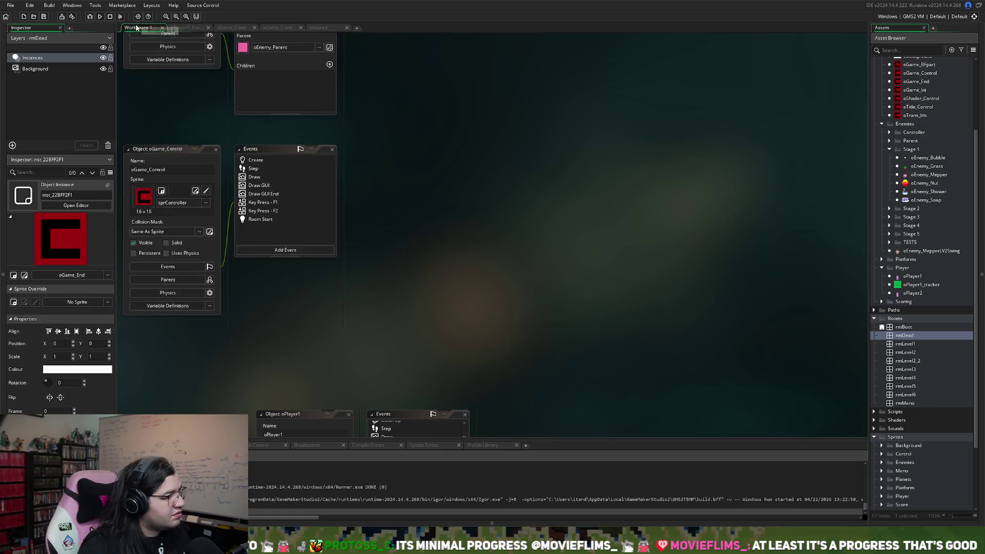
pyautogui.click(318, 29)
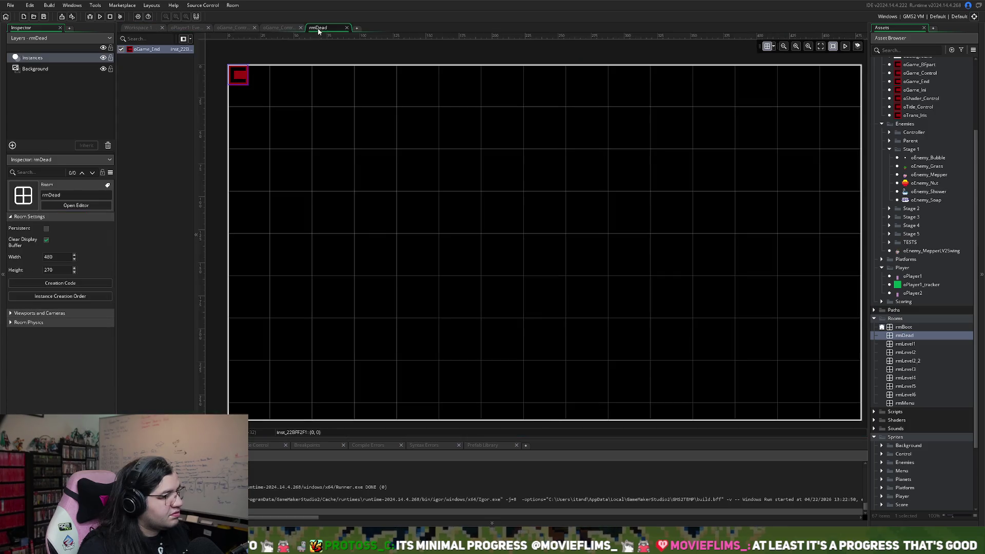
pyautogui.click(152, 27)
pyautogui.click(186, 27)
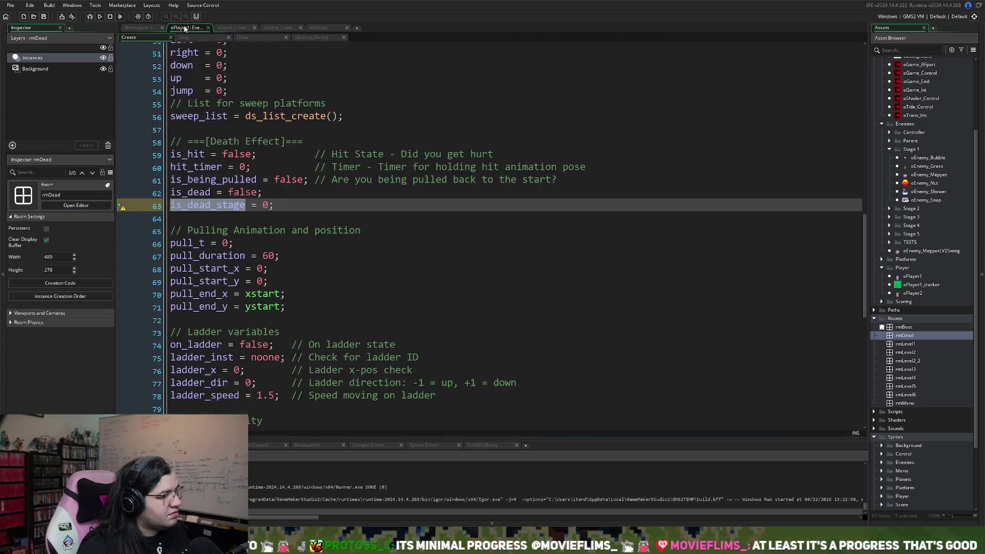
pyautogui.click(234, 28)
pyautogui.click(272, 30)
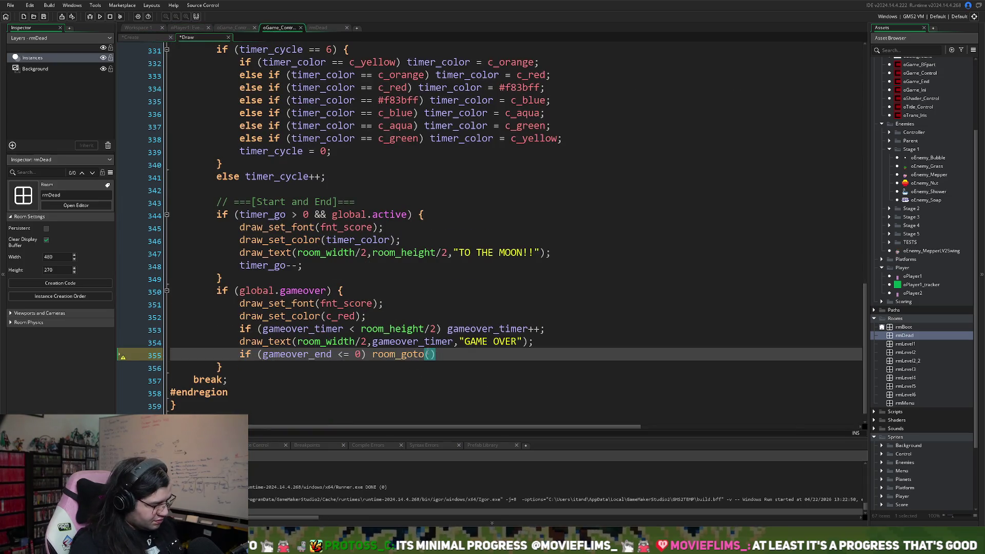
# Step: Make room_goto target rmDead with a closing semicolon, save, and run the game
pyautogui.write('rmD')
pyautogui.click(487, 366)
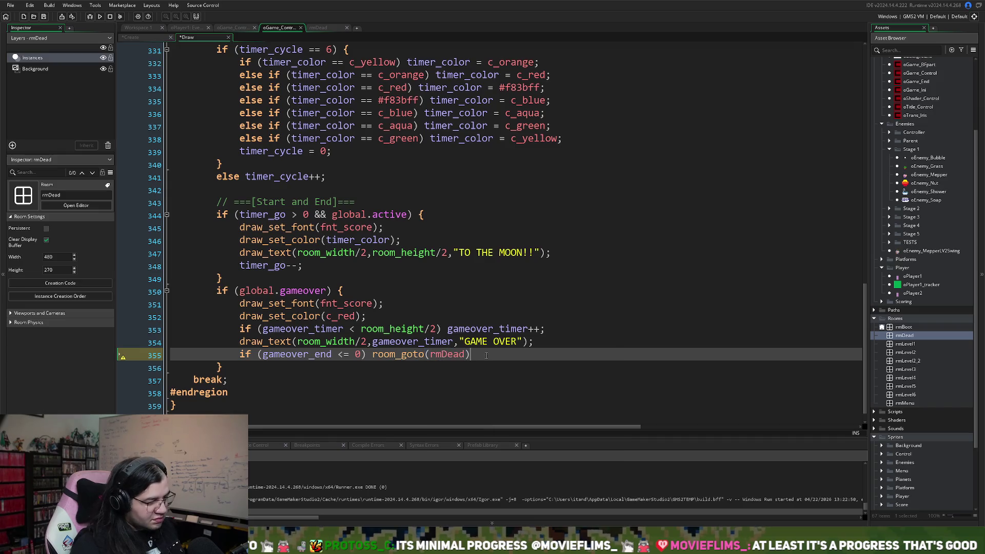
pyautogui.write(';')
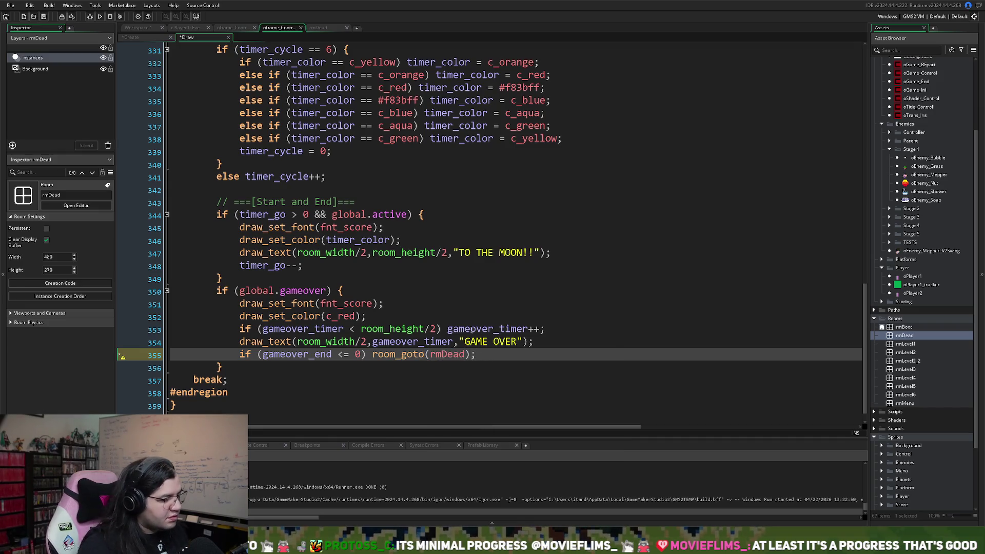
pyautogui.hotkey('ctrl', 's')
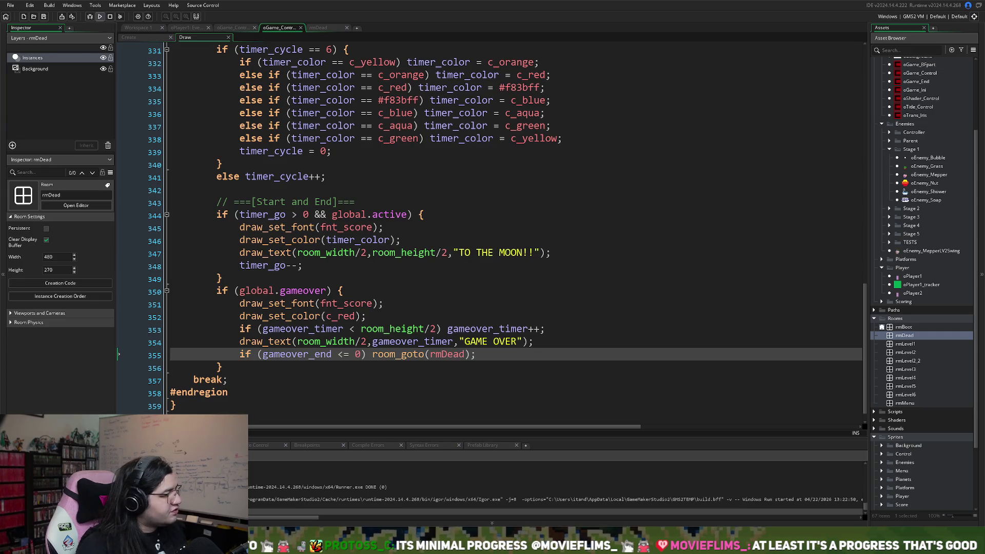
pyautogui.click(100, 16)
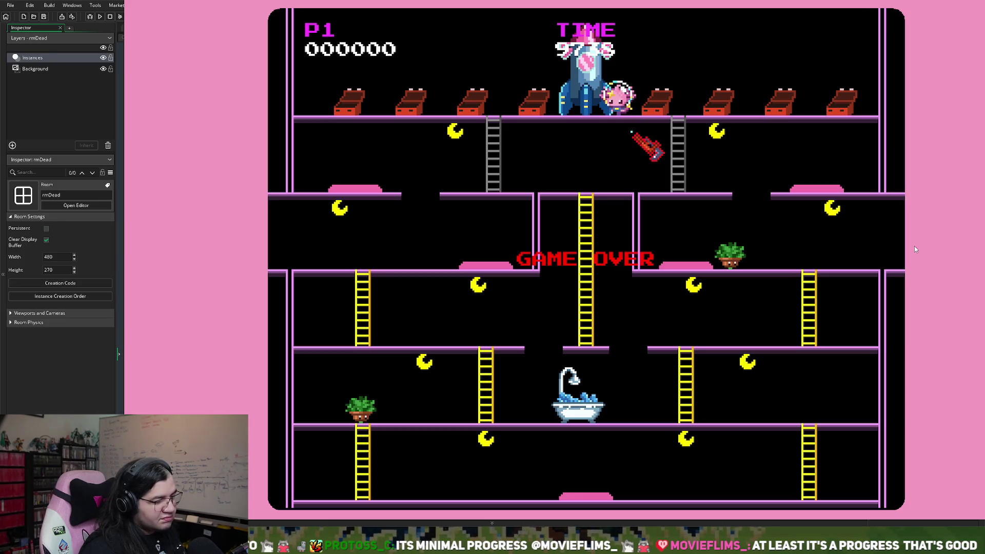
# Step: Close the game and add else gameover_end--; after the room_goto(rmDead) check
pyautogui.press('Escape')
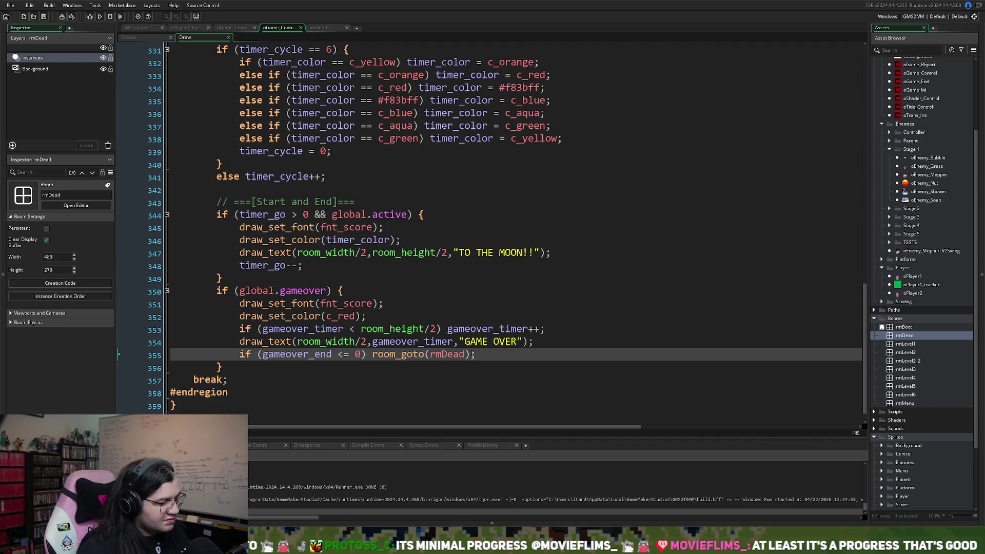
pyautogui.write('else')
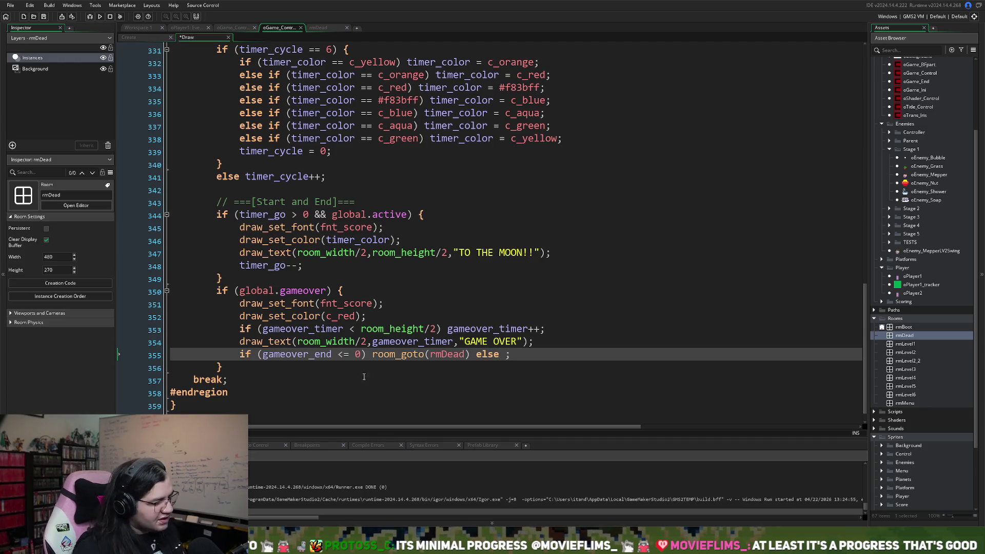
pyautogui.doubleClick(305, 355)
pyautogui.hotkey('ctrl', 'c')
pyautogui.click(506, 355)
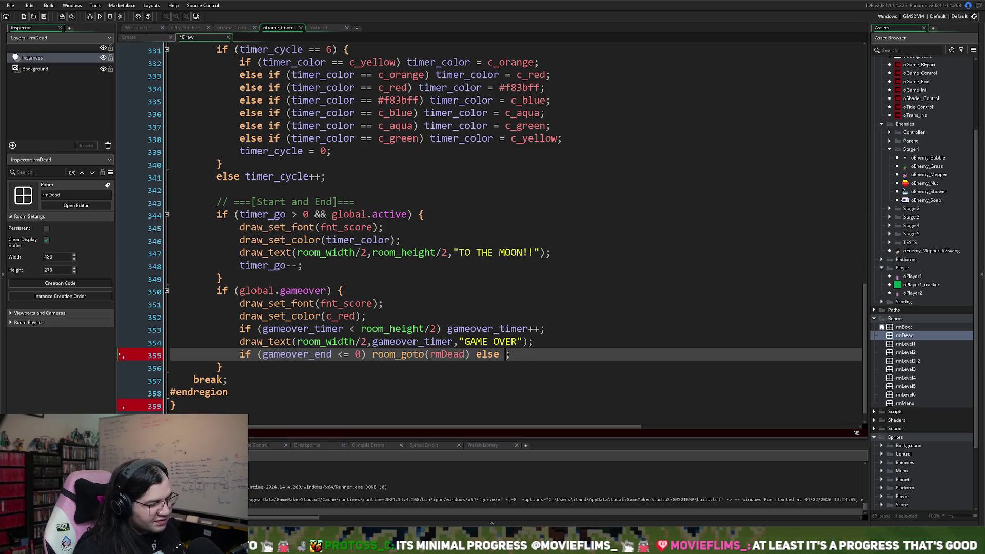
pyautogui.hotkey('ctrl', 'v')
pyautogui.write('--')
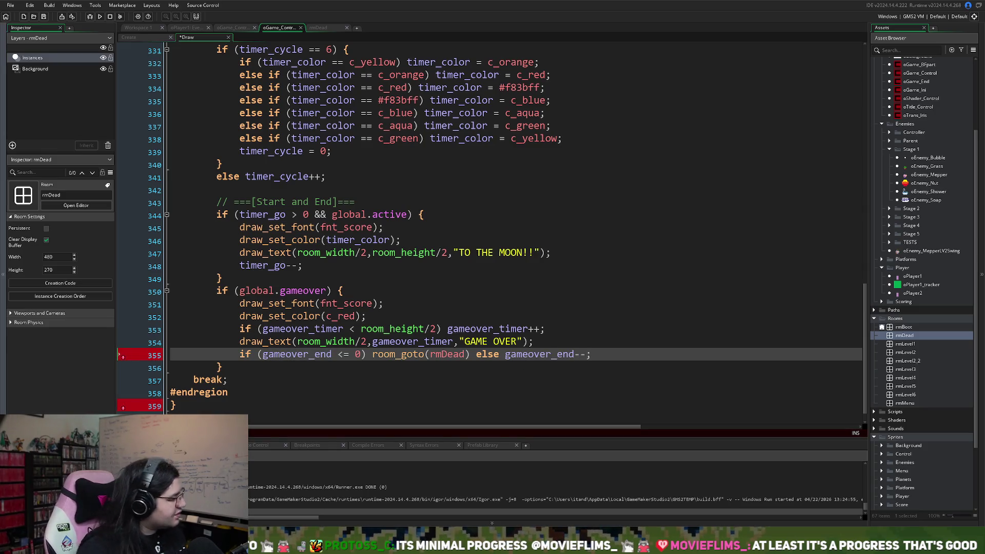
# Step: Save and run with F5, die to reach the TOTAL SCORE screen, restart, then close the game
pyautogui.press('F5')
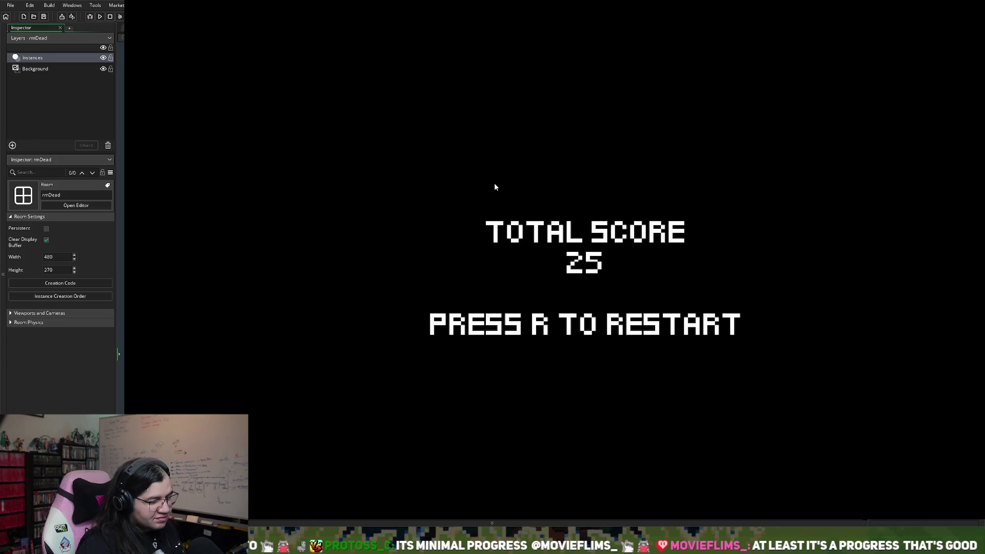
pyautogui.press('r')
pyautogui.press('Return')
pyautogui.press('Escape')
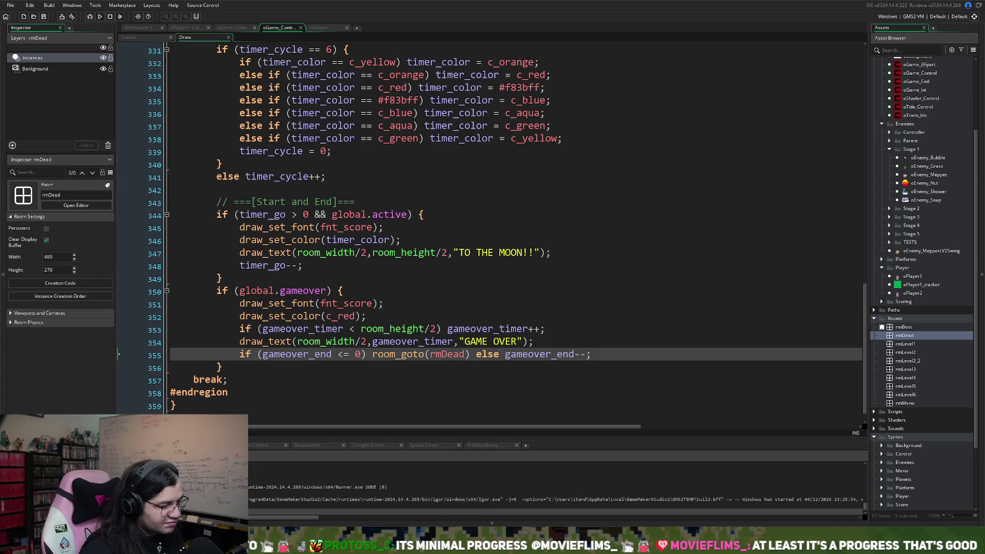
# Step: Wrap gameover_timer++ in its own braced block under the timer check
pyautogui.click(448, 329)
pyautogui.rightClick(448, 328)
pyautogui.press('Escape')
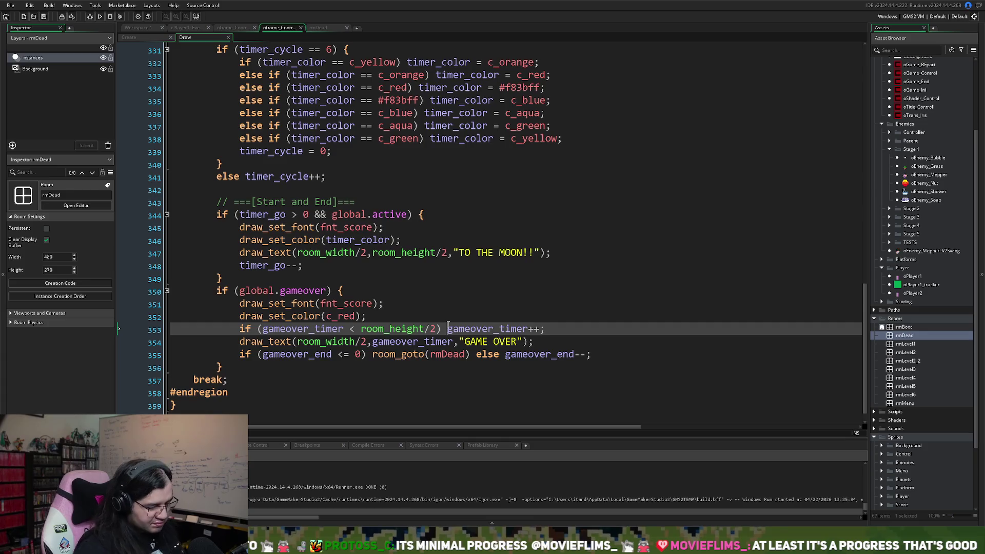
pyautogui.write('{')
pyautogui.press('Return')
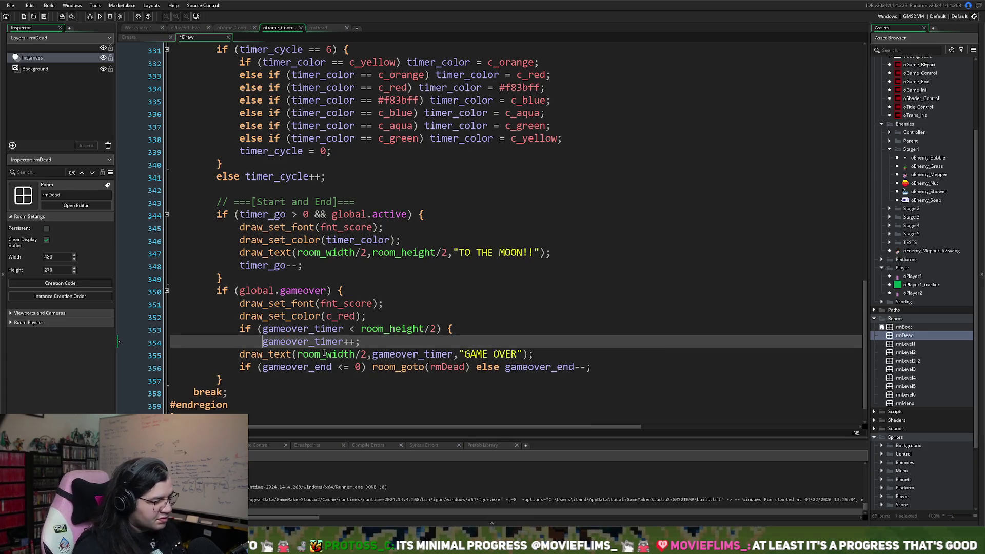
pyautogui.press('Return')
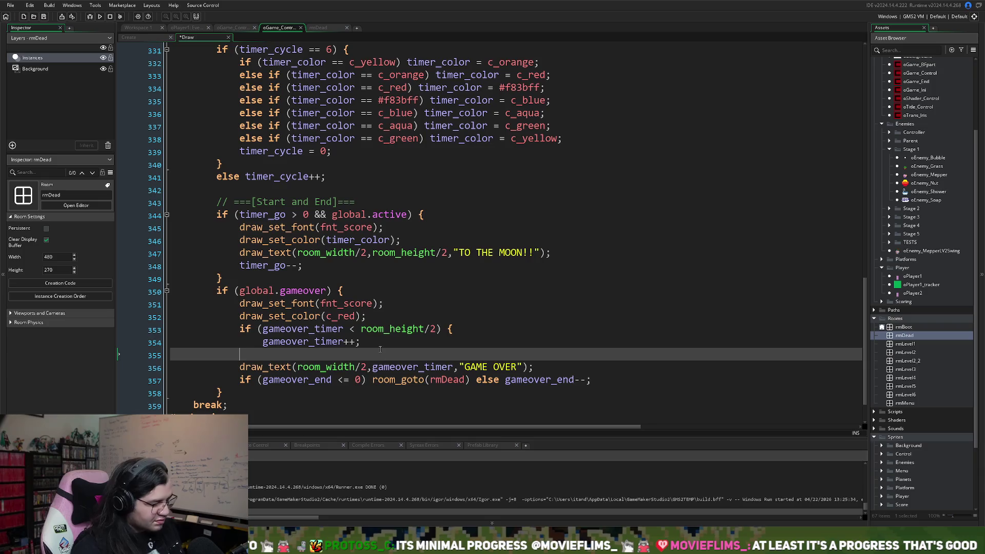
pyautogui.write('}')
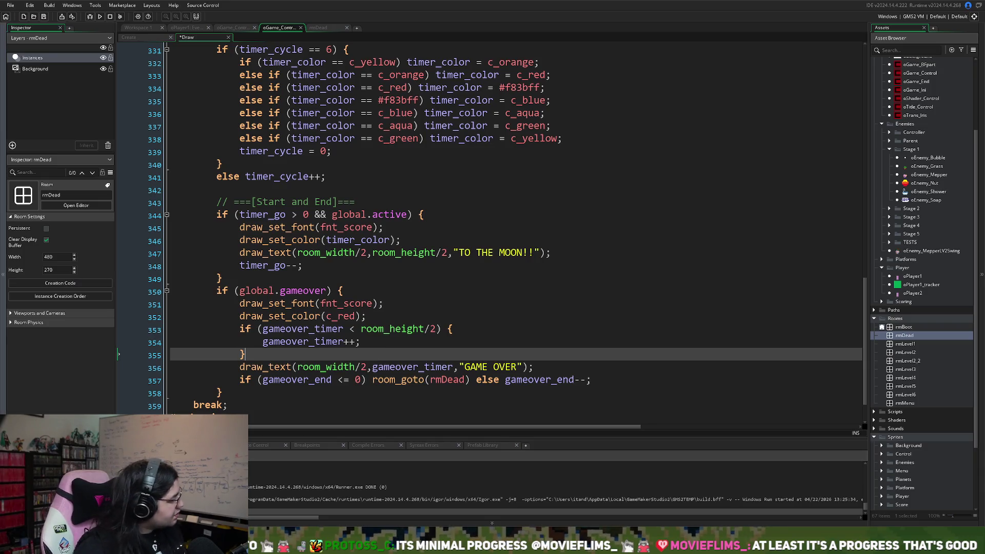
pyautogui.click(390, 343)
pyautogui.press('Return')
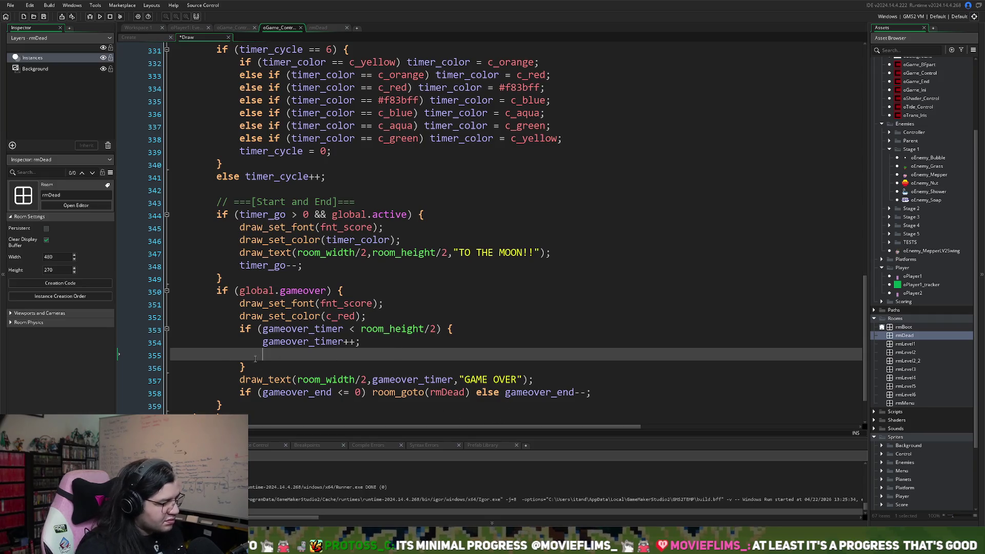
pyautogui.press('BackSpace')
# Step: Add an empty else { } block after the closing brace
pyautogui.click(278, 362)
pyautogui.click(264, 360)
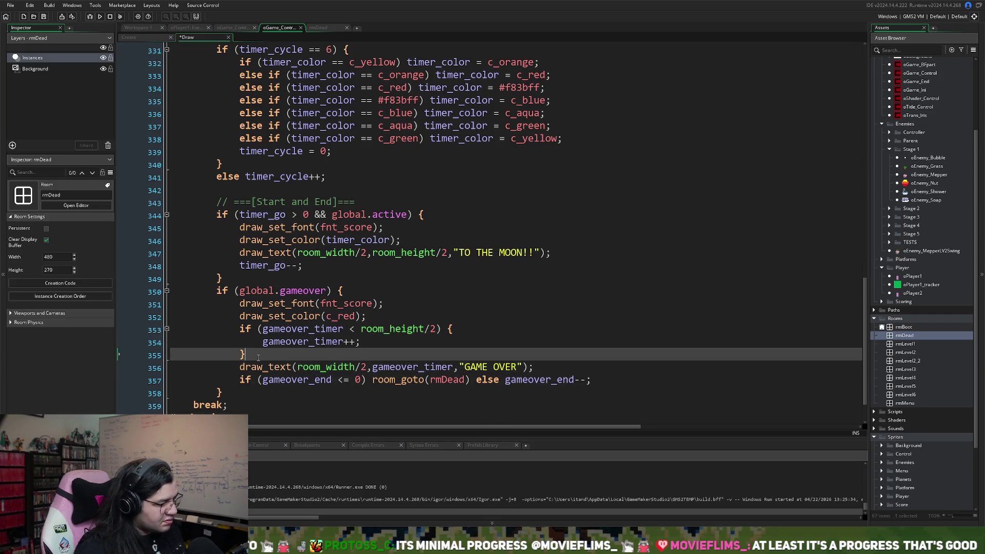
pyautogui.press('Return')
pyautogui.write('else {')
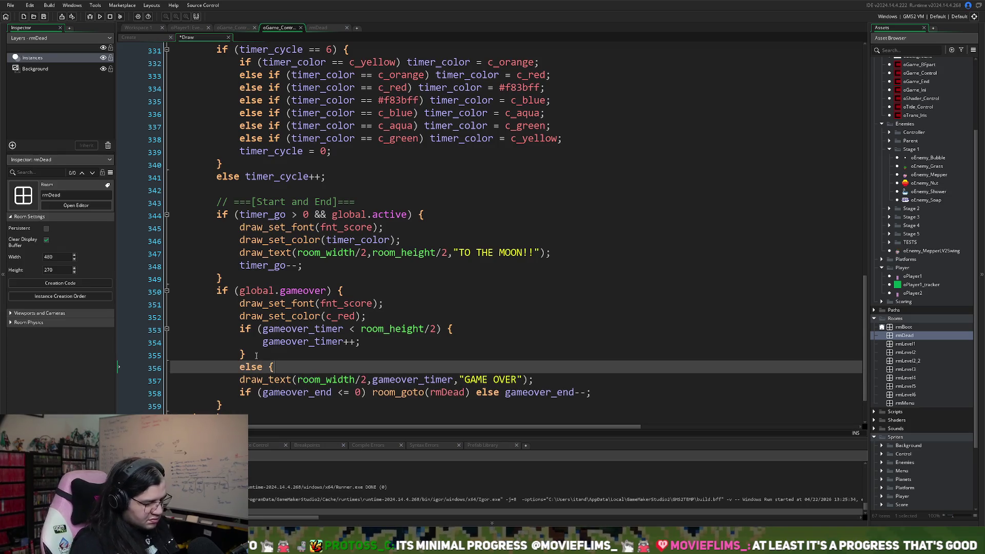
pyautogui.press('Return')
pyautogui.press('Return')
pyautogui.write('}')
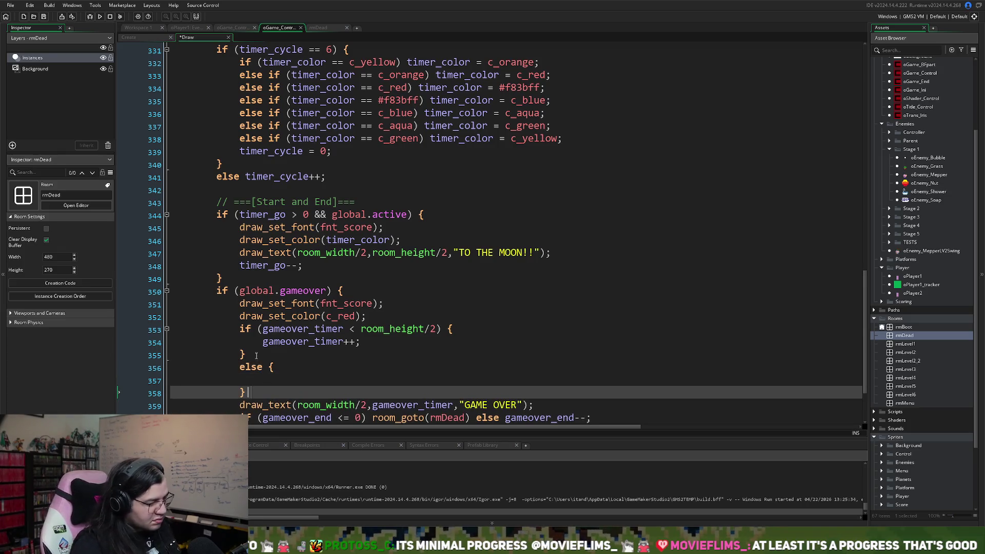
pyautogui.write('gameove')
pyautogui.press('BackSpace')
pyautogui.press('BackSpace')
pyautogui.press('BackSpace')
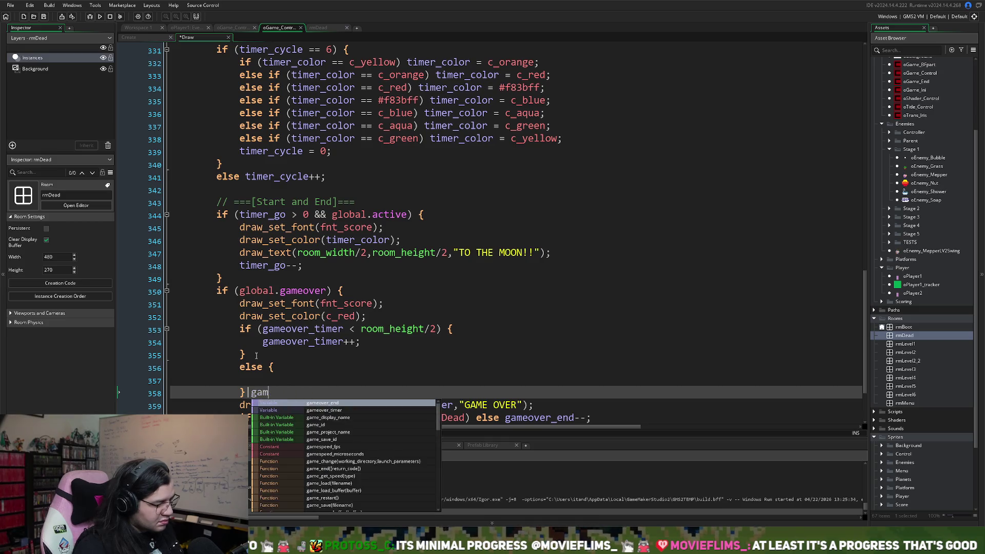
# Step: Move the gameover_end countdown and room_goto(rmDead) line into the else block
pyautogui.scroll(-1, 286, 338)
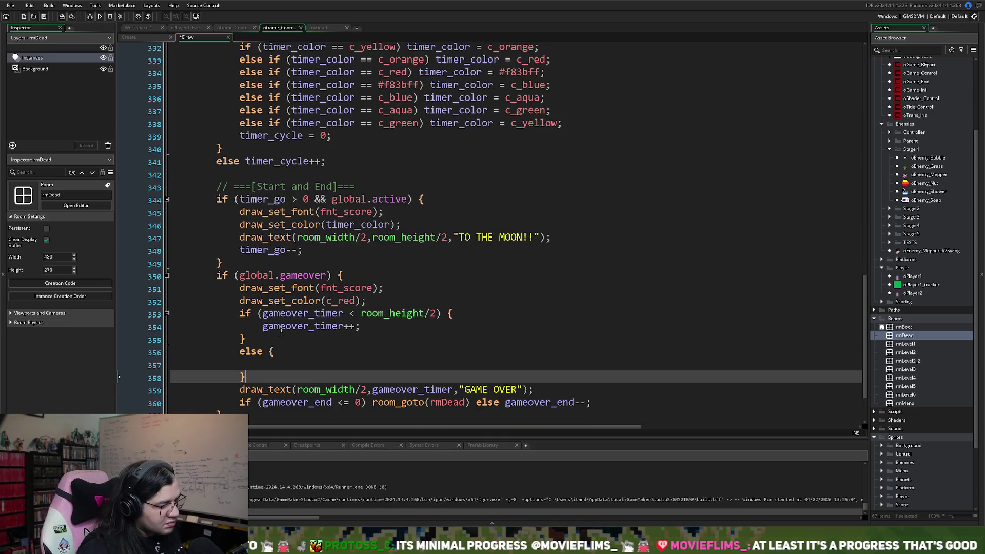
pyautogui.moveTo(608, 392); pyautogui.dragTo(237, 389)
pyautogui.click(243, 349)
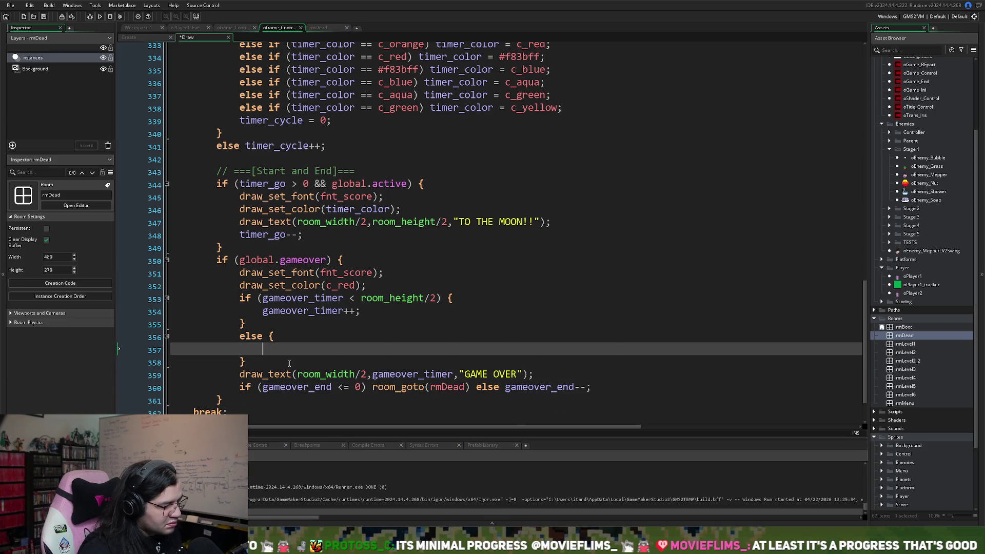
pyautogui.hotkey('ctrl', 'v')
pyautogui.moveTo(600, 387); pyautogui.dragTo(180, 388)
pyautogui.press('BackSpace')
pyautogui.press('BackSpace')
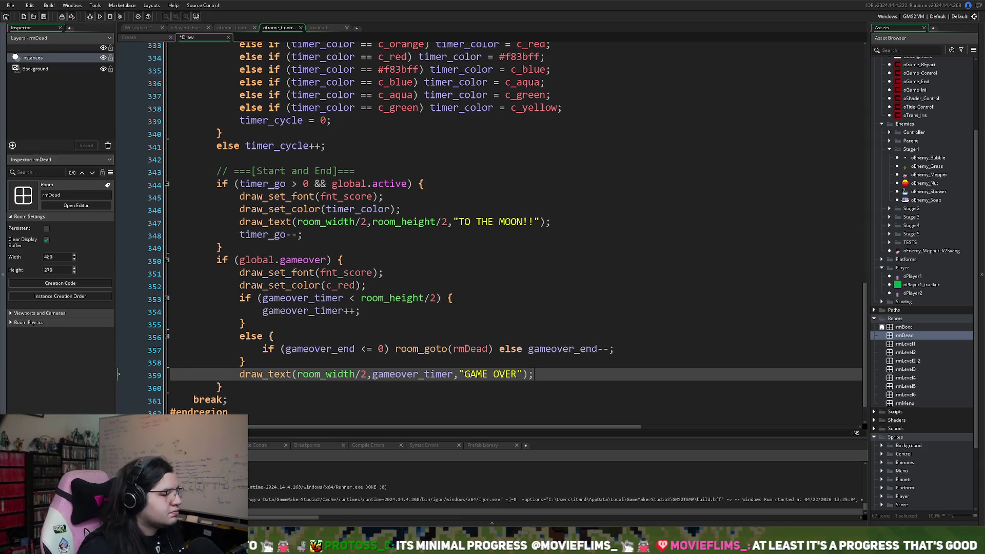
# Step: Run the saved project, leave the score screen, start the level and play up the ladder
pyautogui.click(100, 17)
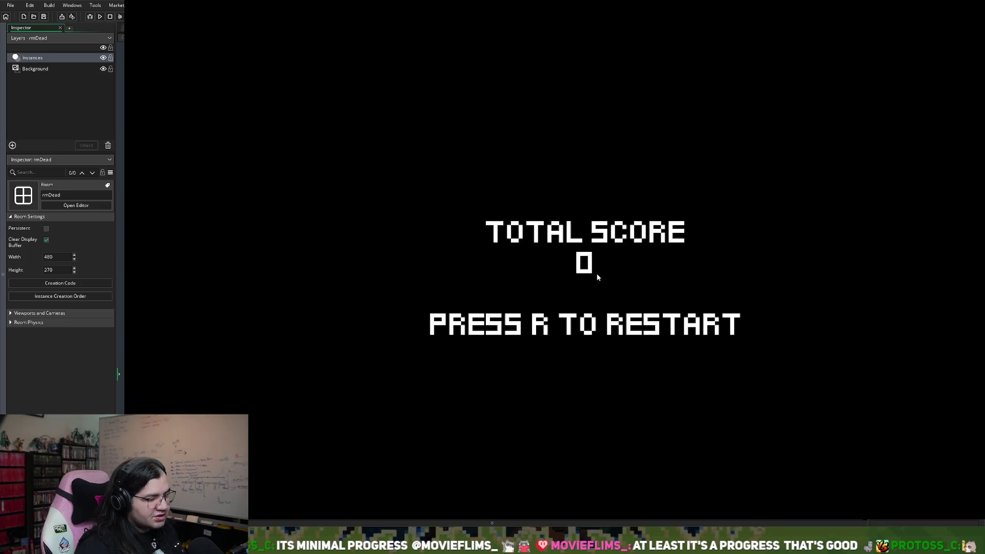
pyautogui.press('r')
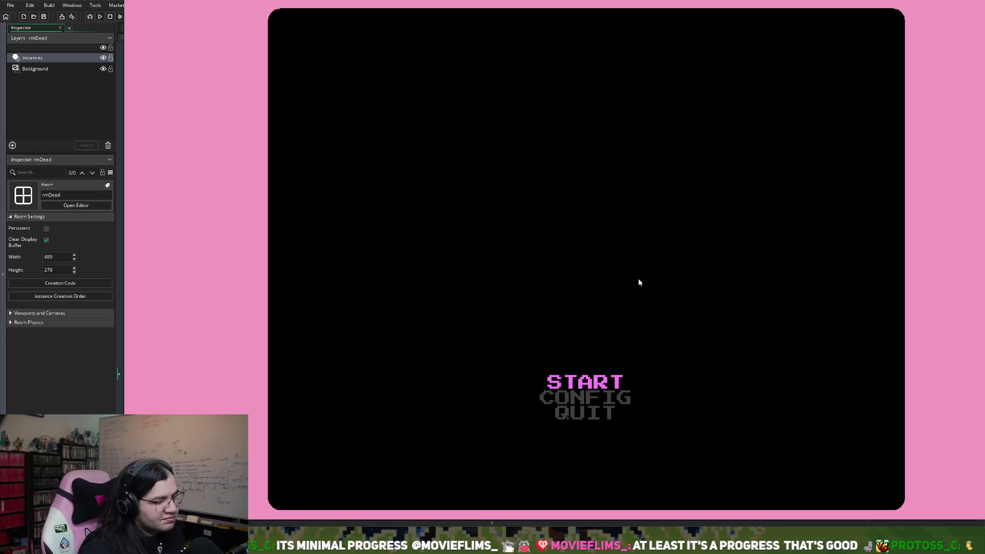
pyautogui.press('Return')
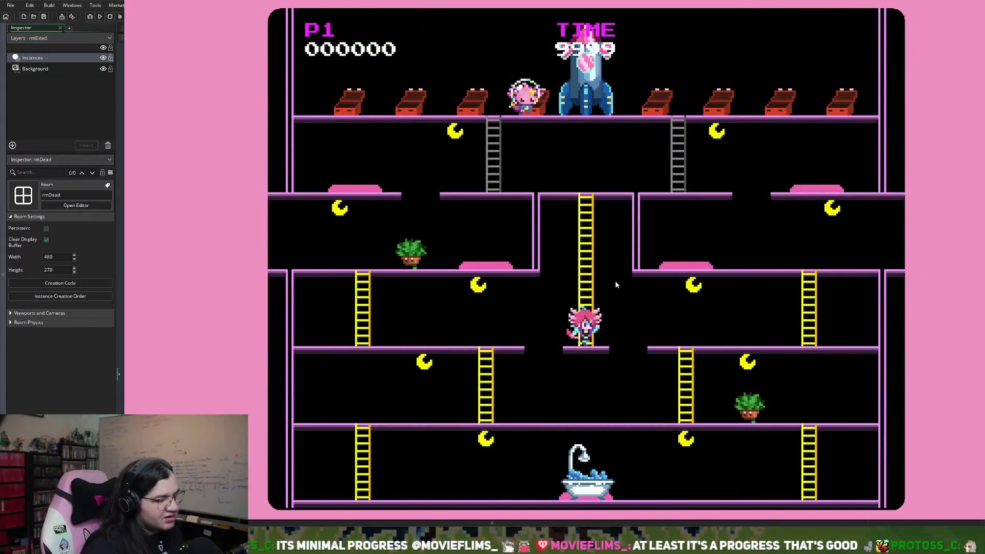
pyautogui.press('Up')
pyautogui.press('Right')
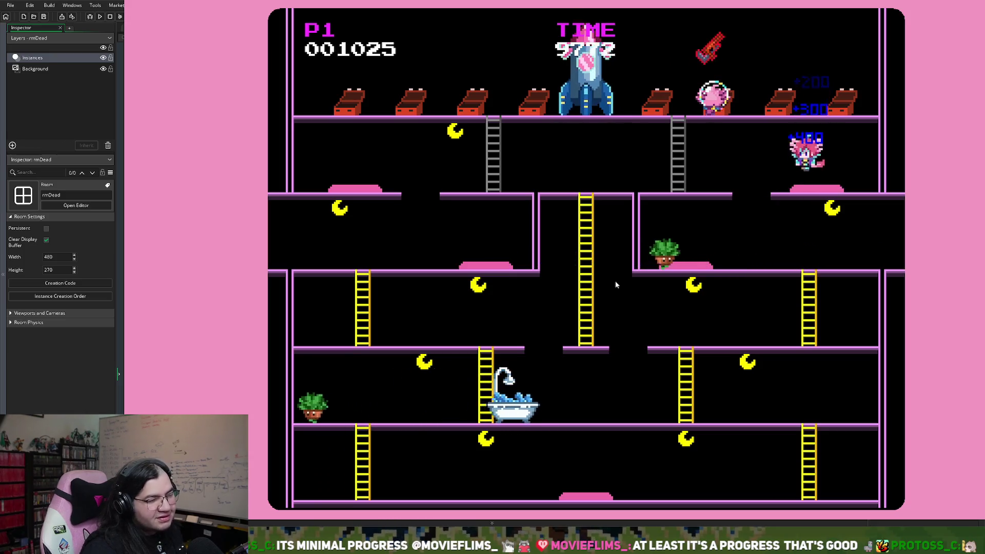
pyautogui.press('Left')
pyautogui.press('Left')
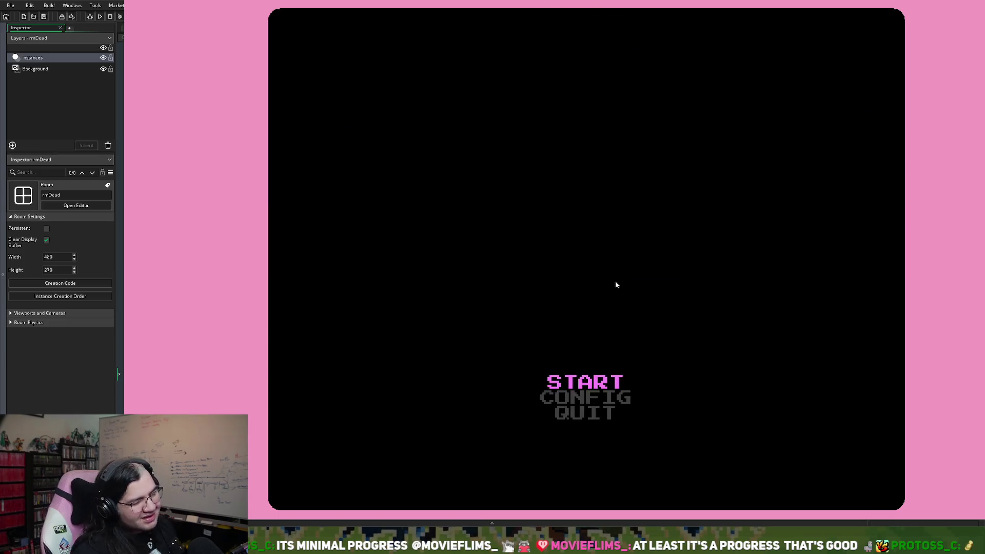
pyautogui.press('Return')
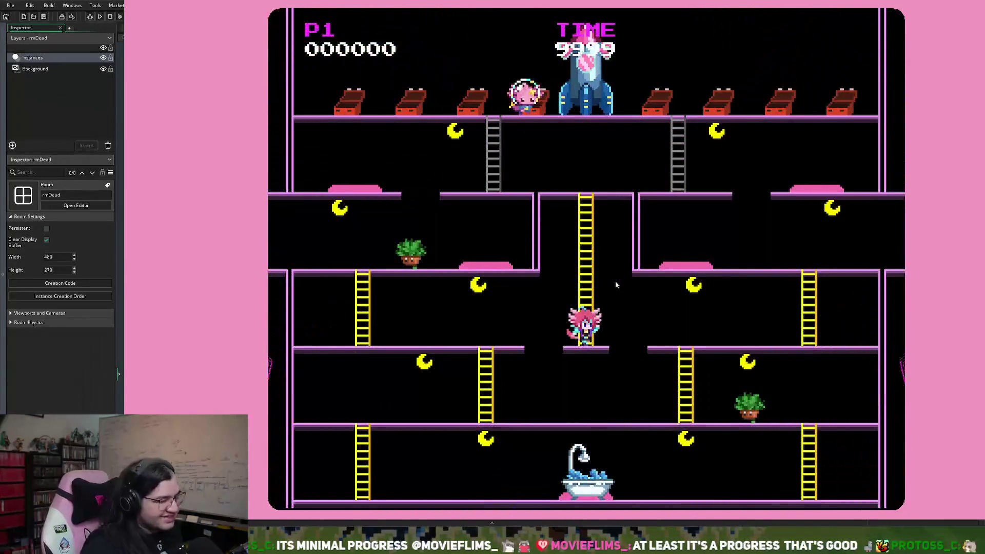
pyautogui.press('Up')
pyautogui.press('Right')
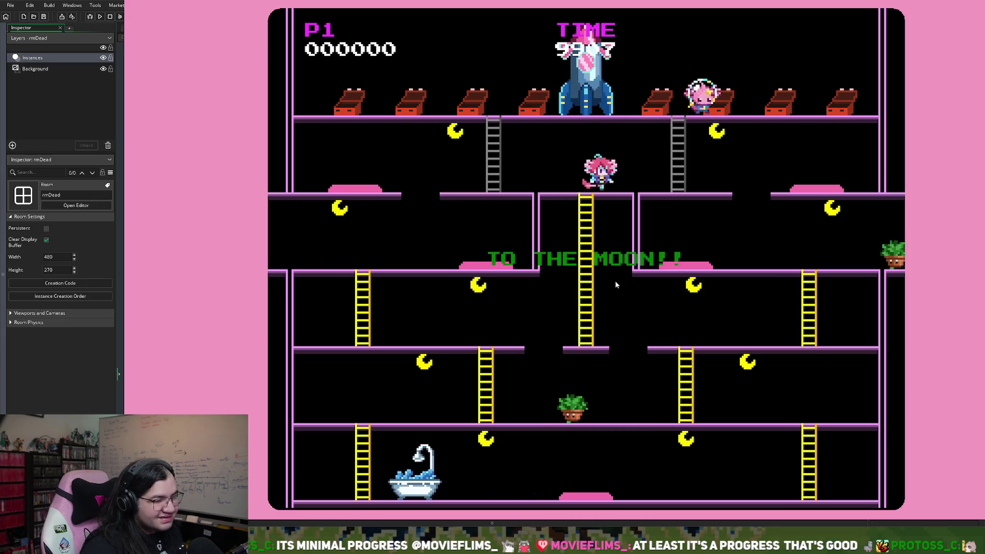
pyautogui.press('Right')
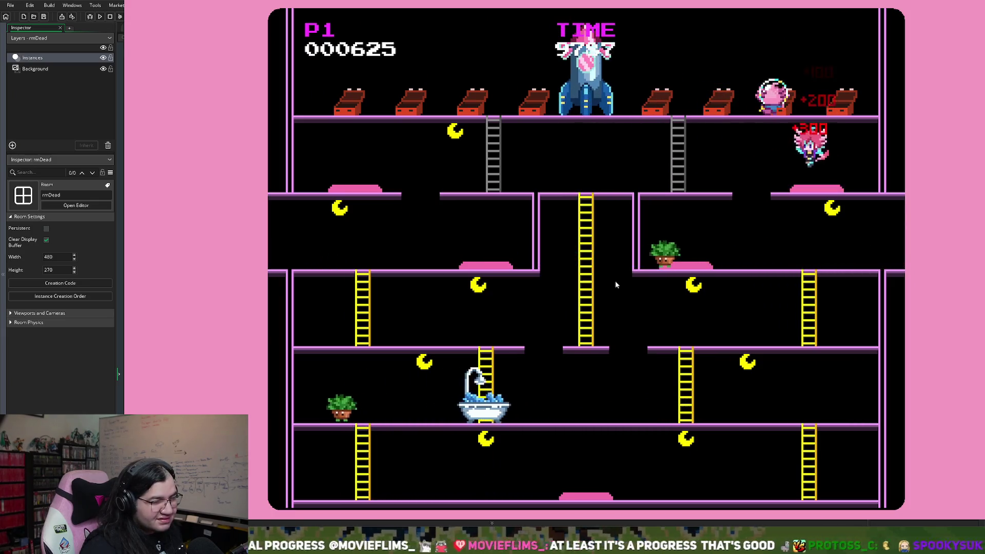
pyautogui.press('Left')
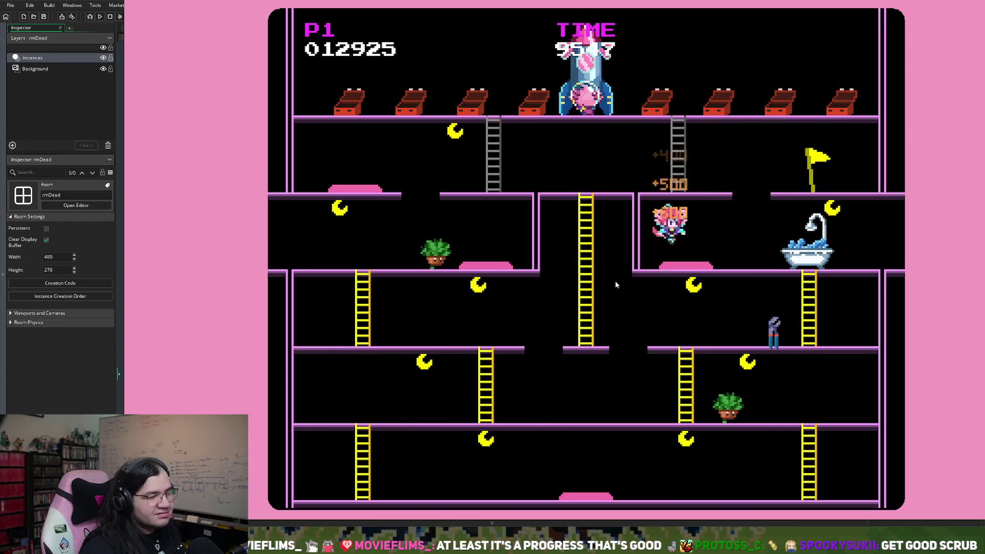
pyautogui.press('Right')
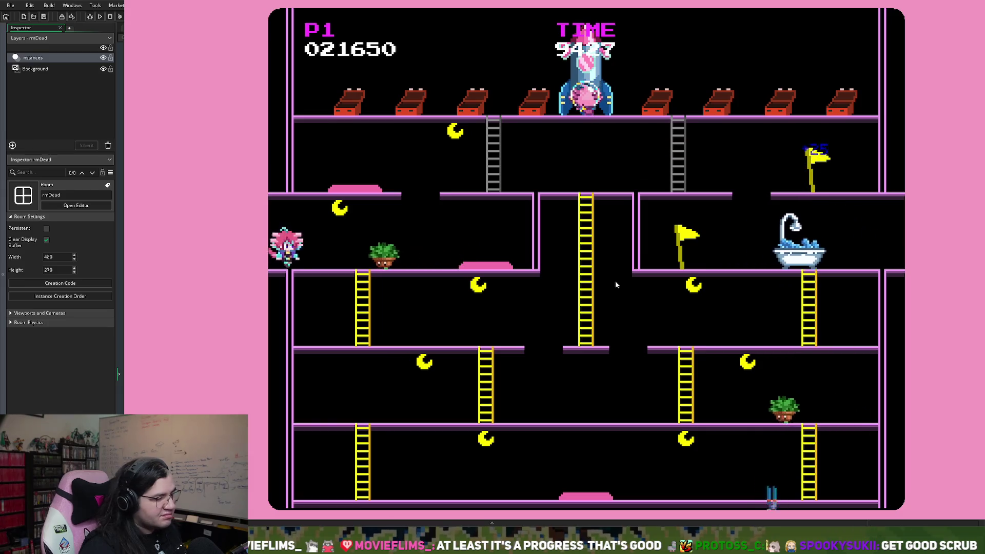
pyautogui.press('Down')
pyautogui.press('Right')
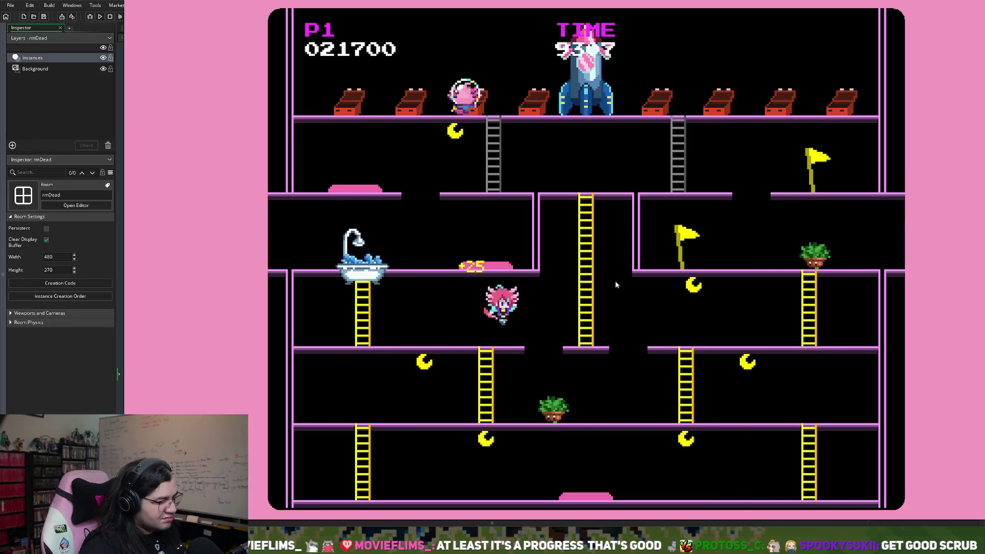
pyautogui.press('Right')
pyautogui.press('Down')
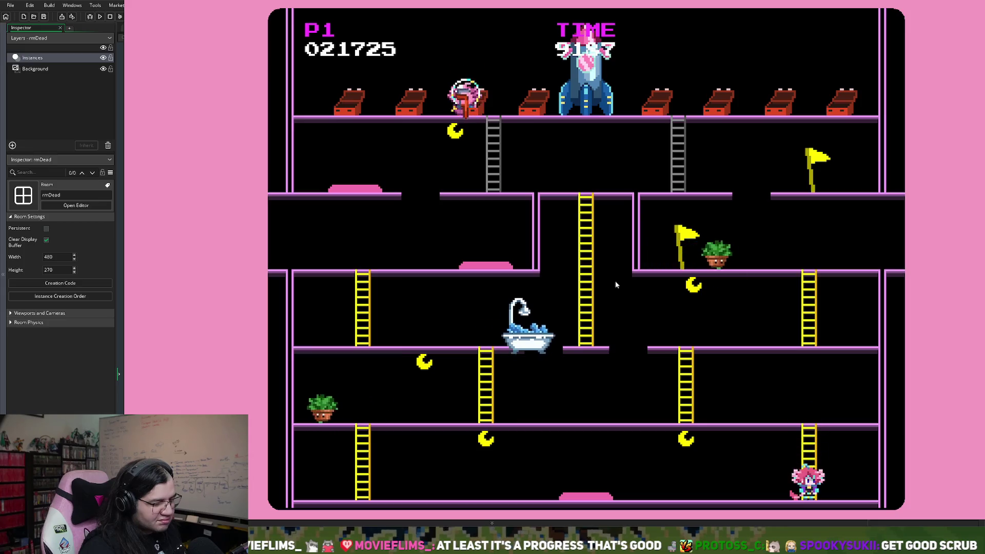
pyautogui.press('Left')
pyautogui.press('Left')
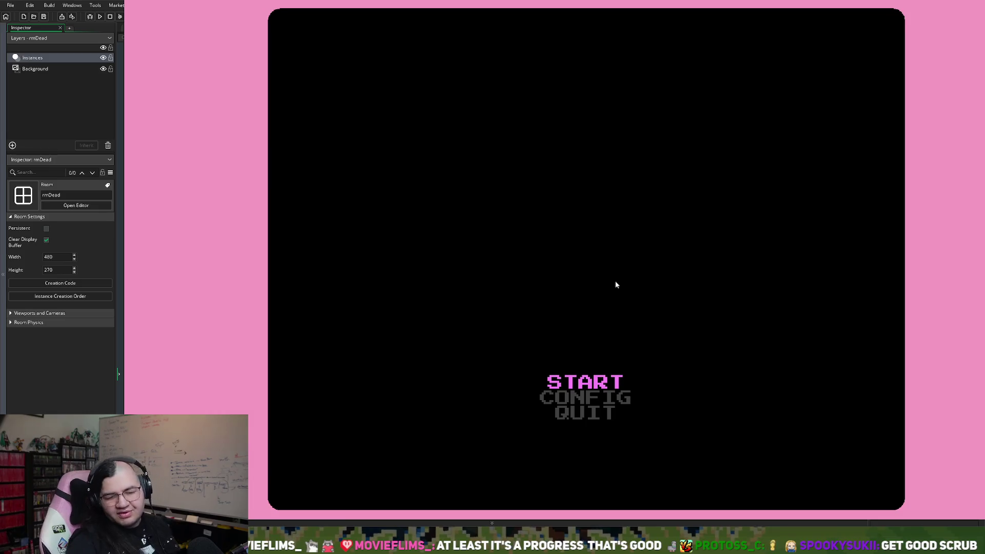
# Step: Start a new round and climb the ladders up to the upper floor toward the moon
pyautogui.press('Return')
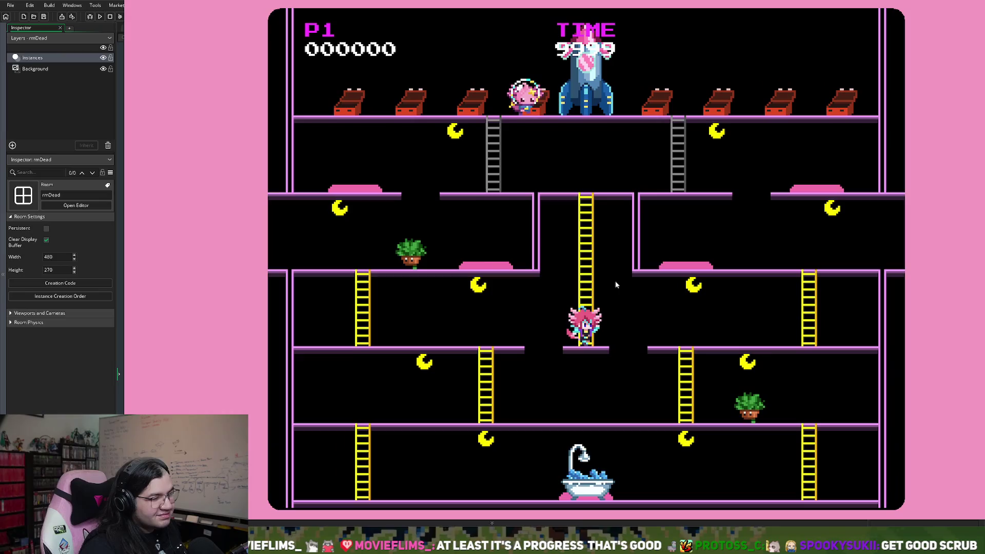
pyautogui.press('Up')
pyautogui.press('Right')
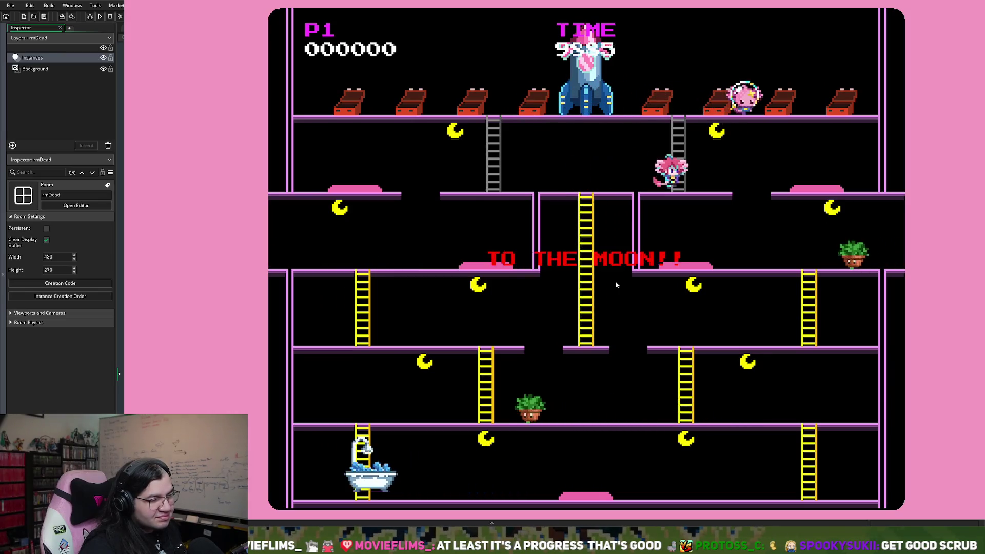
pyautogui.press('Right')
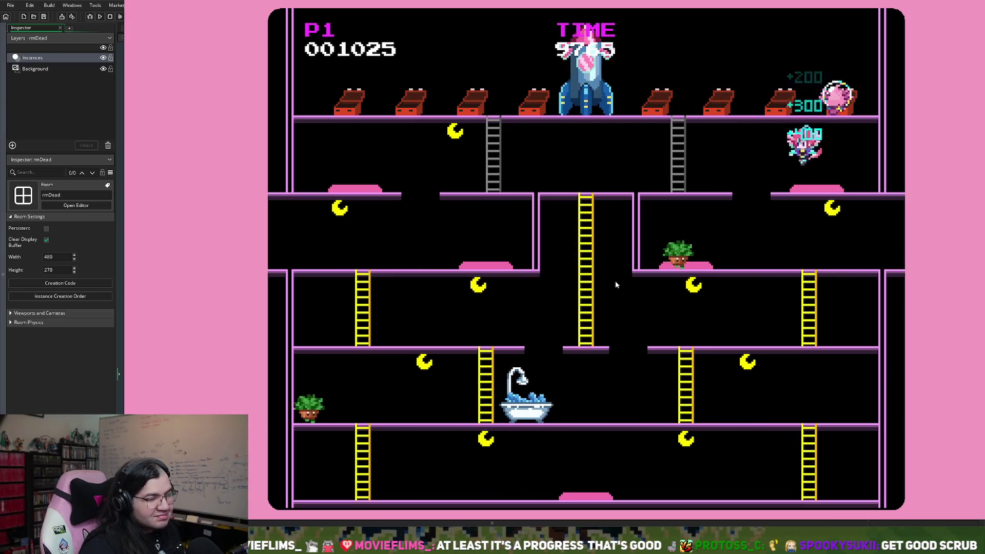
pyautogui.press('Left')
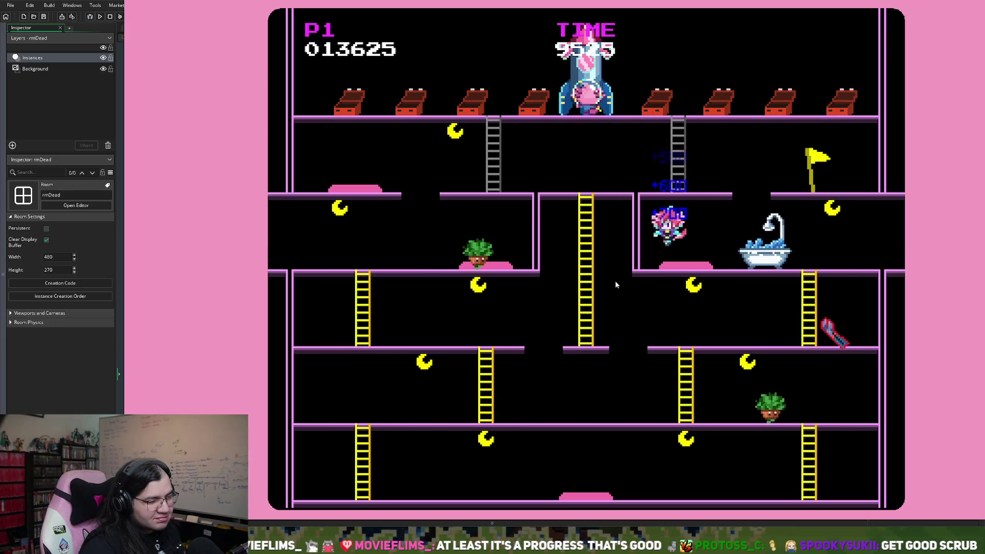
pyautogui.press('Right')
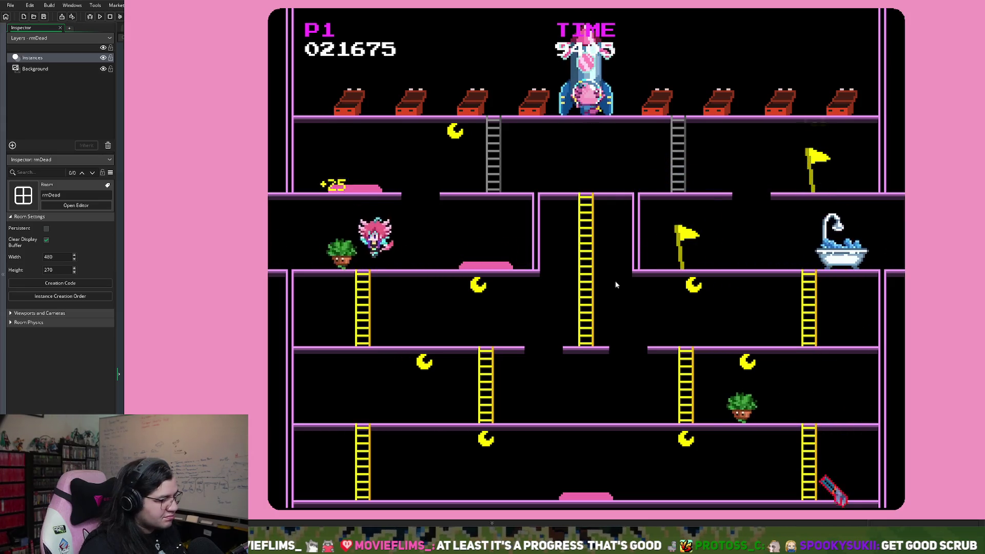
pyautogui.press('Down')
pyautogui.press('Right')
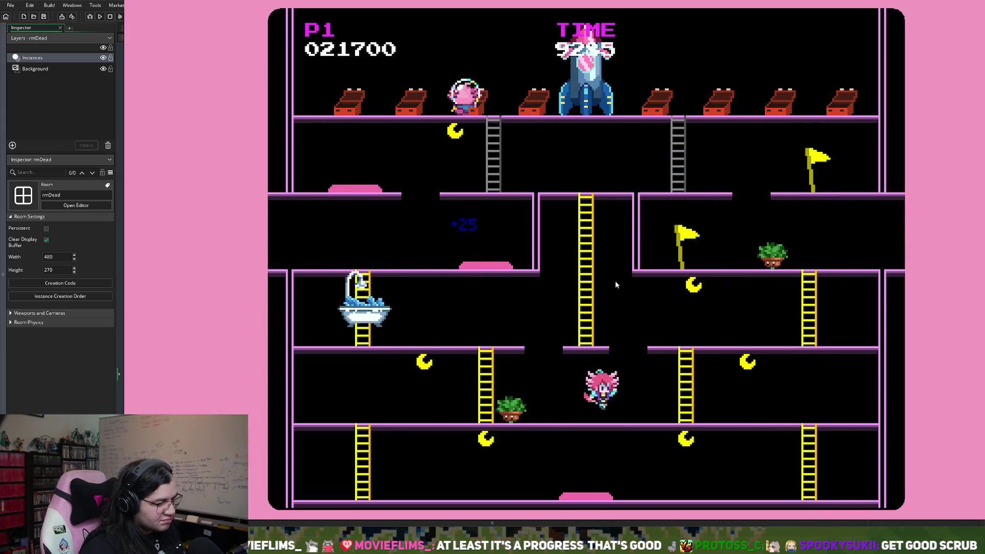
pyautogui.press('Down')
pyautogui.press('Left')
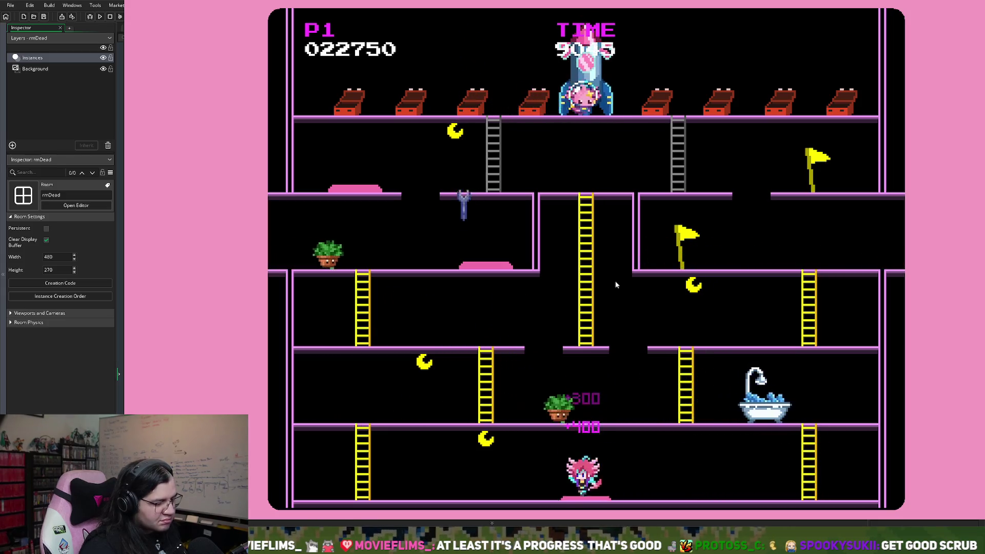
pyautogui.press('Left')
pyautogui.press('Up')
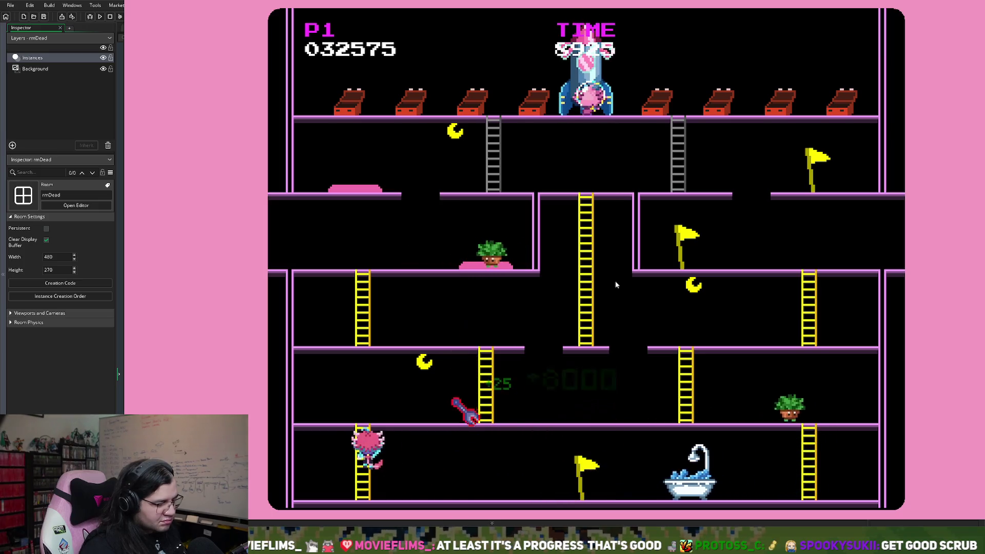
pyautogui.press('Right')
pyautogui.press('Up')
pyautogui.press('Right')
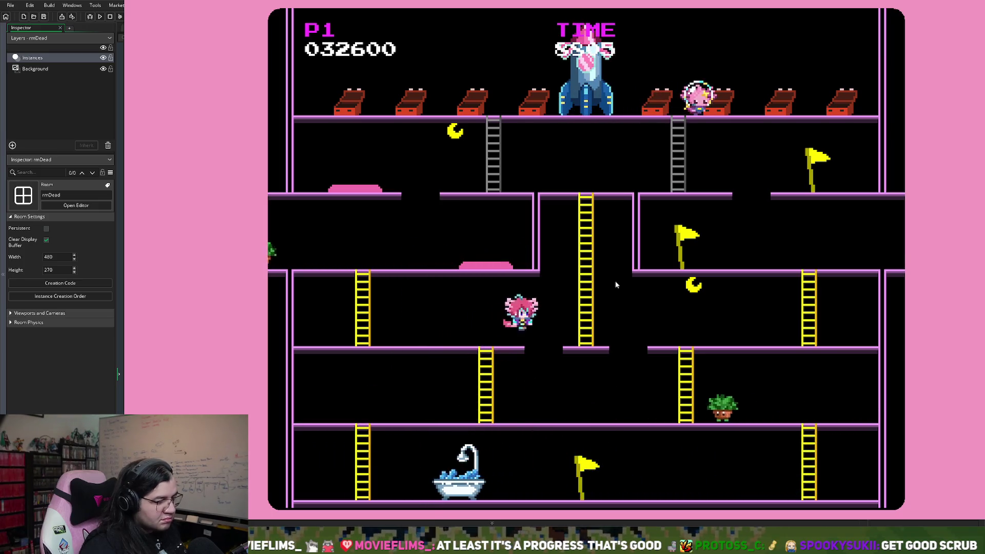
pyautogui.press('Up')
pyautogui.press('Left')
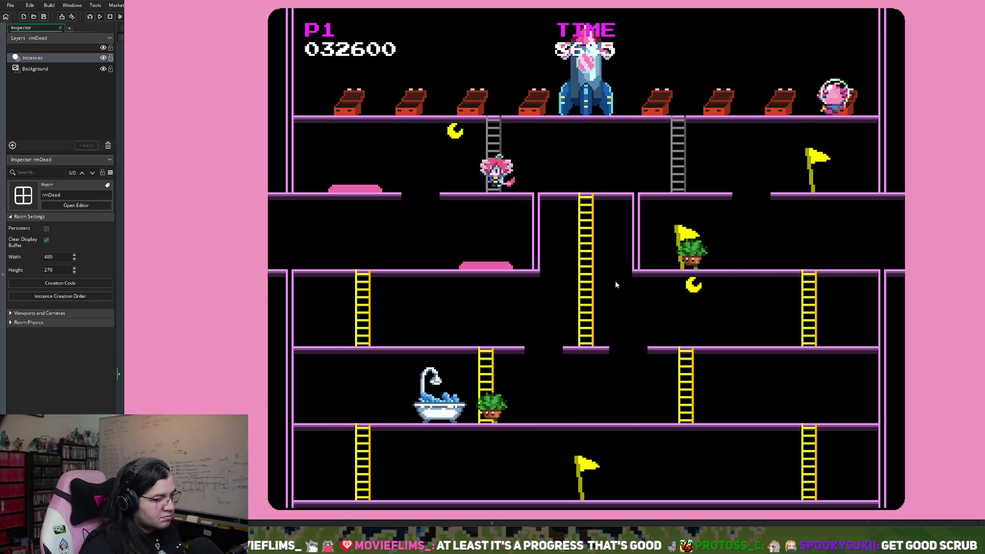
pyautogui.press('space')
pyautogui.press('Right')
pyautogui.press('Up')
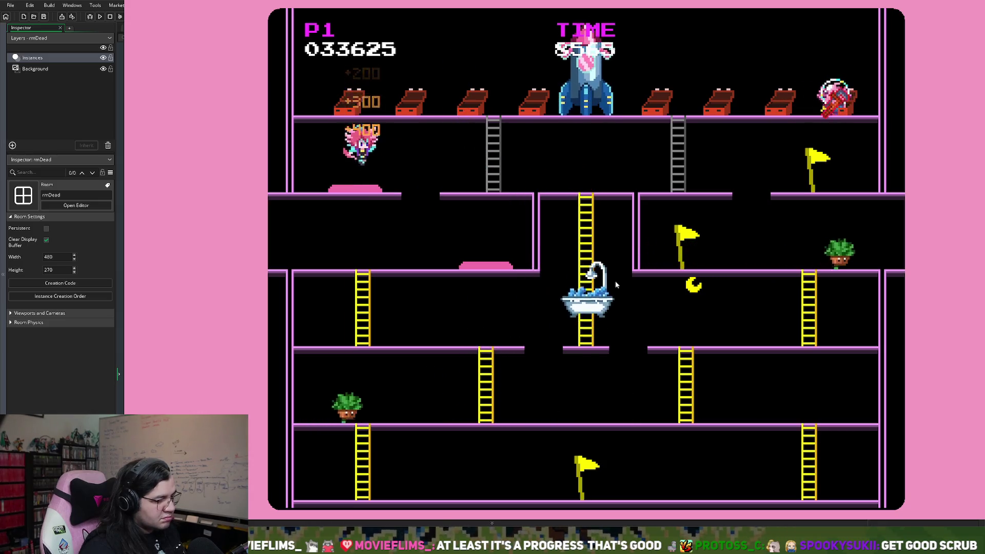
# Step: Run and climb through the lower floors, jump right, then stop the running game
pyautogui.press('Left')
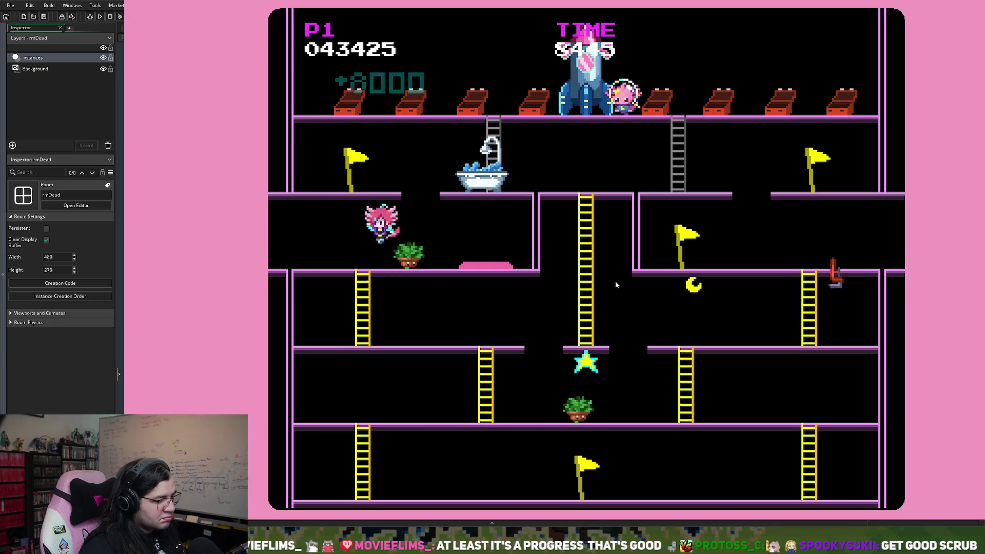
pyautogui.press('Down')
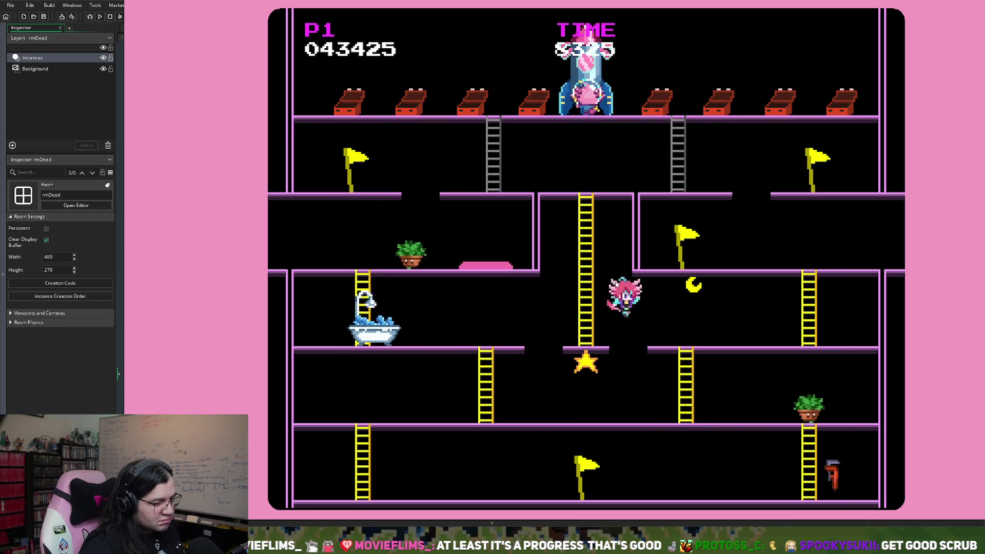
pyautogui.press('Right')
pyautogui.press('Down')
pyautogui.press('Right')
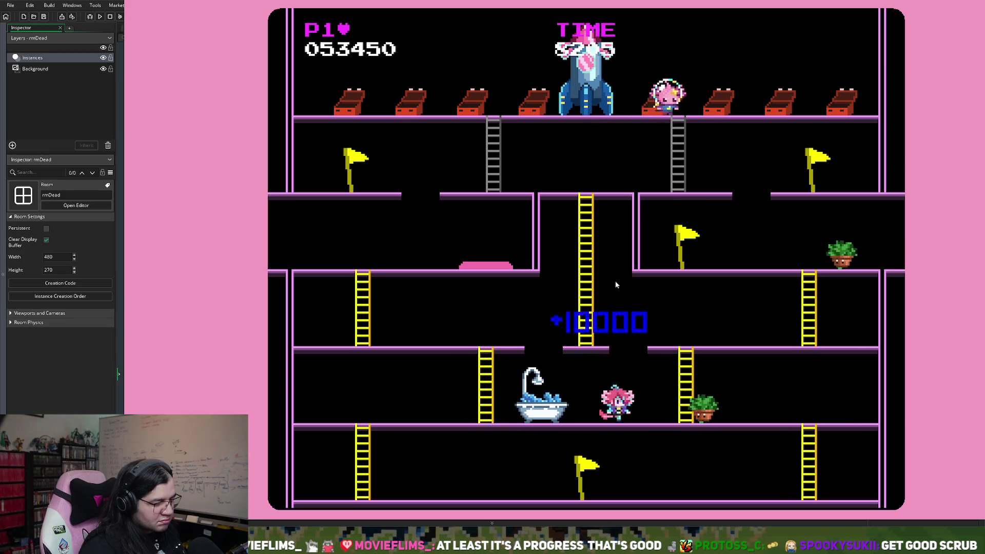
pyautogui.press('Up')
pyautogui.press('Left')
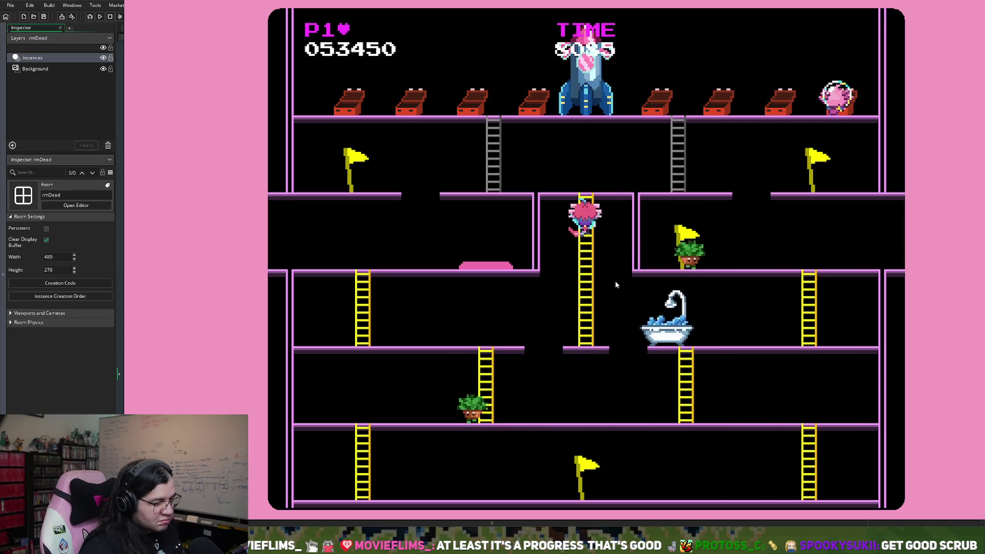
pyautogui.press('Up')
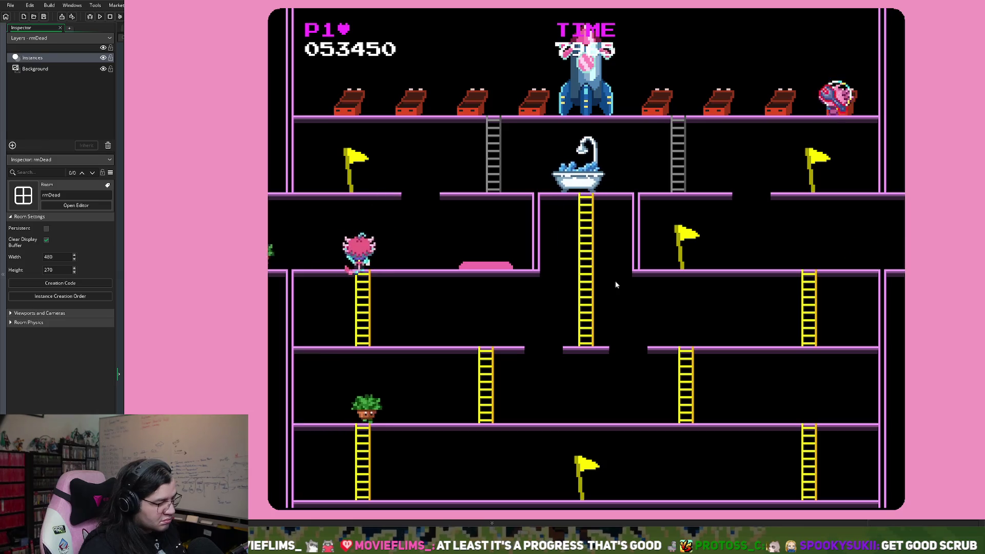
pyautogui.press('Left')
pyautogui.press('Left')
pyautogui.press('Right')
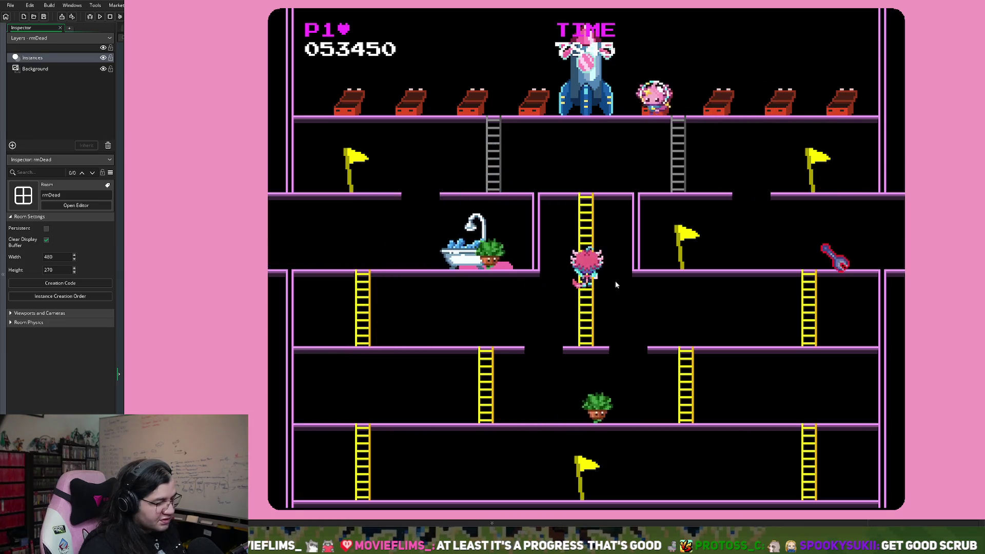
pyautogui.press('Left')
pyautogui.press('Down')
pyautogui.press('Right')
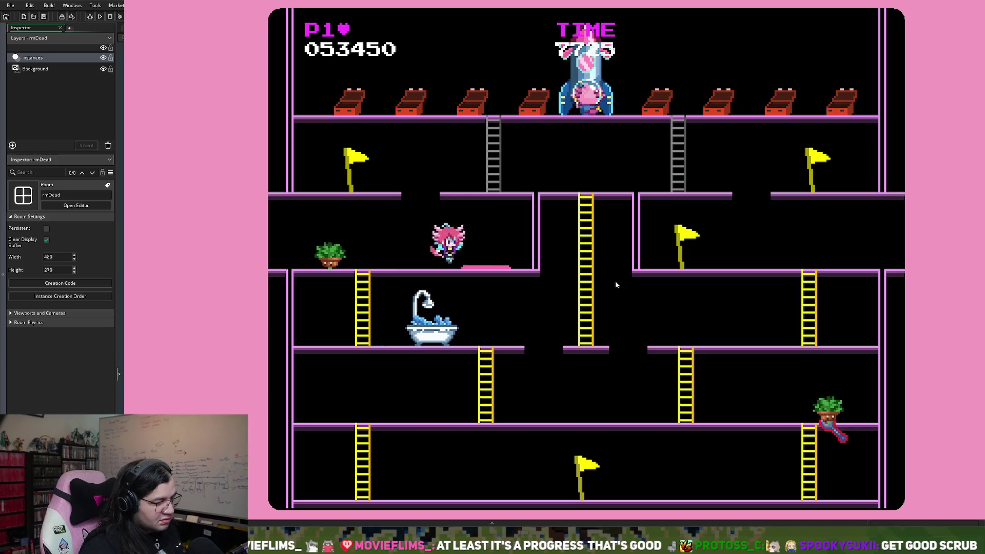
pyautogui.press('Right')
pyautogui.press('Up')
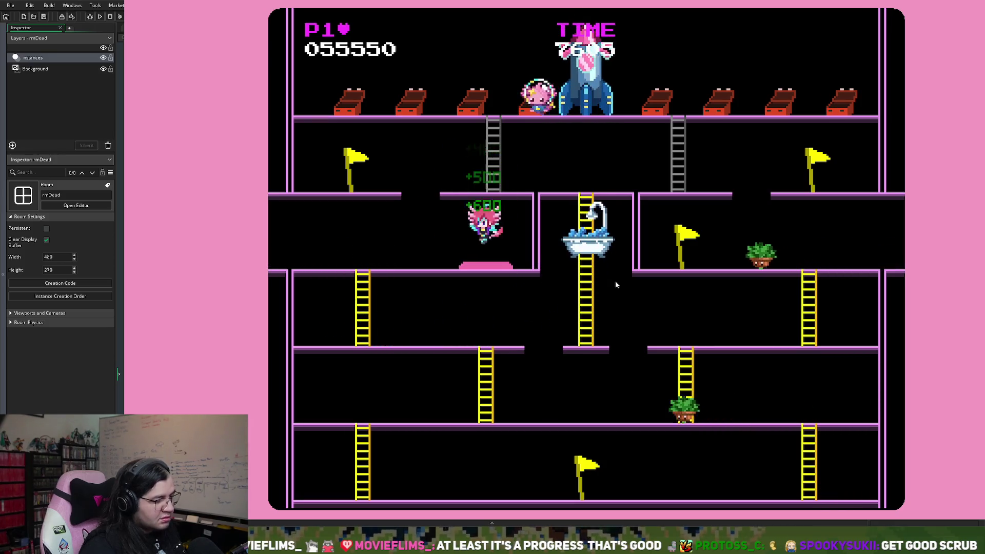
pyautogui.press('Left')
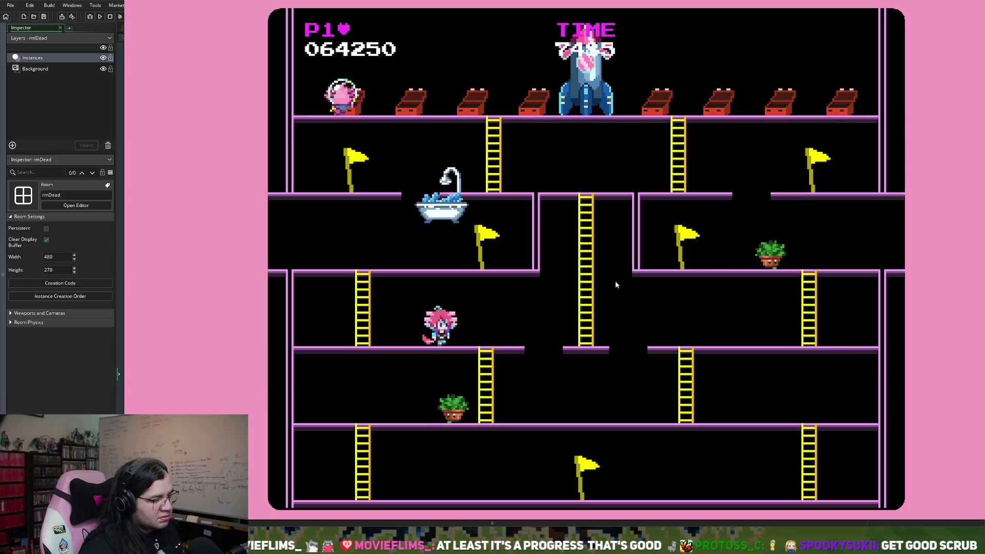
pyautogui.press('Right')
pyautogui.press('Left')
pyautogui.press('Down')
pyautogui.press('Right')
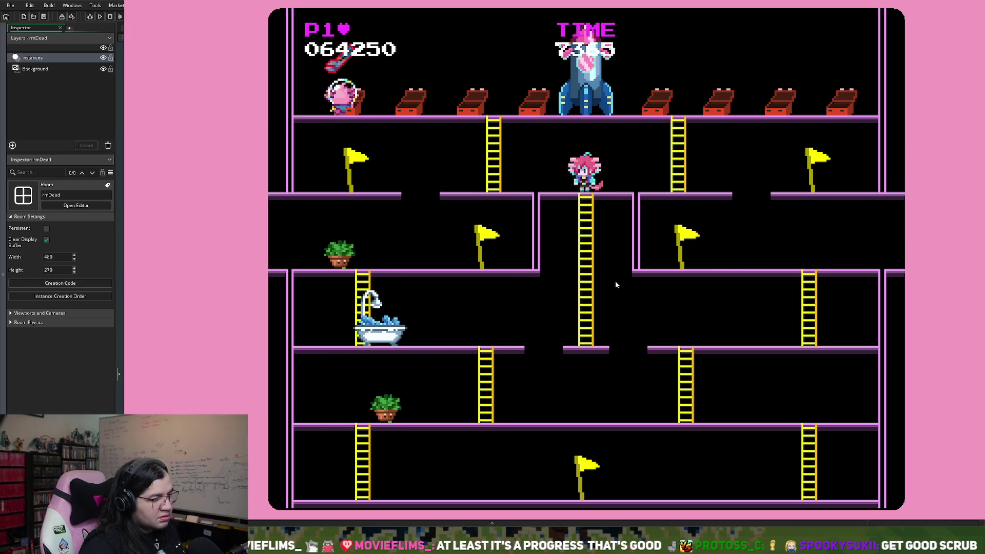
pyautogui.press('space')
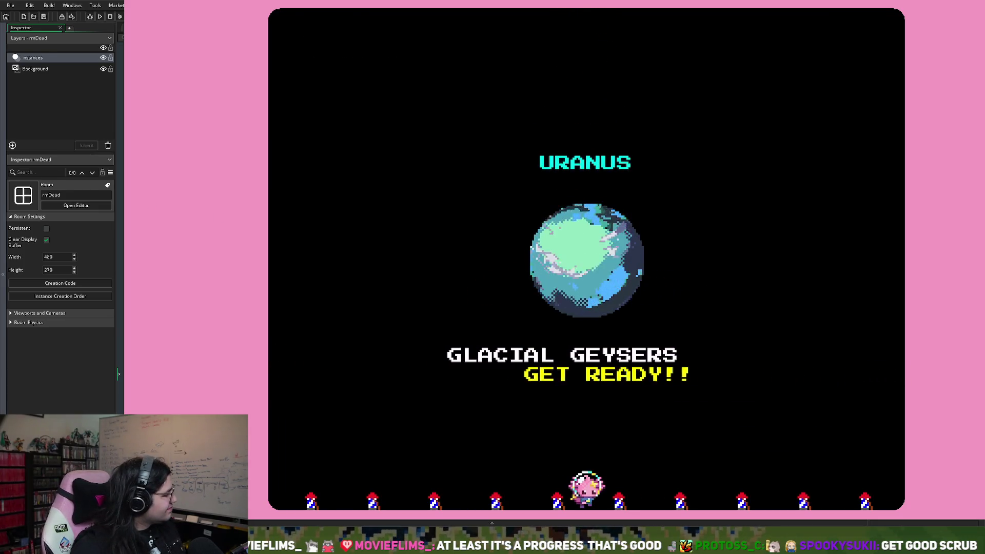
pyautogui.press('Escape')
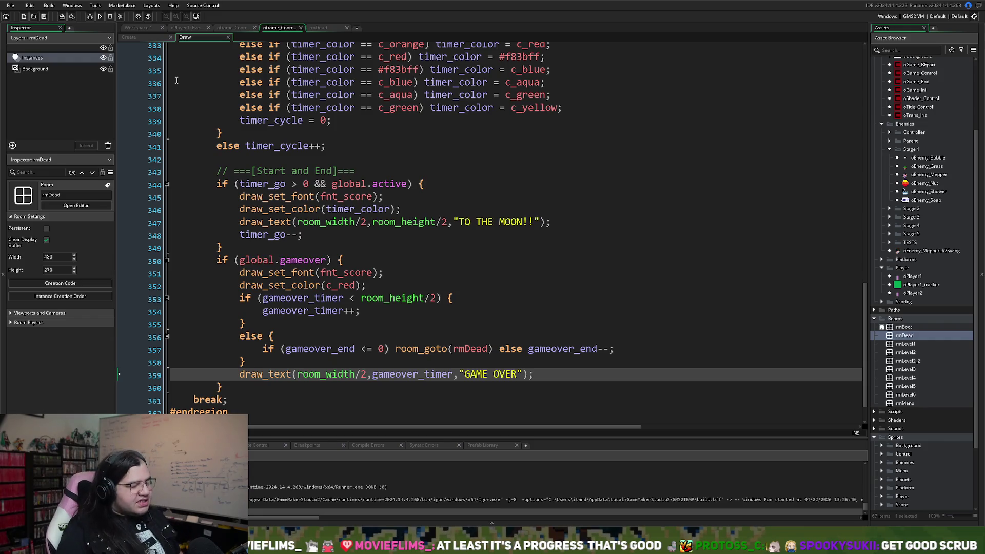
# Step: Glance over the Step and oPlayer1 code tabs, then open oGame_Ini's Create code full size
pyautogui.click(241, 28)
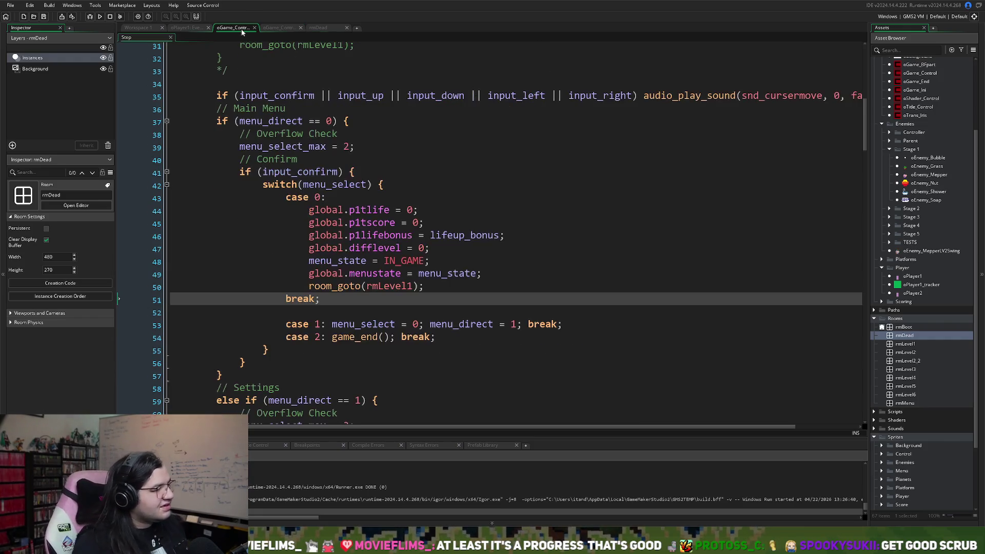
pyautogui.click(174, 27)
pyautogui.click(137, 28)
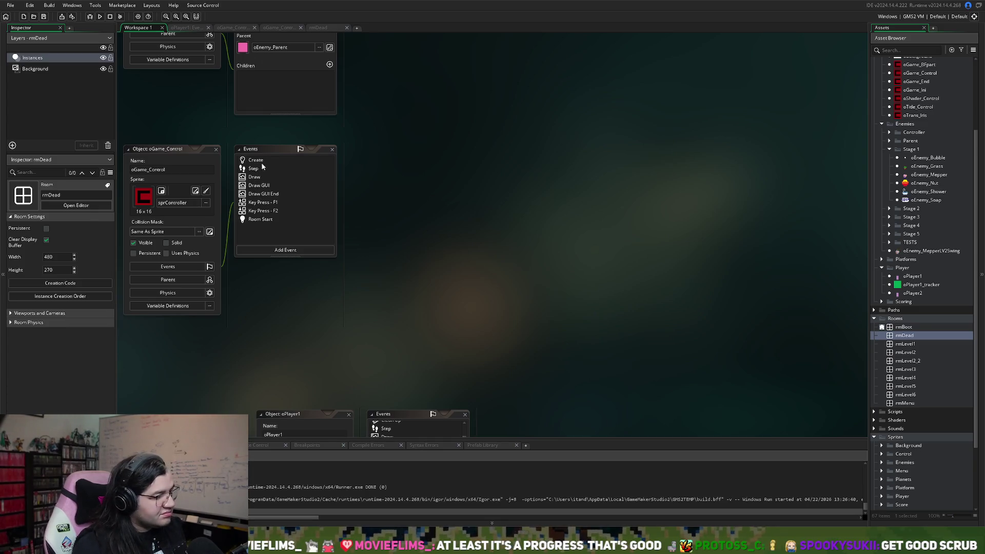
pyautogui.scroll(1, 913, 209)
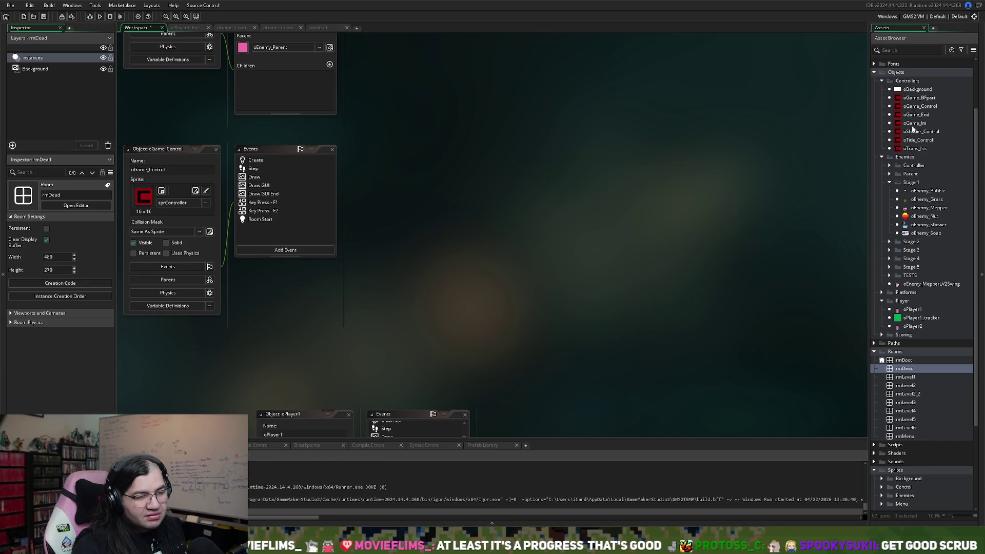
pyautogui.doubleClick(914, 124)
pyautogui.click(388, 161)
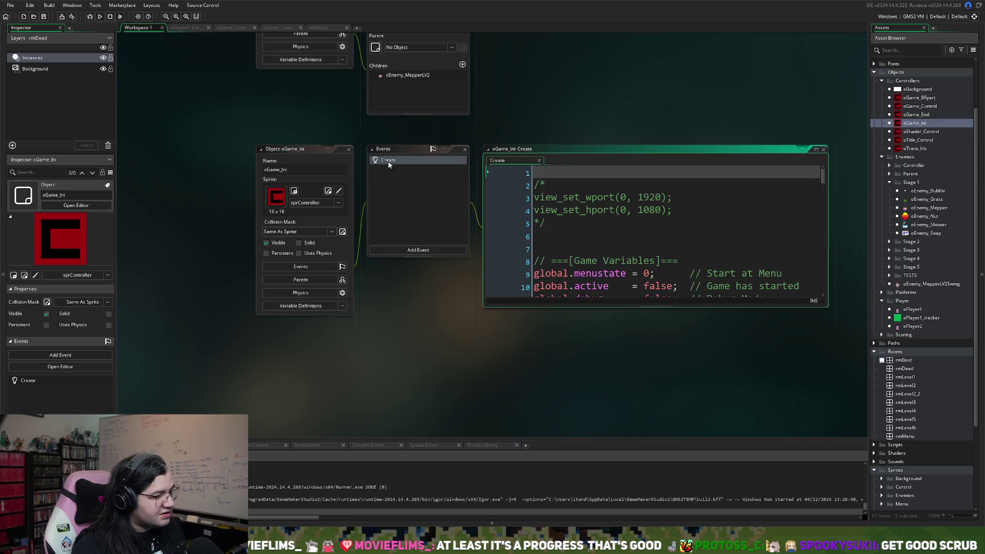
pyautogui.click(816, 151)
# Step: Replace TEST on line 53 with a viewer's name and close the code tab
pyautogui.scroll(-6, 370, 309)
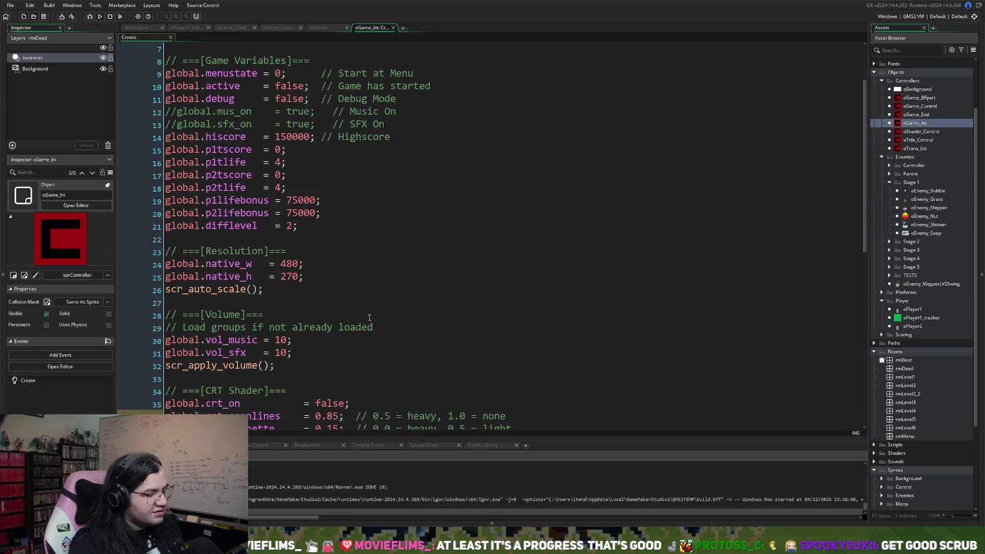
pyautogui.scroll(-6, 369, 309)
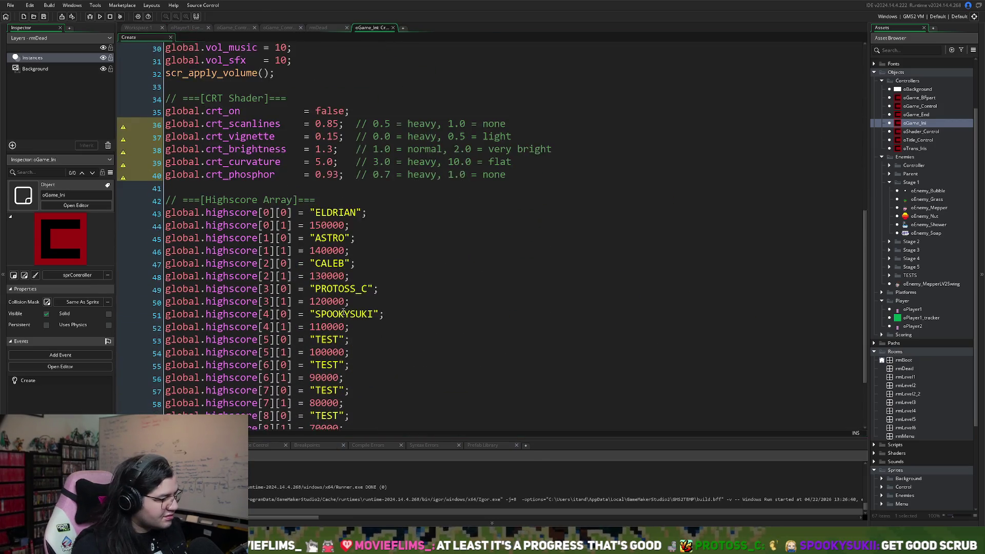
pyautogui.doubleClick(329, 247)
pyautogui.write('MOVIEFILM')
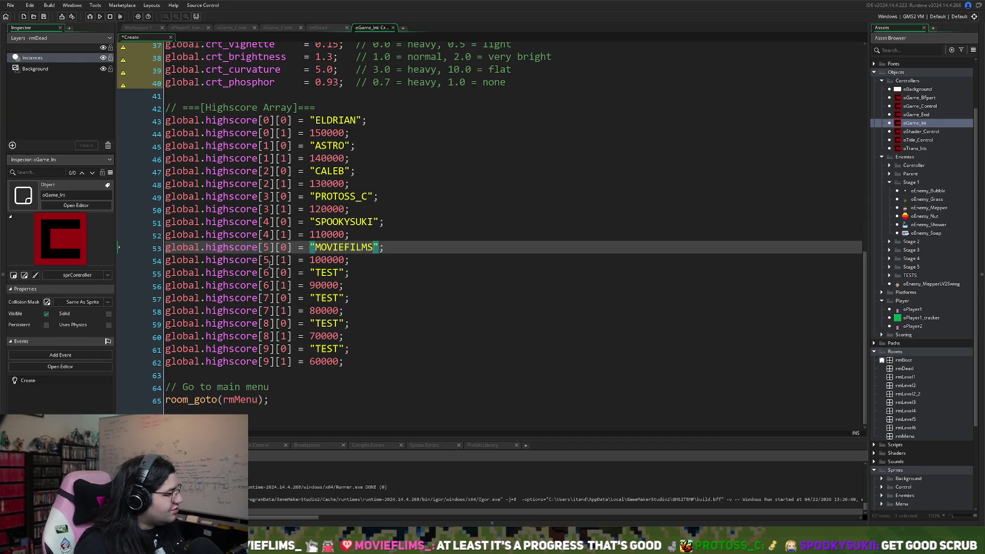
pyautogui.click(393, 28)
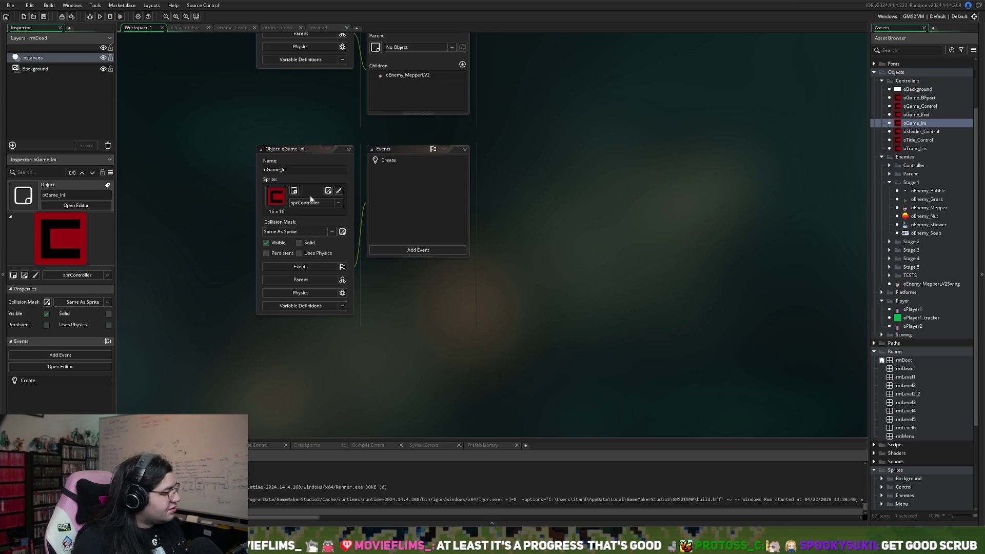
# Step: Close the sprShower sprite and oPlayer1 object windows in the workspace
pyautogui.scroll(10, 361, 221)
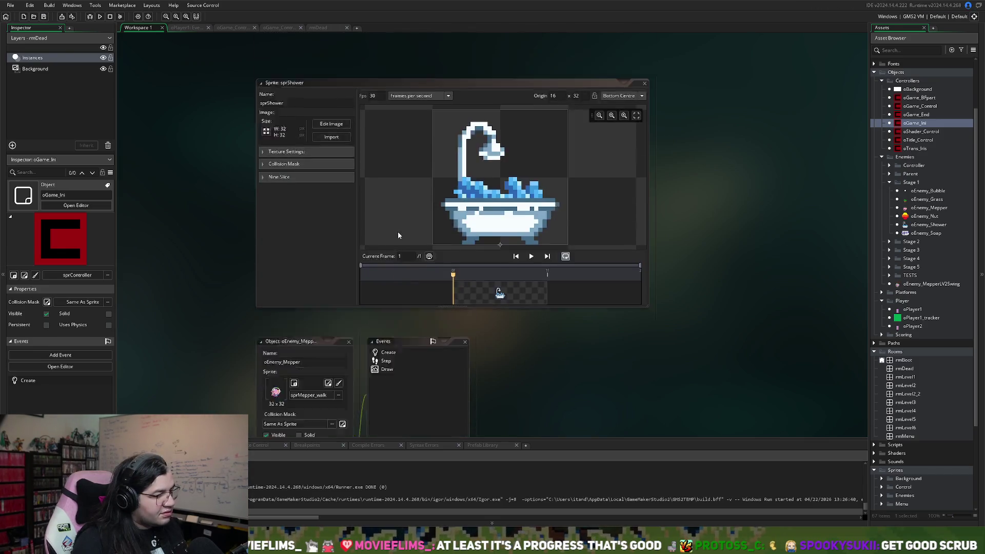
pyautogui.click(645, 267)
pyautogui.scroll(5, 451, 214)
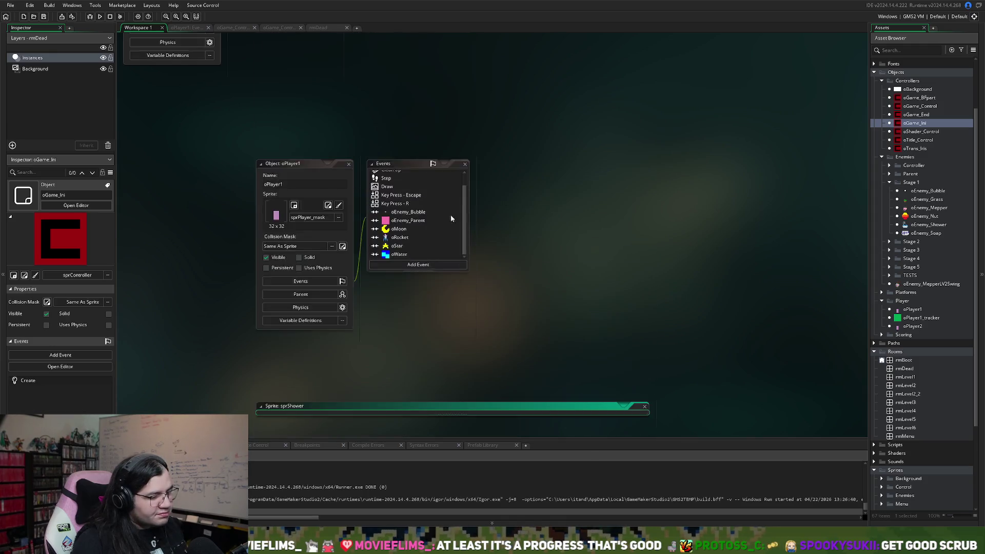
pyautogui.click(348, 280)
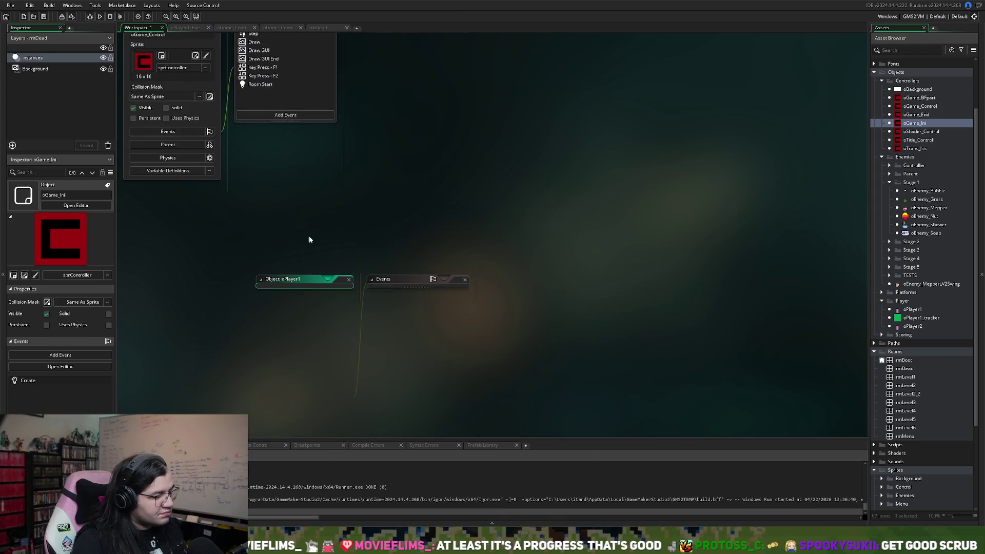
pyautogui.scroll(5, 309, 236)
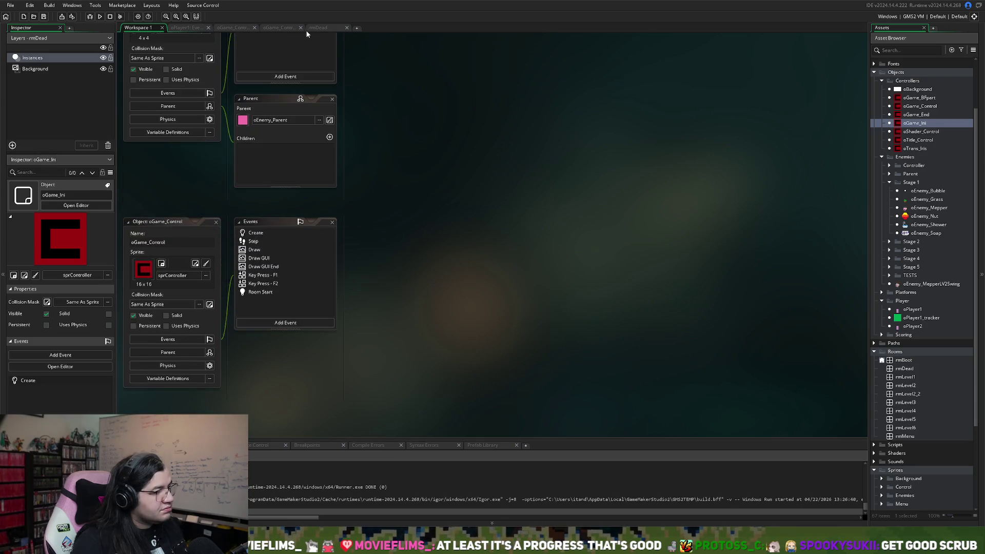
# Step: Look over the oPlayer1, oGame_Control and rmDead tabs, then return to the workspace
pyautogui.click(199, 28)
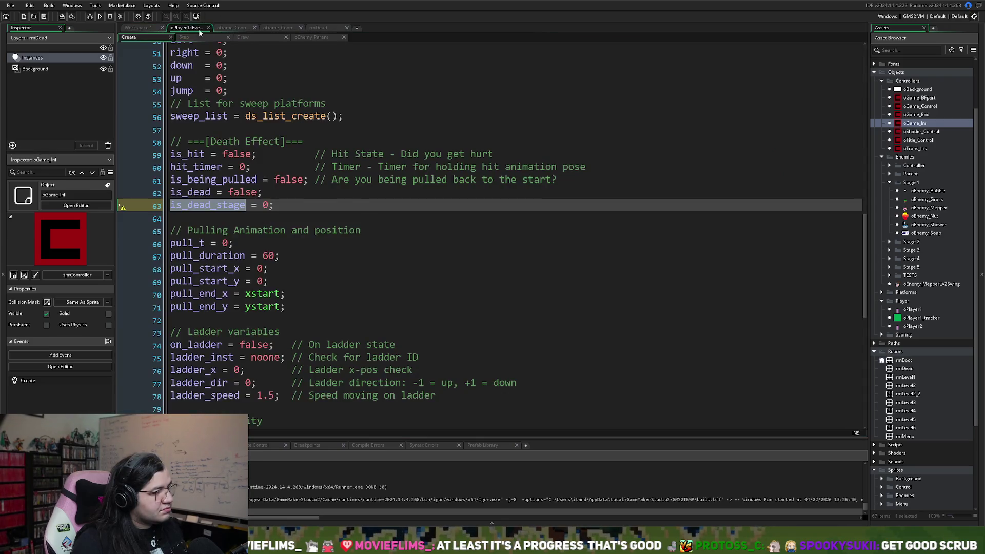
pyautogui.click(233, 27)
pyautogui.click(283, 28)
pyautogui.click(321, 28)
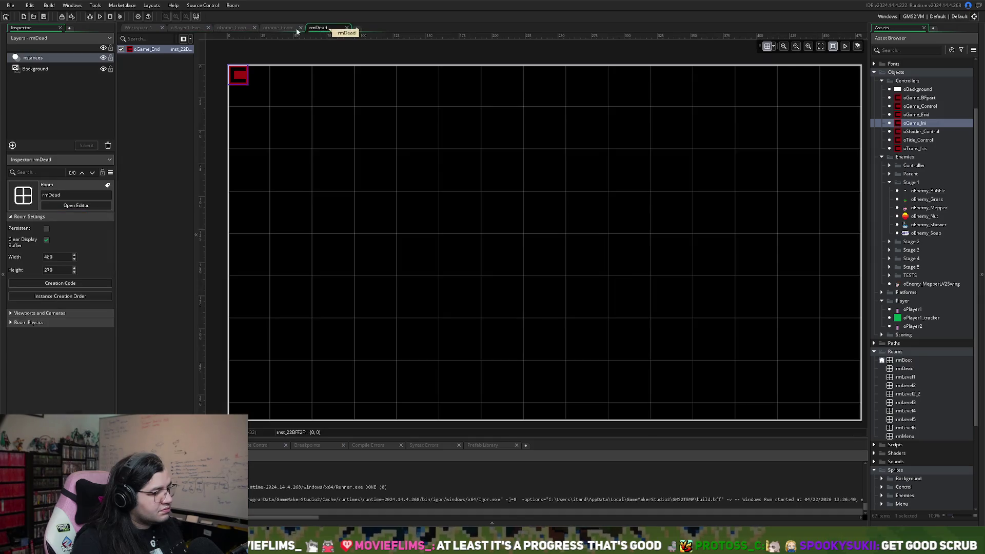
pyautogui.click(151, 30)
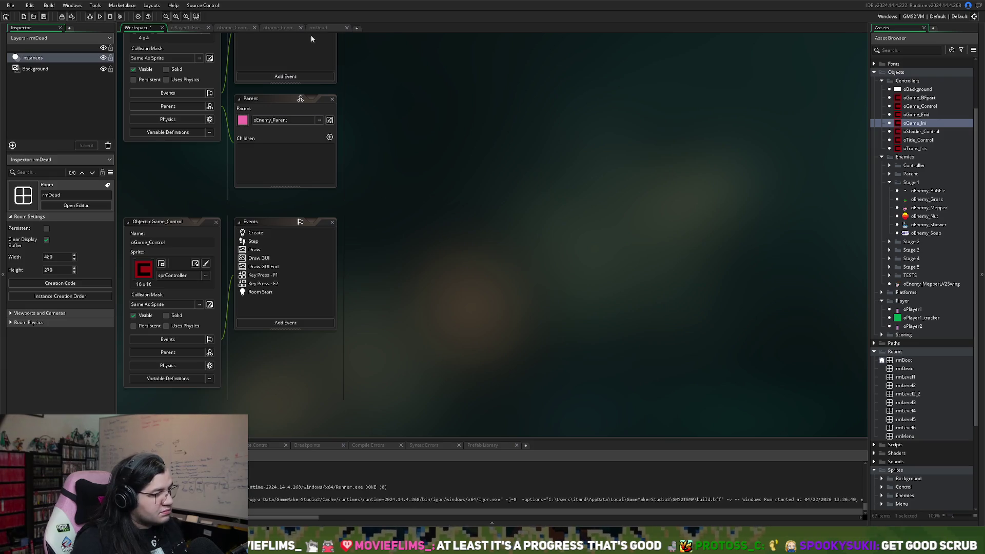
# Step: Reopen oGame_Ini's Create code at the Highscore Array section and maximize it
pyautogui.doubleClick(914, 123)
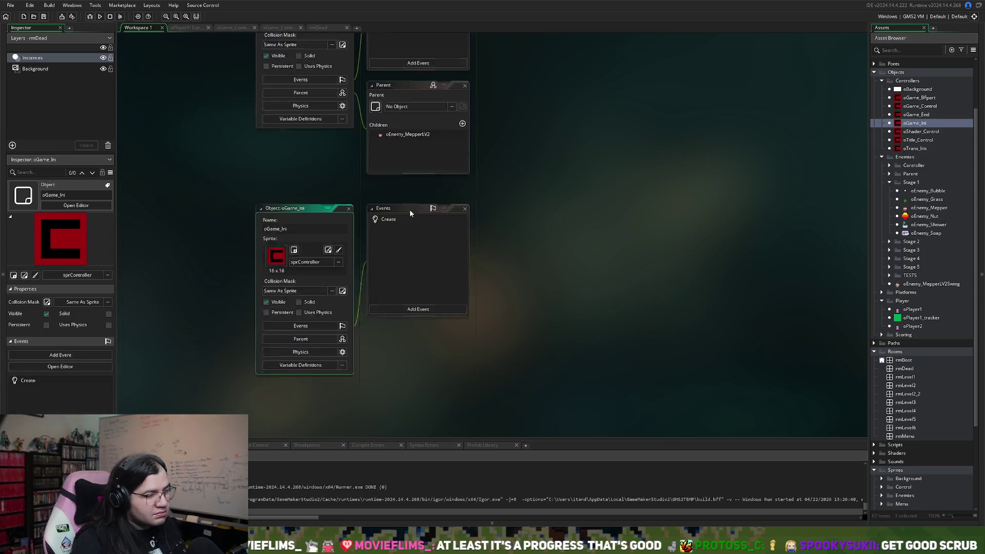
pyautogui.doubleClick(408, 159)
pyautogui.scroll(-10, 611, 257)
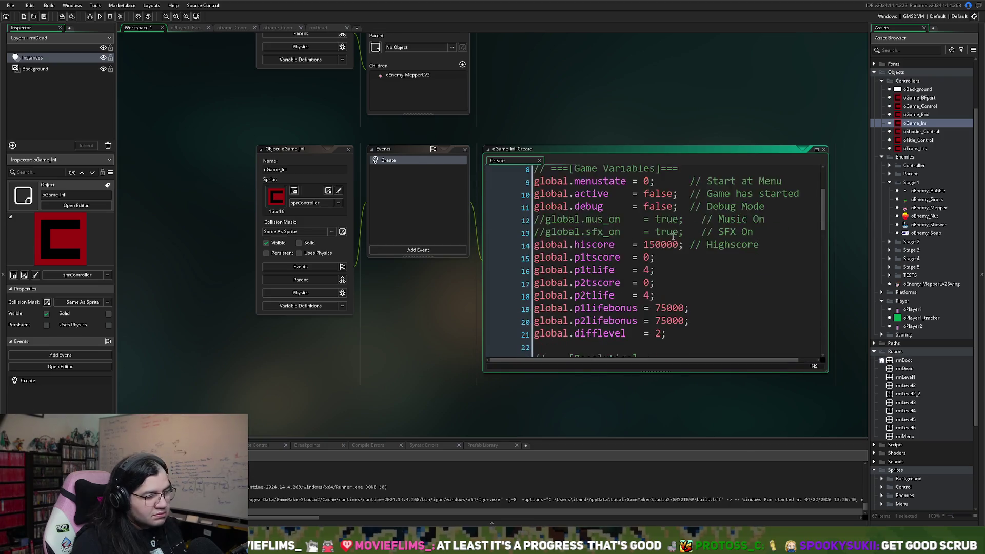
pyautogui.scroll(-3, 610, 255)
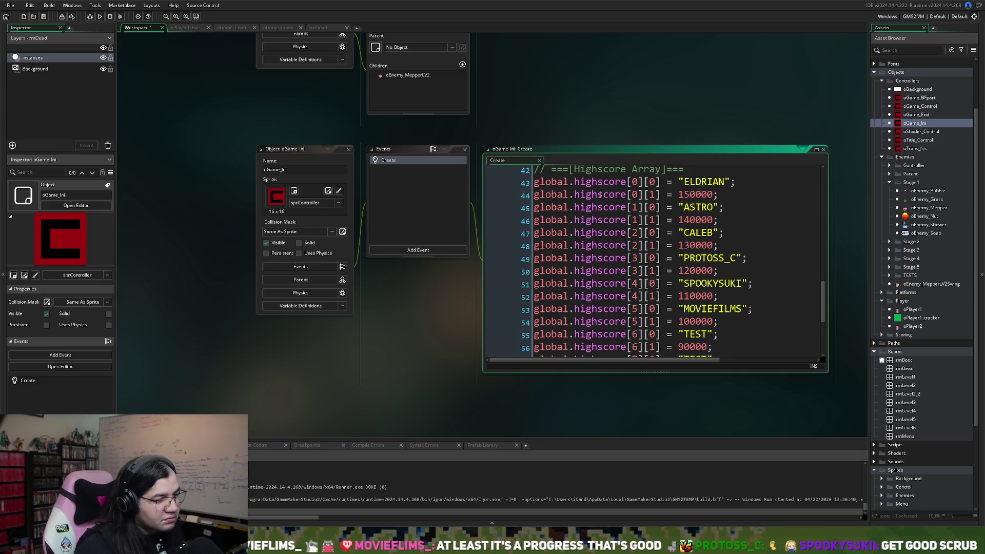
pyautogui.click(598, 197)
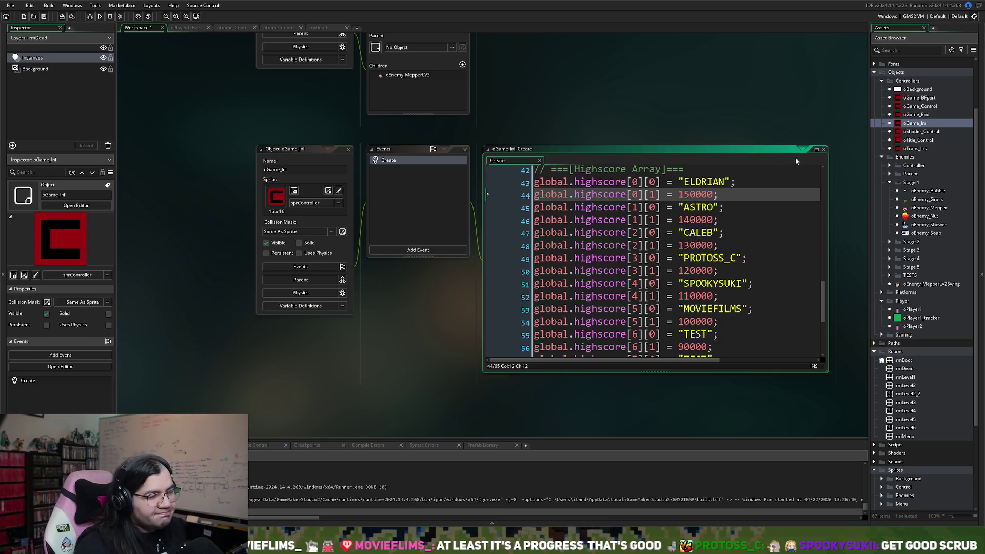
pyautogui.click(816, 149)
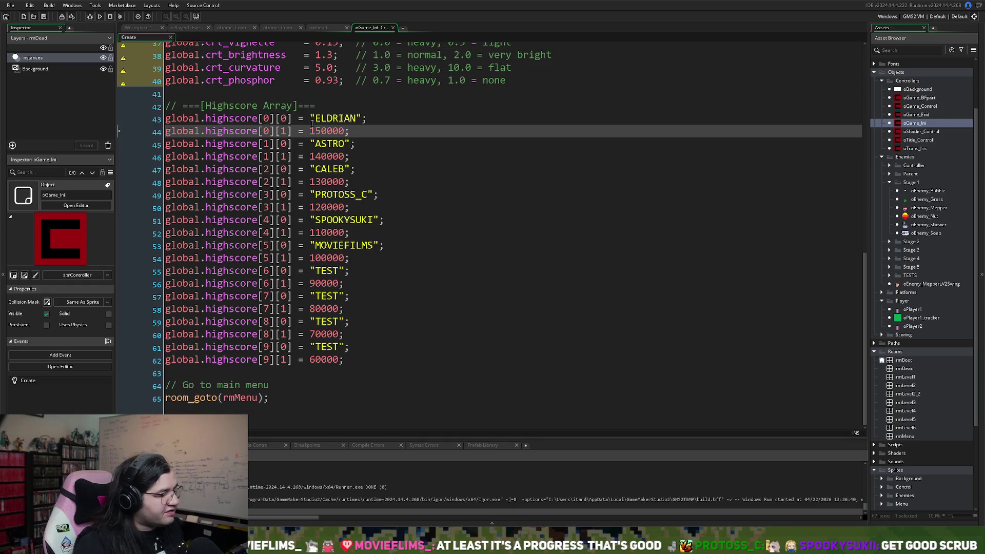
# Step: Insert ds_list_create() on new line 43 directly below the Highscore Array comment
pyautogui.click(317, 106)
pyautogui.press('Return')
pyautogui.press('Return')
pyautogui.press('Return')
pyautogui.click(187, 118)
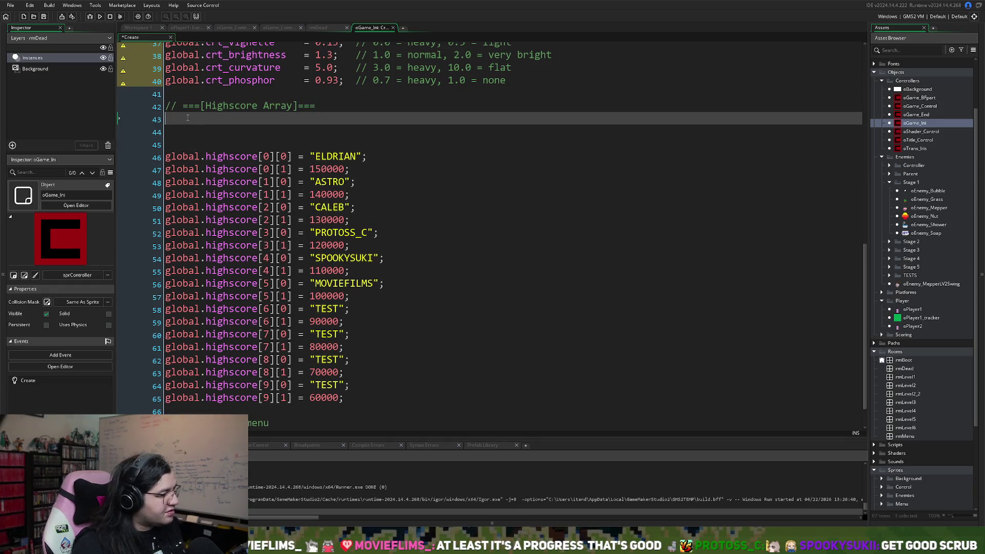
pyautogui.write('dis')
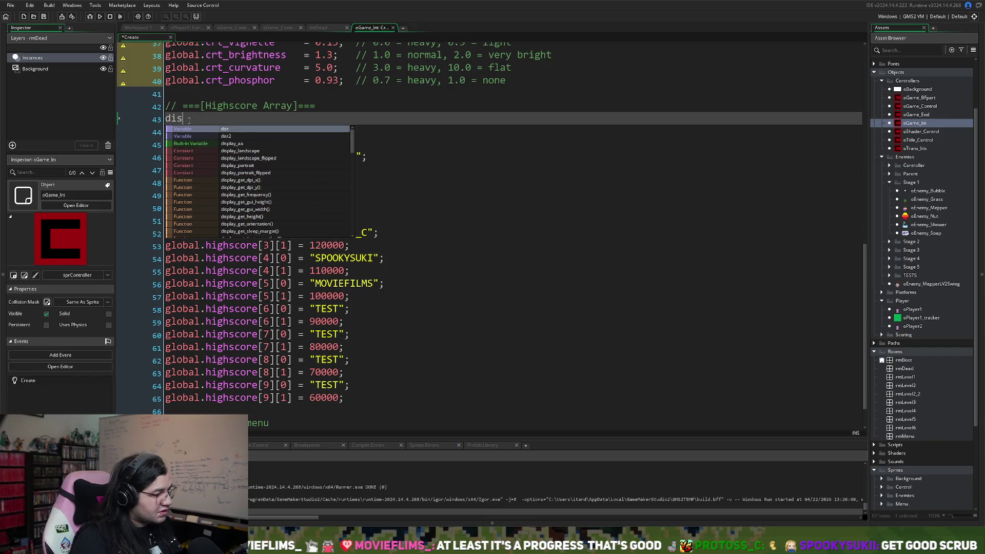
pyautogui.press('BackSpace')
pyautogui.press('BackSpace')
pyautogui.write('s')
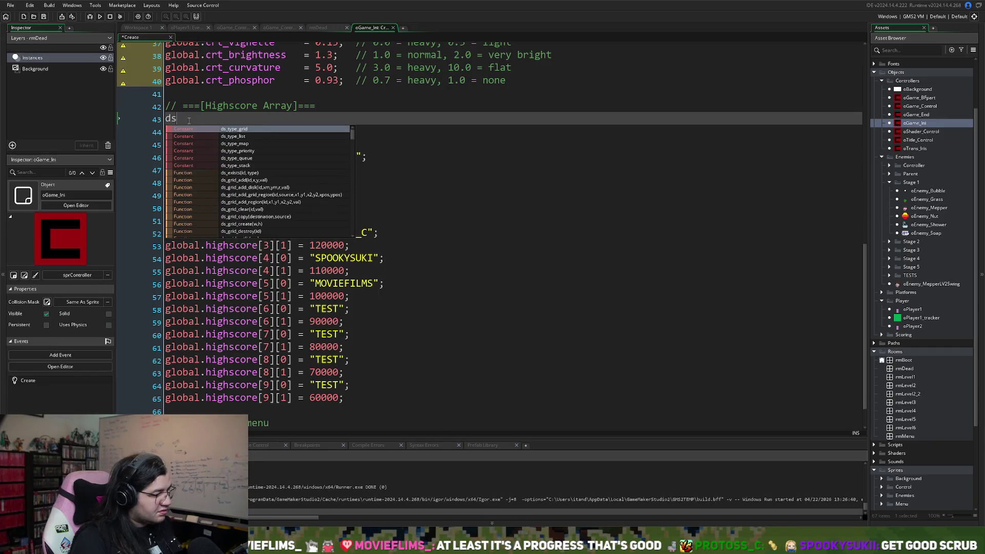
pyautogui.write('_li')
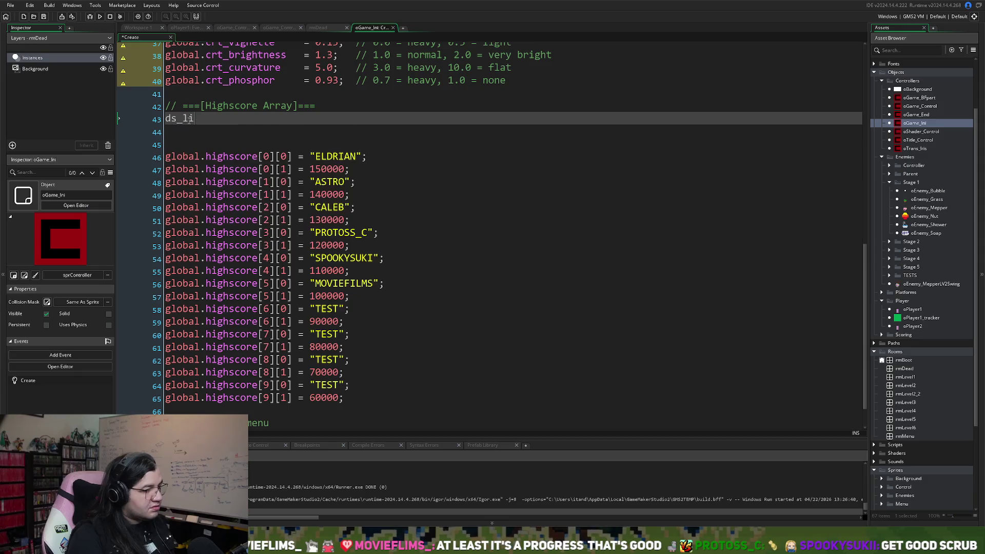
pyautogui.write('st')
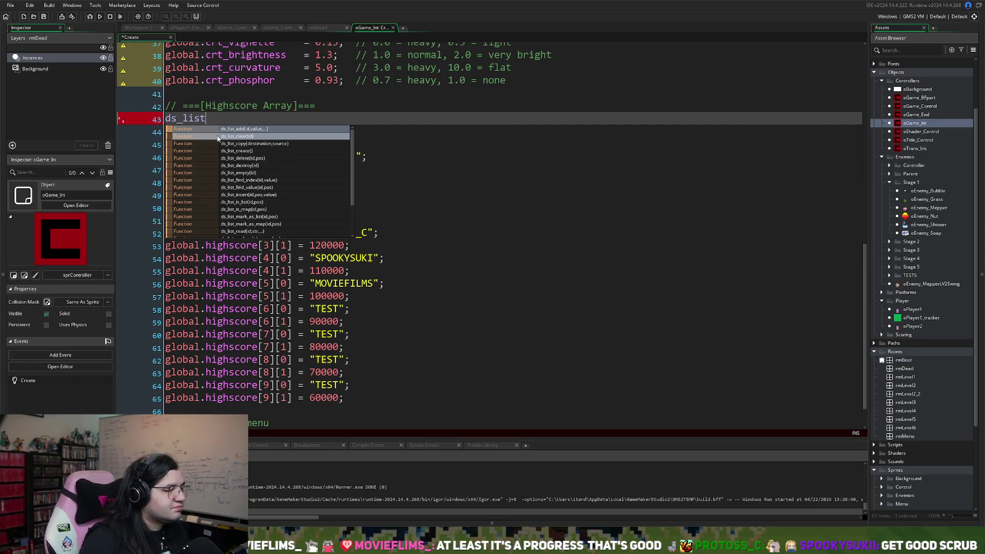
pyautogui.click(218, 151)
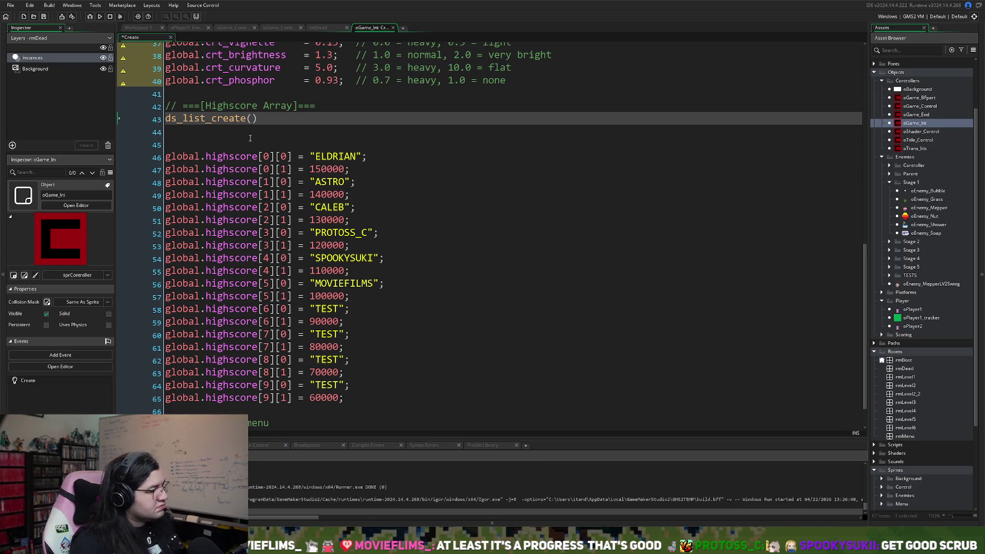
# Step: Make line 43 read highscore_table = ds_list_create(); with the terminating semicolon
pyautogui.write('highscor')
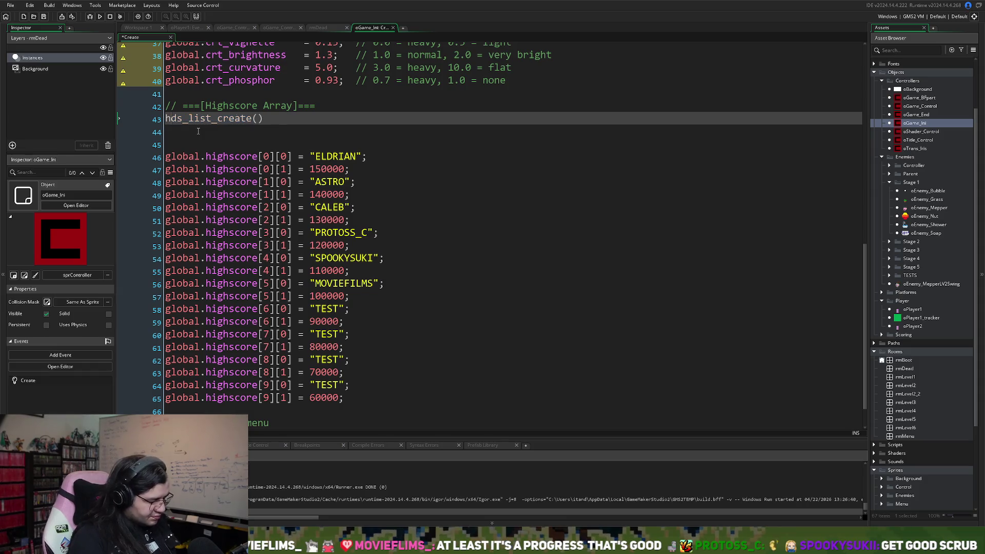
pyautogui.write('e_')
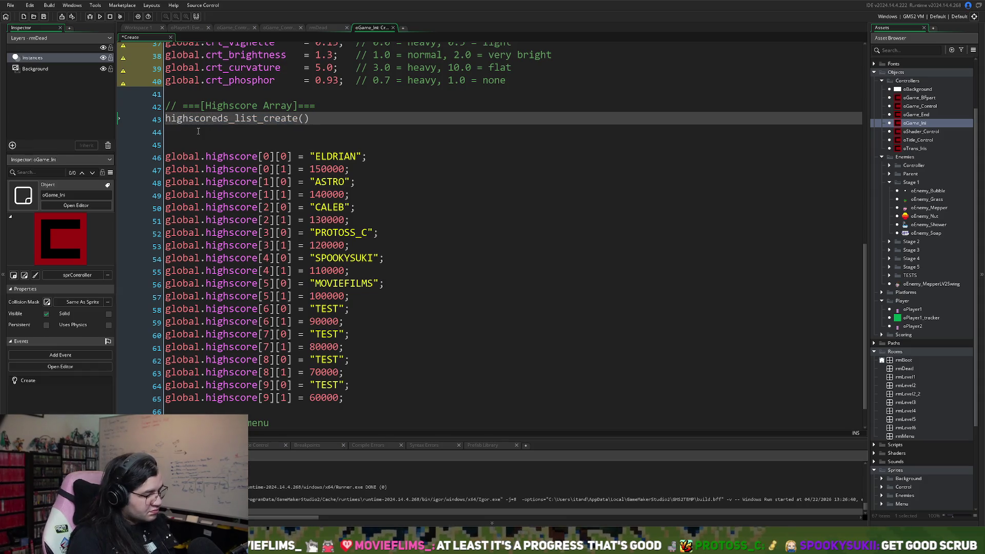
pyautogui.write('table =')
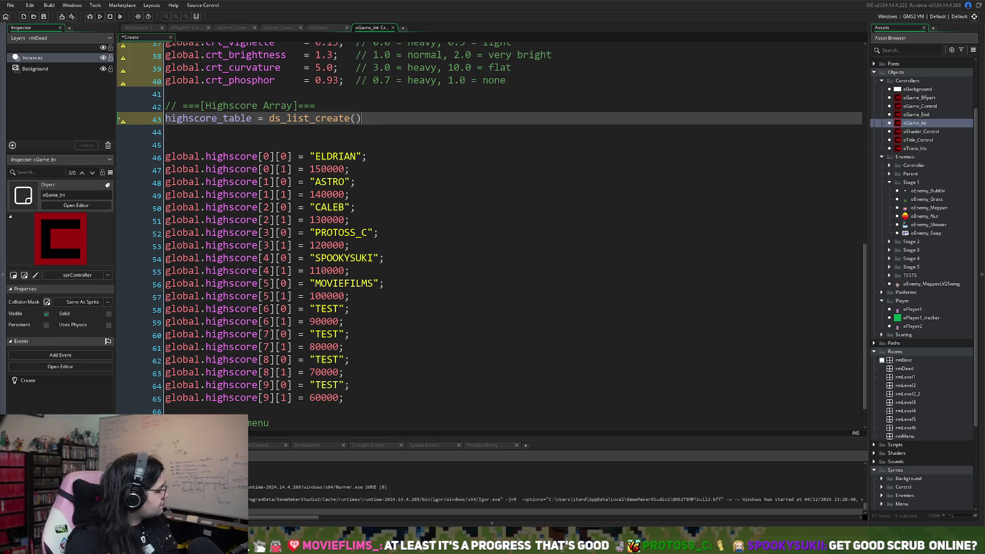
pyautogui.write(';')
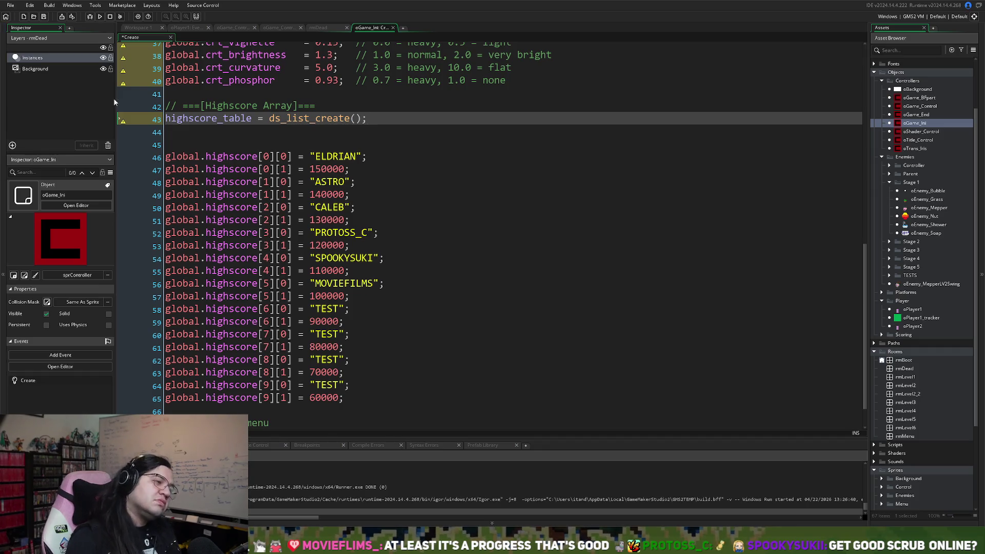
# Step: Add blank lines at line 46 between highscore_table and the old highscore array entries
pyautogui.moveTo(364, 397)
pyautogui.mouseDown()
pyautogui.moveTo(169, 279)
pyautogui.moveTo(155, 156)
pyautogui.mouseUp()
pyautogui.click(169, 145)
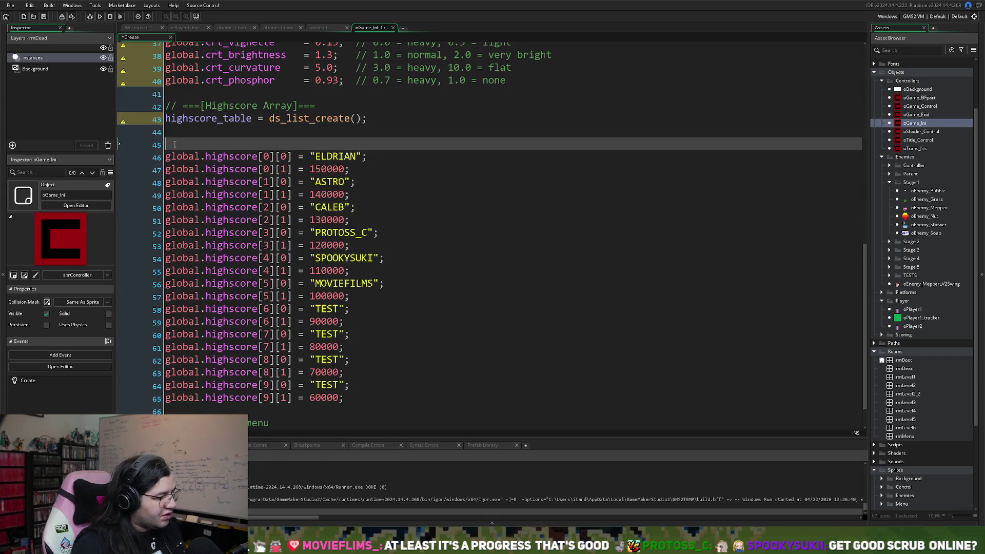
pyautogui.press('Return')
pyautogui.press('Return')
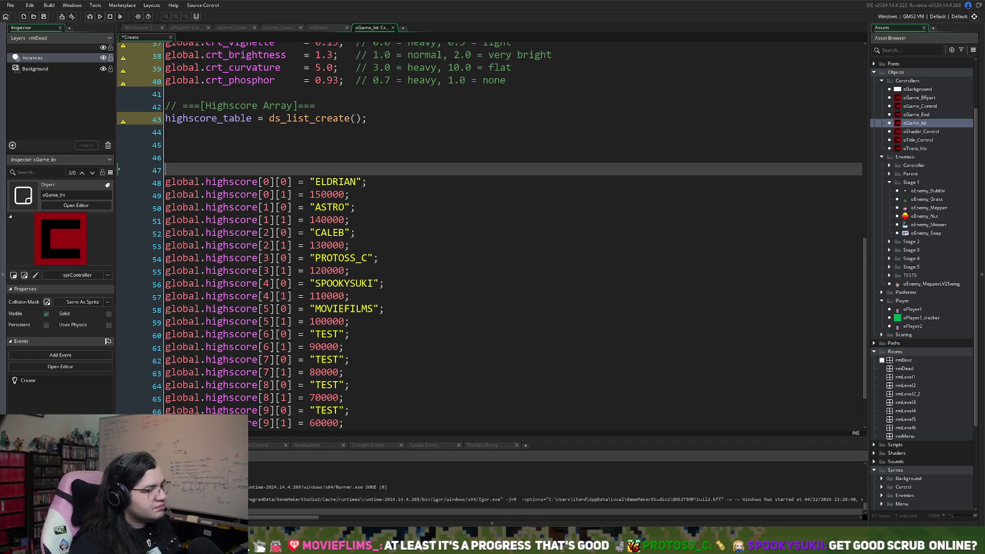
pyautogui.click(177, 131)
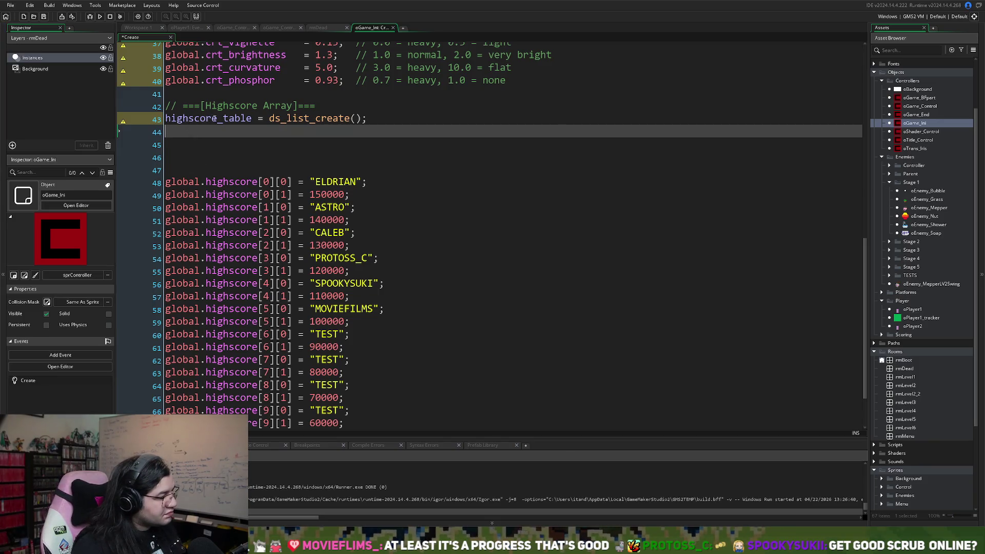
# Step: Rename highscore_table on line 43 to global.highscore_list
pyautogui.moveTo(218, 119); pyautogui.dragTo(162, 119)
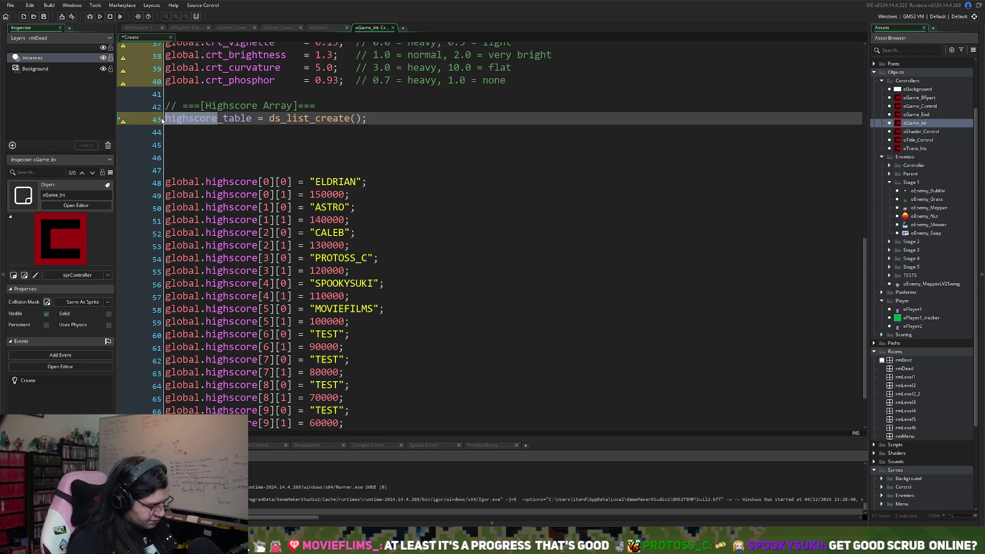
pyautogui.write('global.')
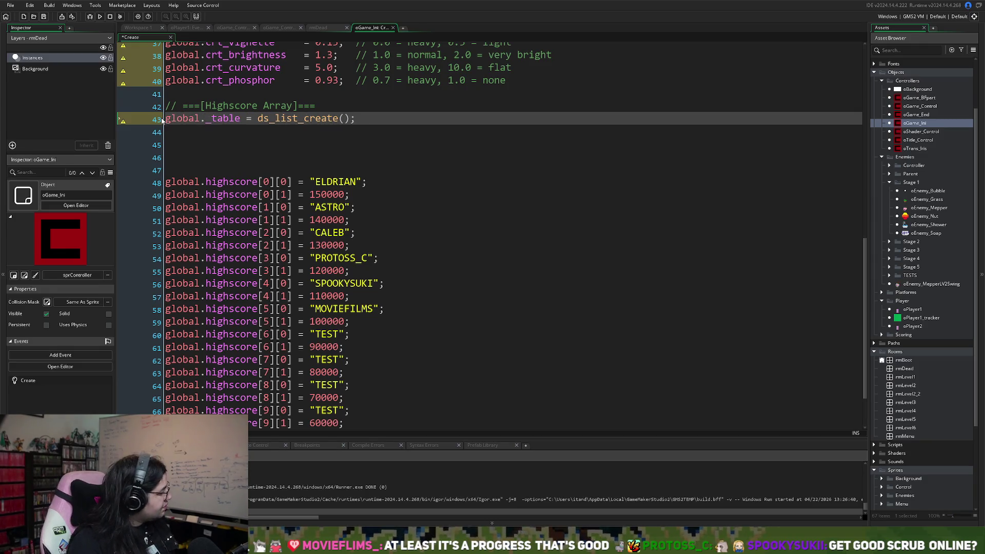
pyautogui.write('high')
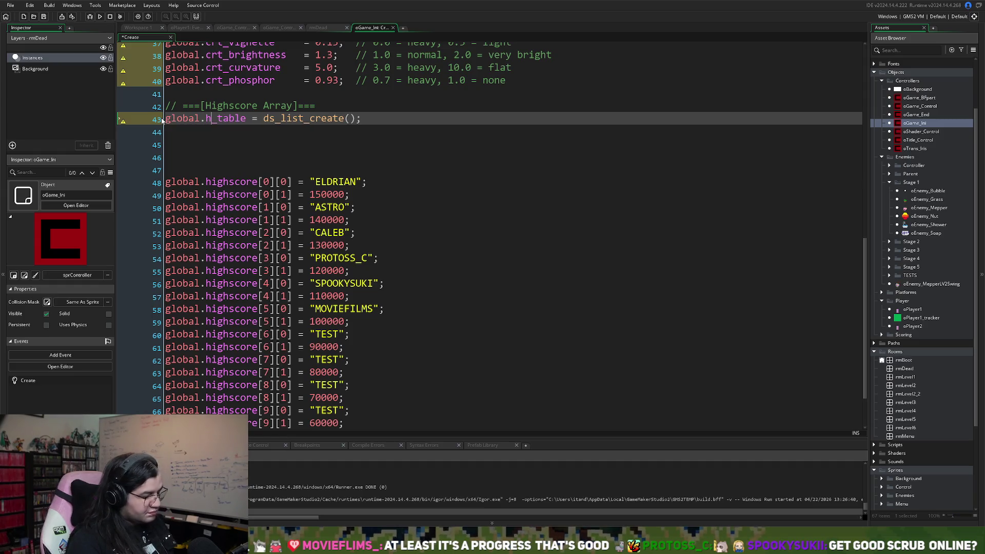
pyautogui.click(266, 118)
pyautogui.press('BackSpace')
pyautogui.press('BackSpace')
pyautogui.press('BackSpace')
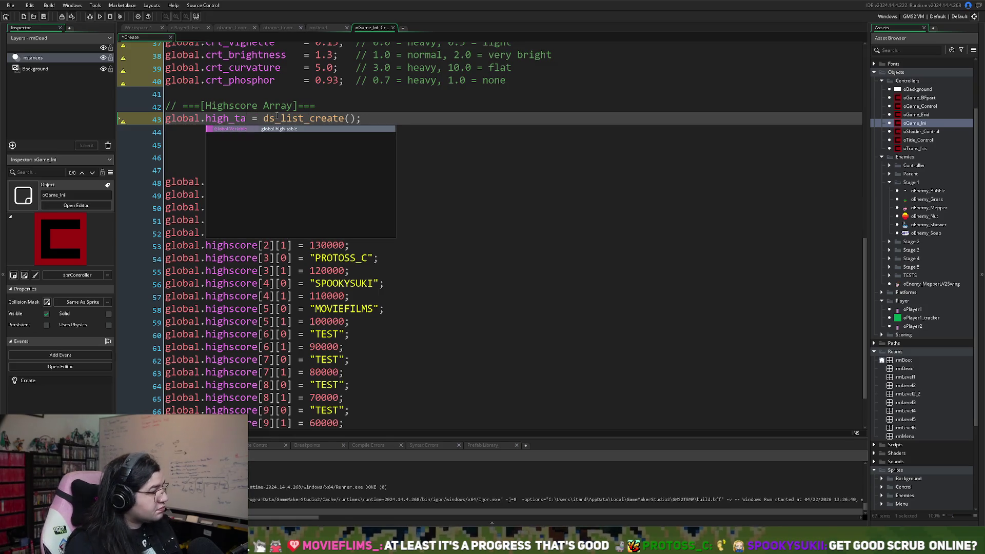
pyautogui.press('BackSpace')
pyautogui.press('BackSpace')
pyautogui.press('BackSpace')
pyautogui.write('h')
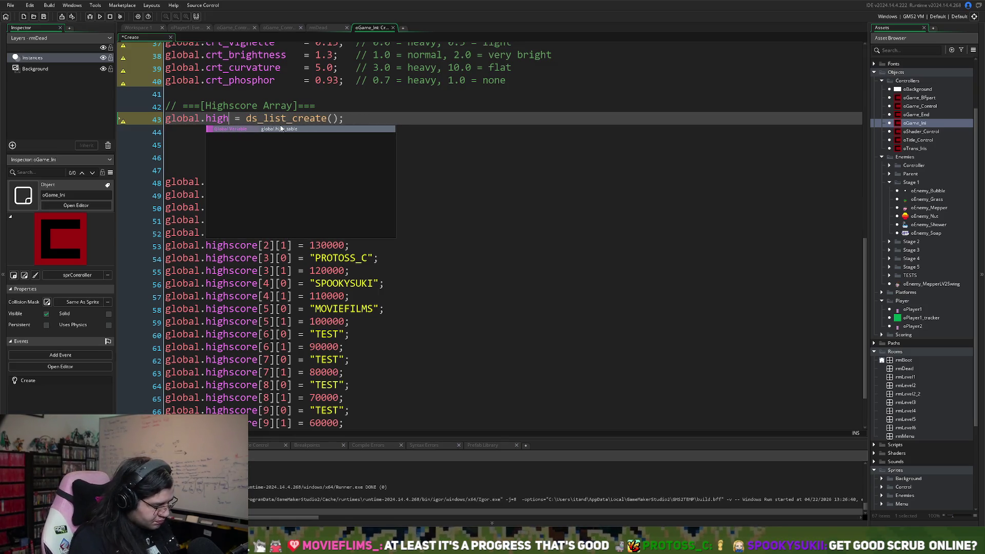
pyautogui.write('score_li')
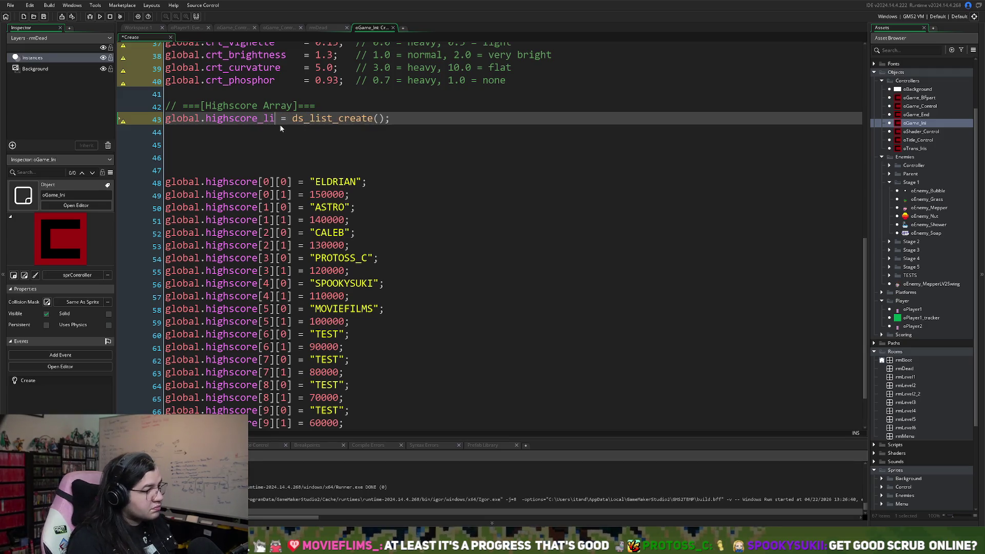
pyautogui.write('st')
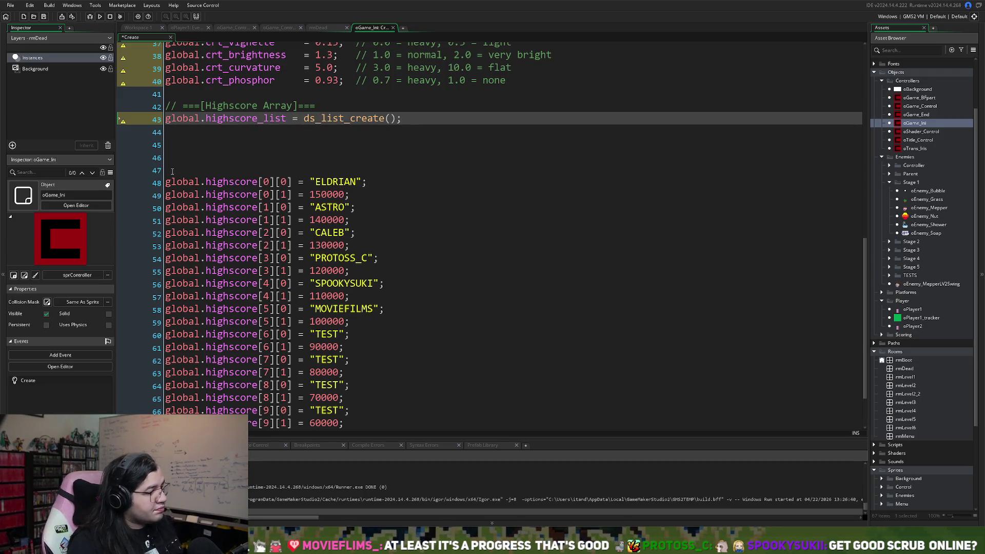
# Step: Wrap the ten old hard-coded highscore entries in a /* */ block comment
pyautogui.click(173, 171)
pyautogui.write('/*')
pyautogui.scroll(-5, 147, 220)
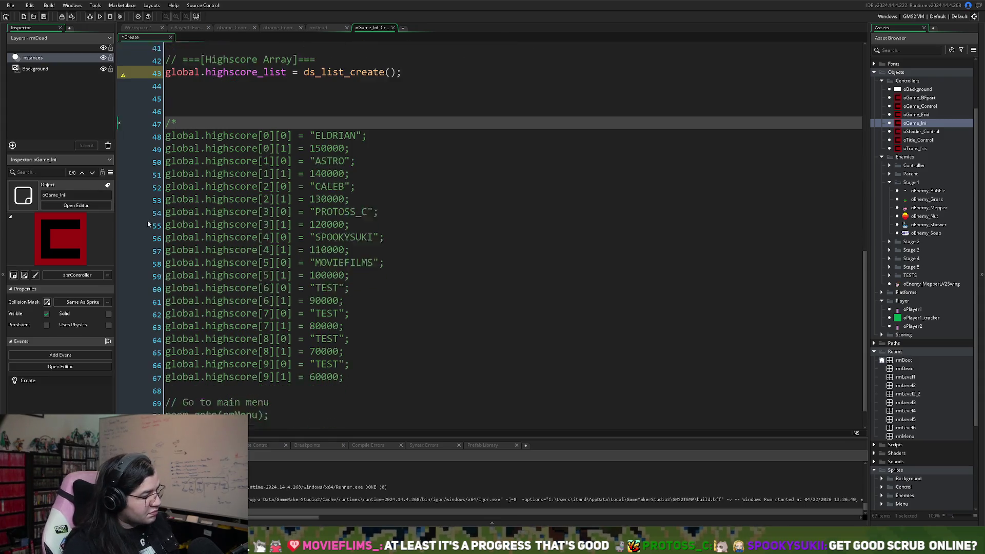
pyautogui.click(179, 369)
pyautogui.write('*/')
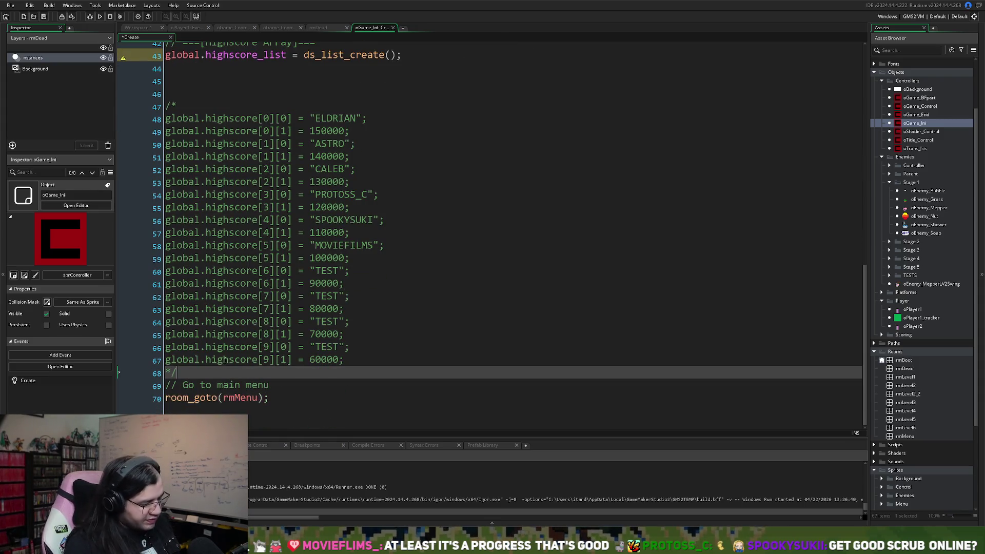
pyautogui.scroll(1, 229, 342)
pyautogui.scroll(3, 228, 342)
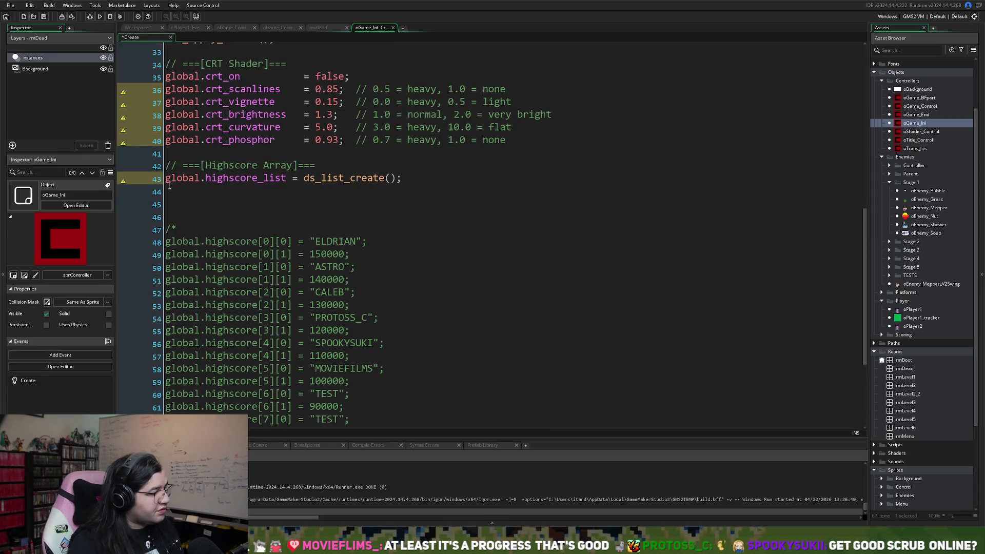
pyautogui.click(169, 187)
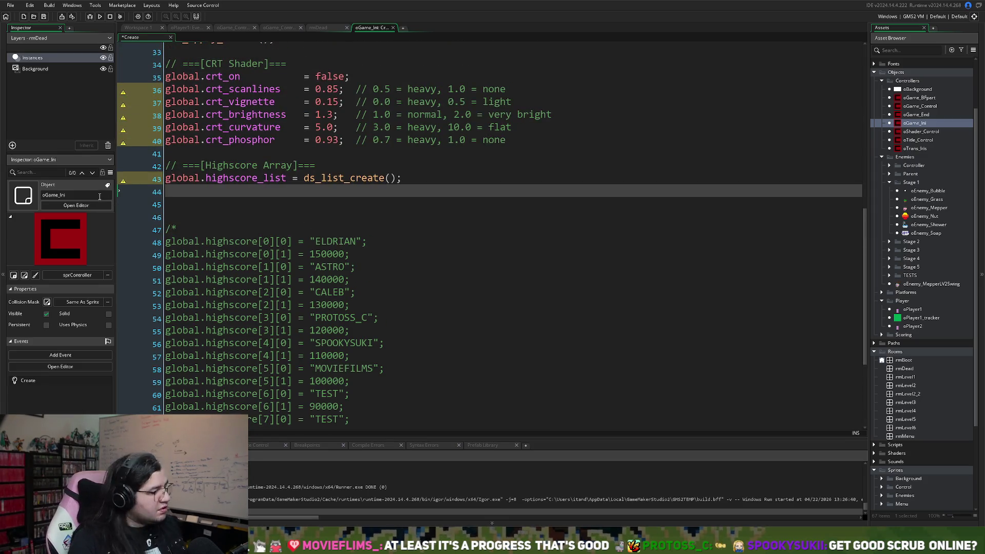
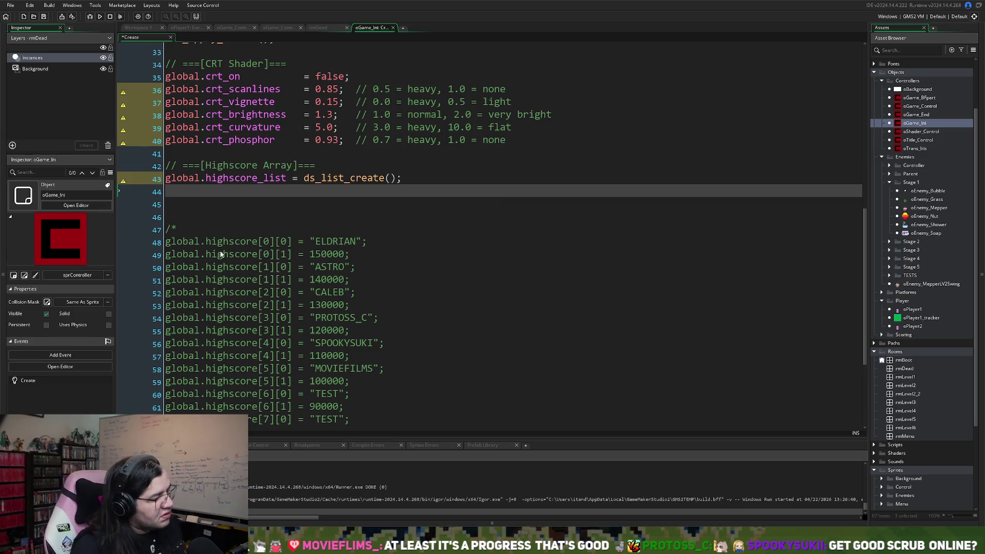
# Step: Delete the ds_list_create highscore_list line, the blank lines and the opening /* comment marker
pyautogui.press('Left')
pyautogui.hotkey('ctrl', 'shift', 'Left')
pyautogui.hotkey('ctrl', 'shift', 'Left')
pyautogui.hotkey('ctrl', 'shift', 'Left')
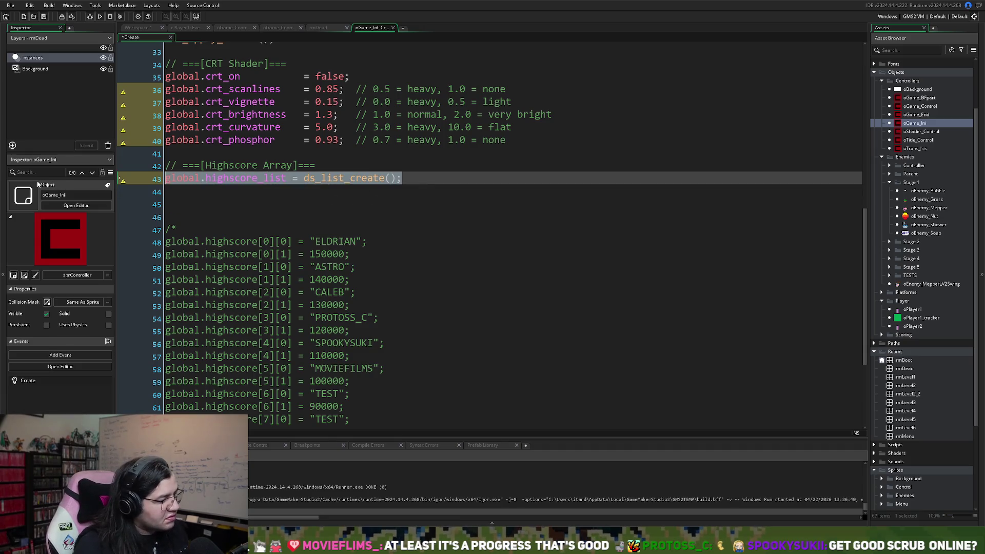
pyautogui.hotkey('ctrl', 'x')
pyautogui.click(201, 219)
pyautogui.press('Down')
pyautogui.press('End')
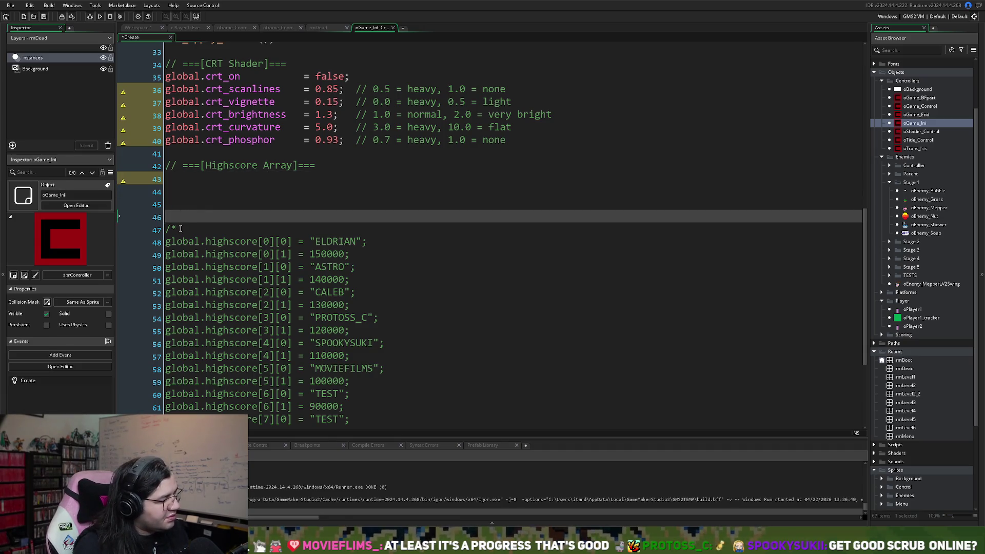
pyautogui.hotkey('shift', 'Up')
pyautogui.press('BackSpace')
pyautogui.press('BackSpace')
pyautogui.press('BackSpace')
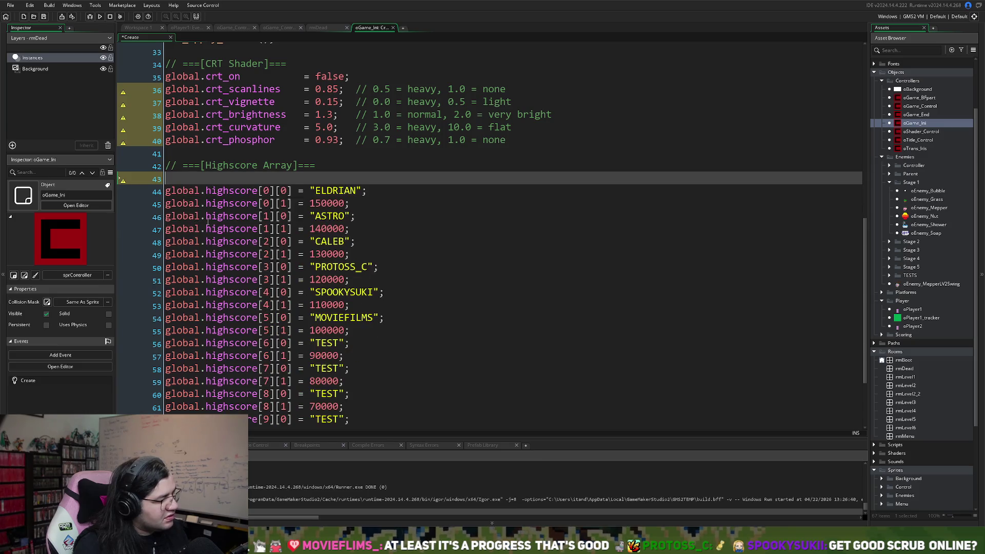
# Step: Delete the closing */ marker and the extra empty lines after the highscore array
pyautogui.scroll(-2, 423, 270)
pyautogui.click(173, 349)
pyautogui.write('//')
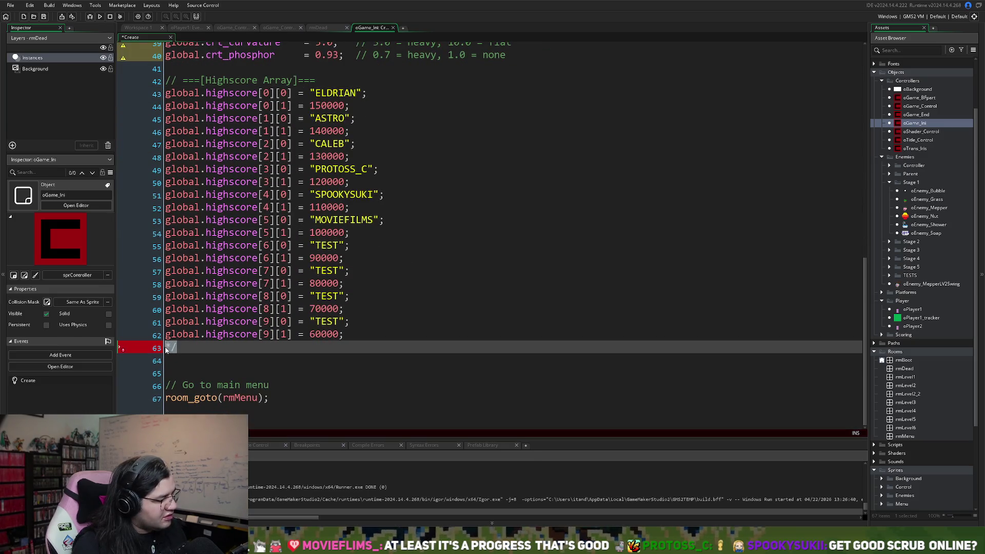
pyautogui.press('BackSpace')
pyautogui.press('BackSpace')
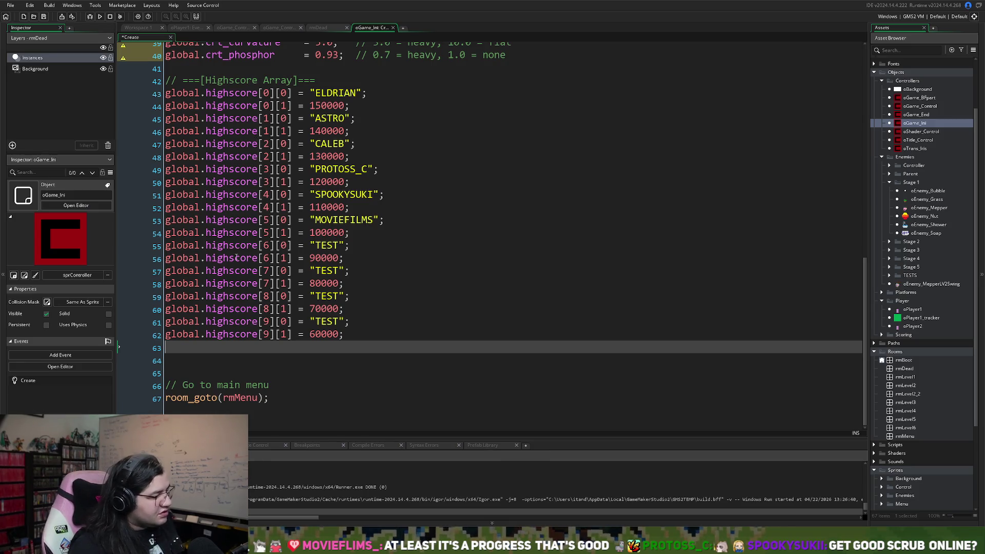
pyautogui.click(185, 368)
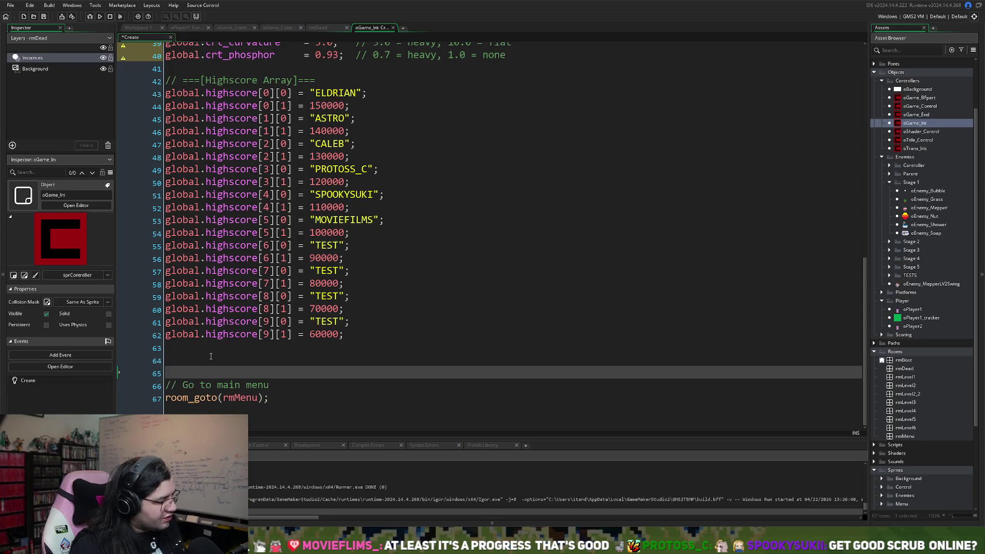
pyautogui.press('BackSpace')
pyautogui.press('BackSpace')
pyautogui.scroll(3, 234, 156)
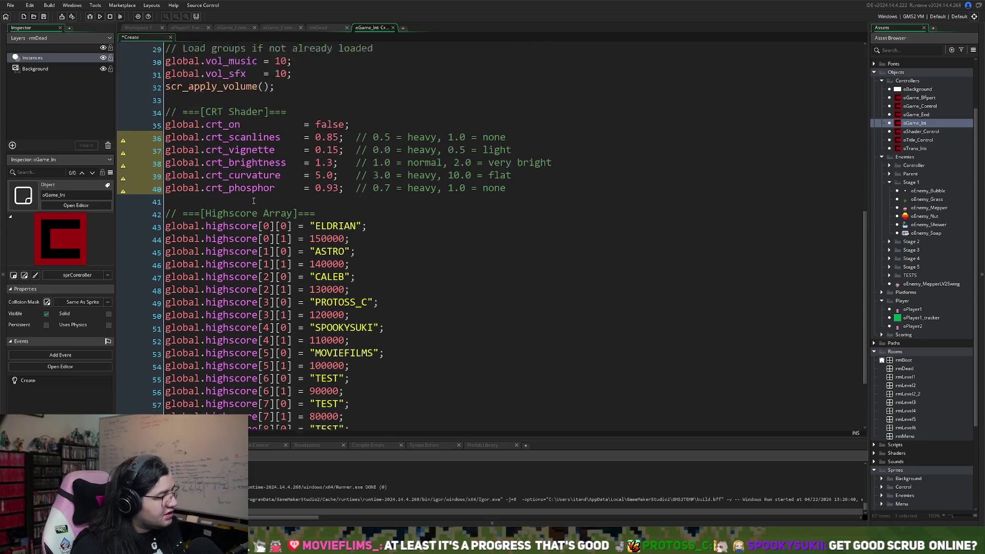
pyautogui.scroll(-3, 250, 204)
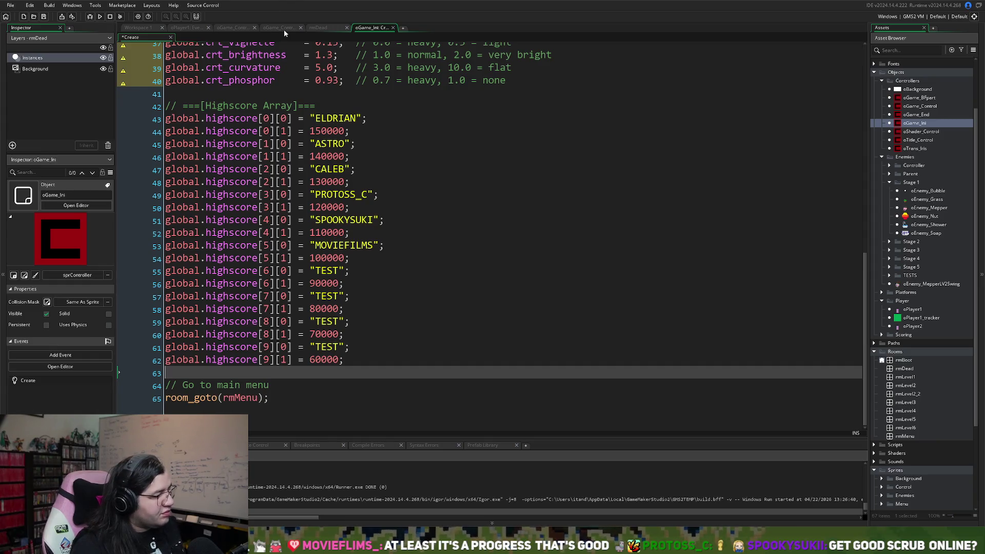
# Step: Replace the TEST names on lines 55, 57, 59 and 61 with PLAYER1, PLAYER2, PLAYER3 and PLAYER4
pyautogui.doubleClick(325, 271)
pyautogui.write('PLAYER')
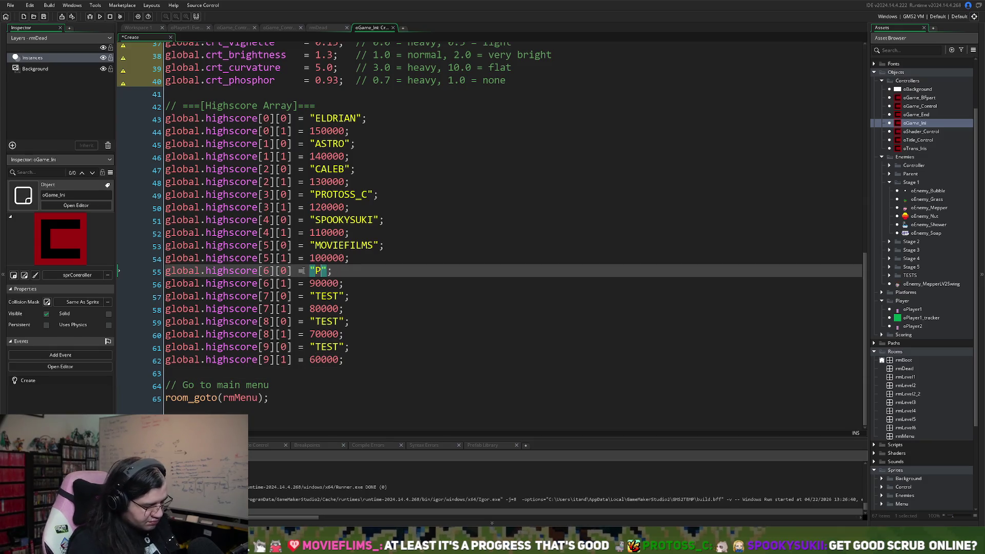
pyautogui.write('1')
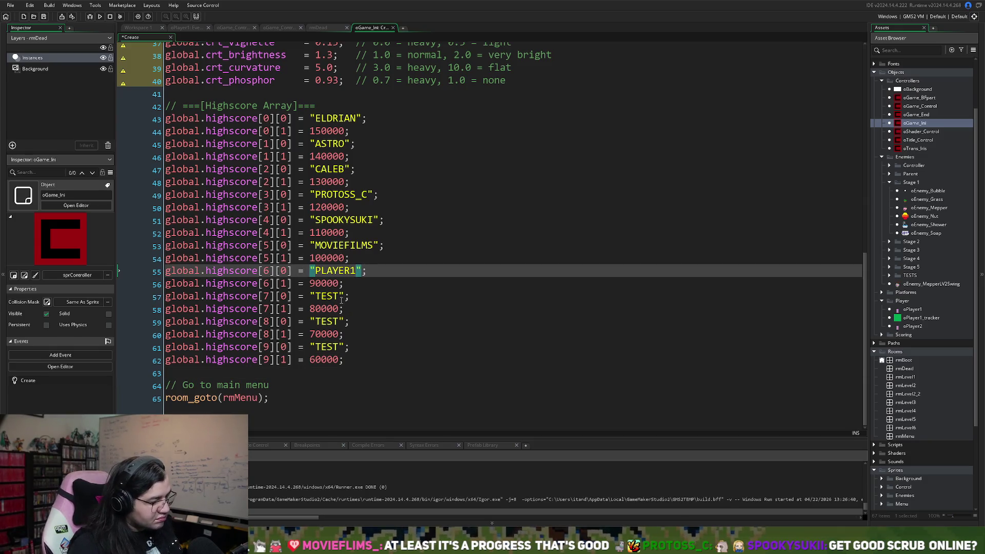
pyautogui.doubleClick(317, 298)
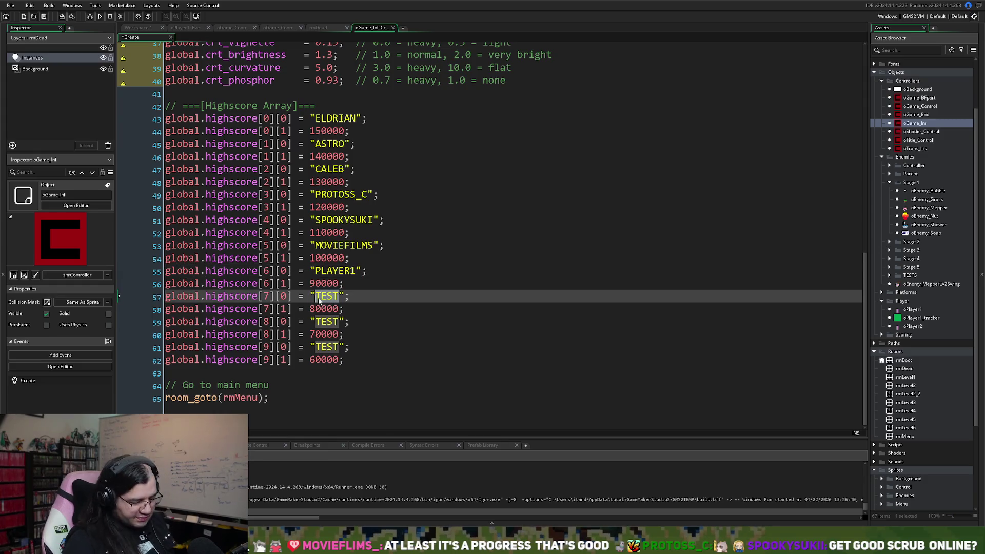
pyautogui.write('PLAYER2')
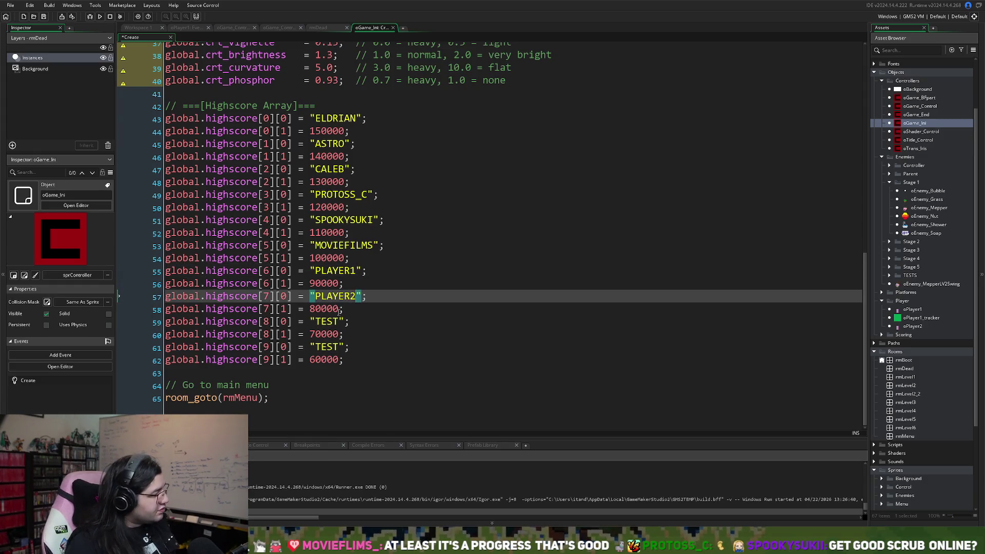
pyautogui.doubleClick(337, 321)
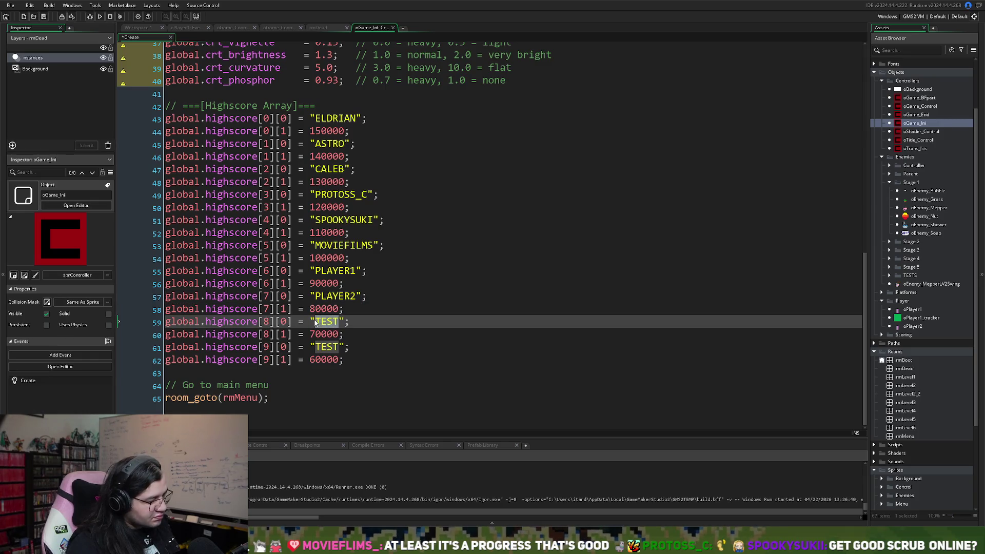
pyautogui.write('PLAYER3')
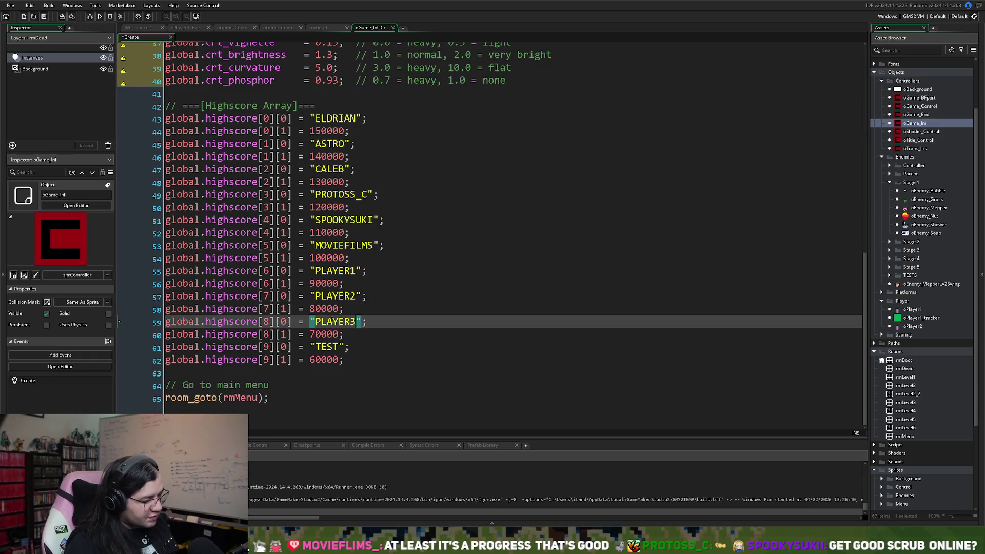
pyautogui.moveTo(339, 346); pyautogui.dragTo(317, 347)
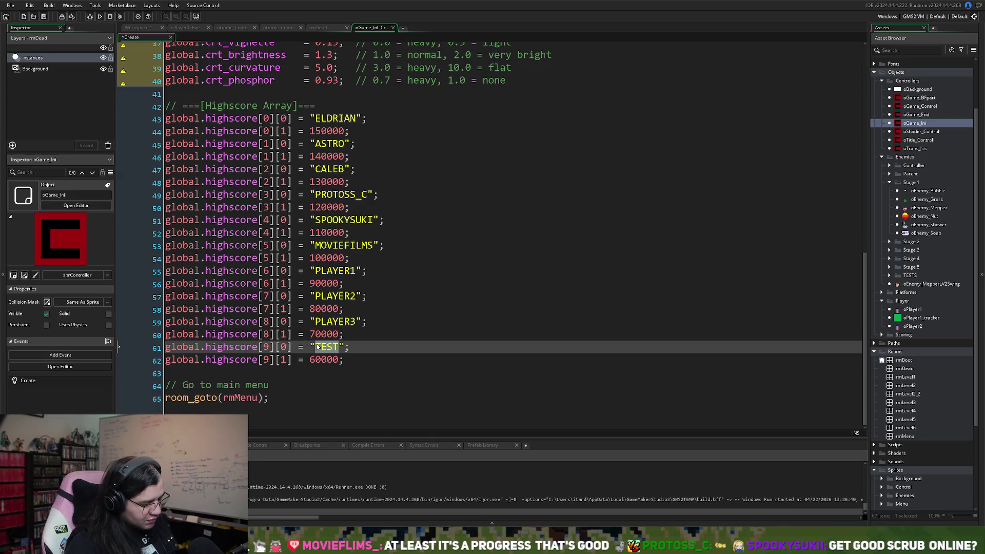
pyautogui.write('PLAYER4')
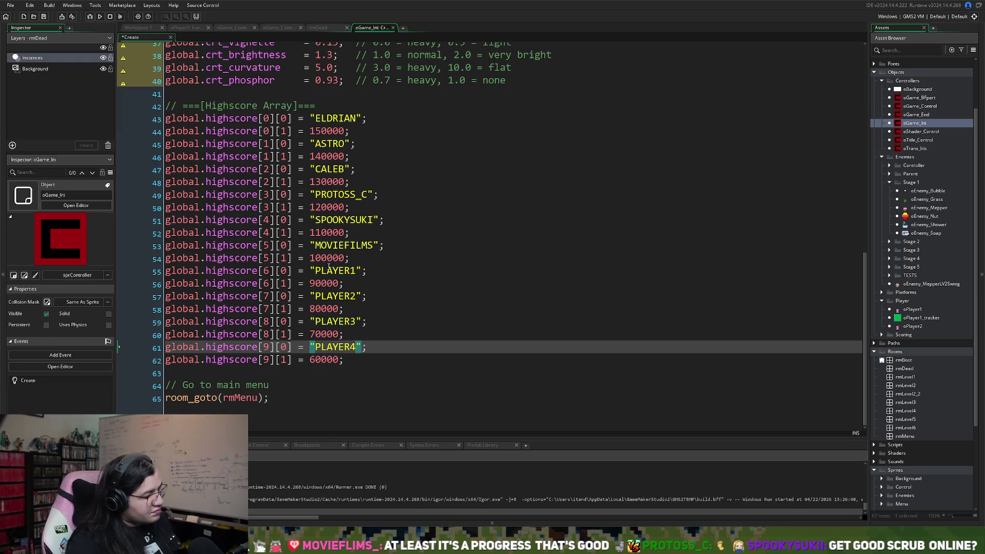
# Step: Add global.playername = "DEV"; on a new line under the Highscore Array heading
pyautogui.click(327, 106)
pyautogui.press('Return')
pyautogui.press('Return')
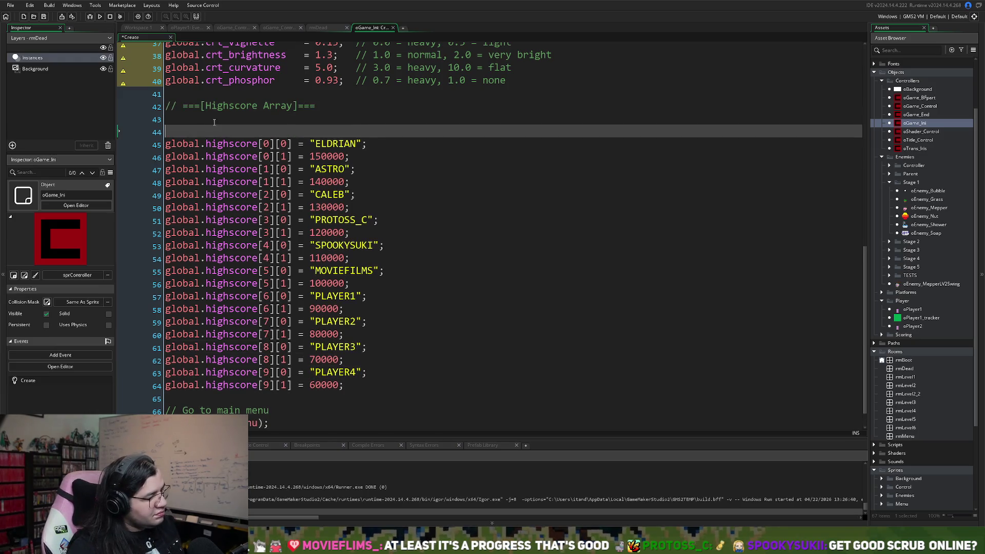
pyautogui.click(196, 119)
pyautogui.write('global.')
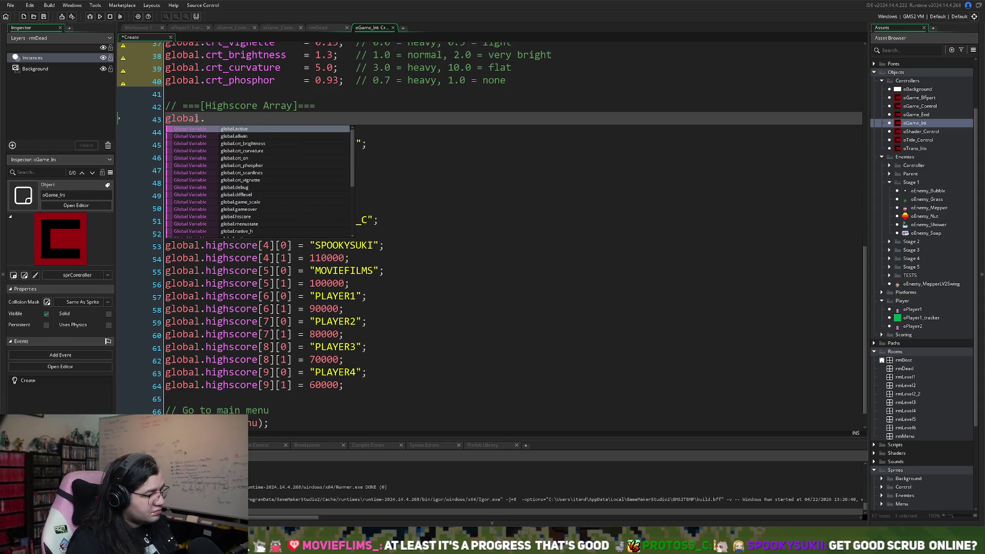
pyautogui.write('p')
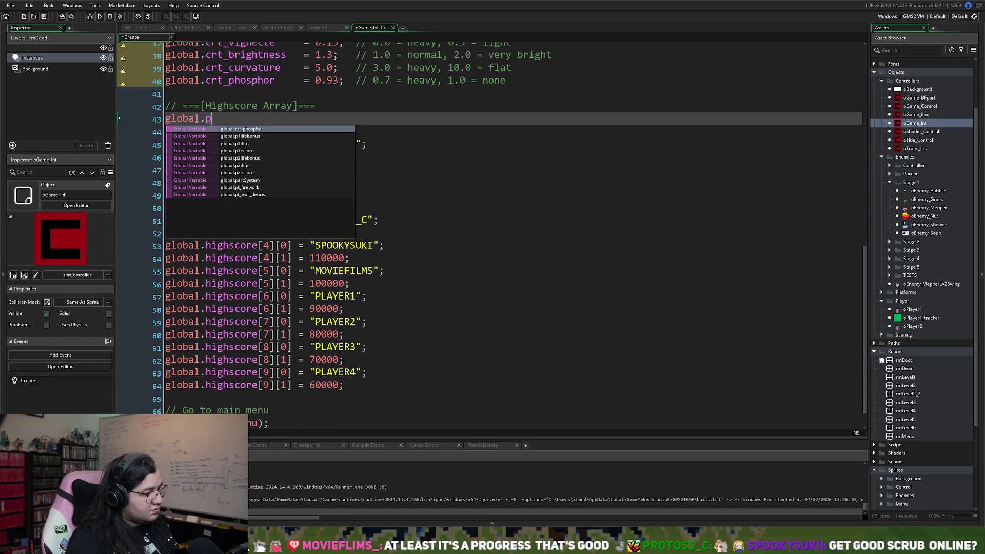
pyautogui.write('layername')
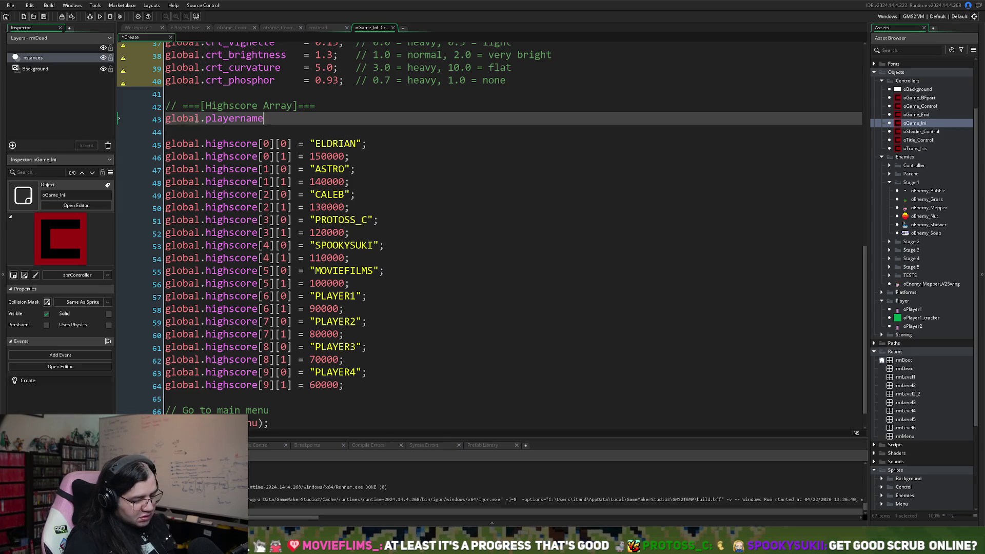
pyautogui.write(' = "ELDRIAN')
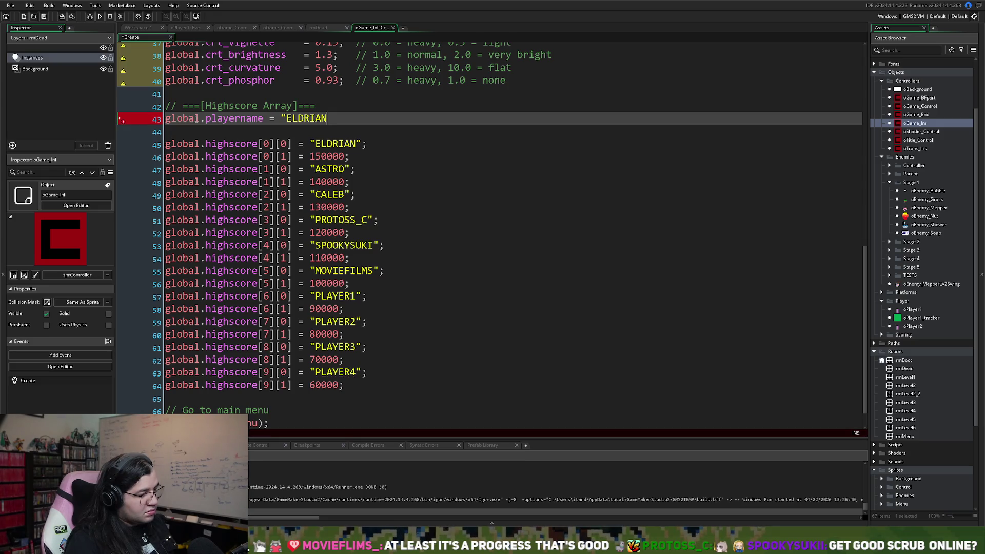
pyautogui.press('BackSpace')
pyautogui.press('BackSpace')
pyautogui.press('BackSpace')
pyautogui.press('BackSpace')
pyautogui.press('BackSpace')
pyautogui.press('BackSpace')
pyautogui.press('BackSpace')
pyautogui.write('DEV')
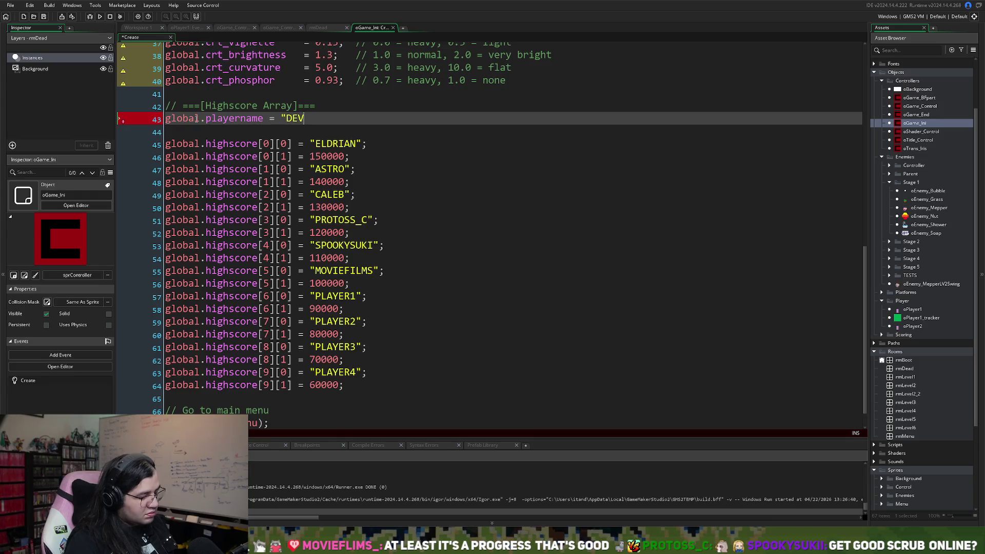
pyautogui.write('";')
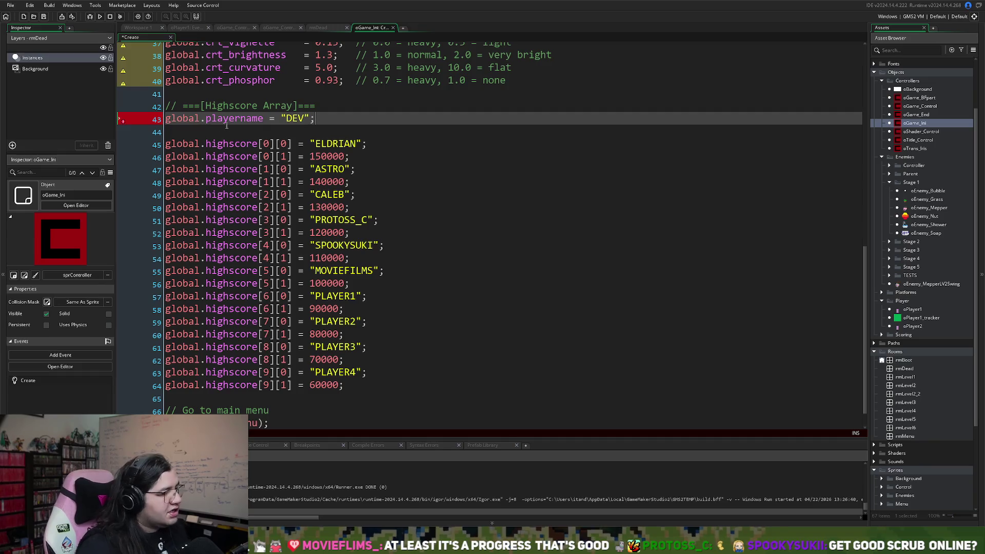
# Step: Move the playername line below the highscore array and save the Create event
pyautogui.moveTo(315, 119); pyautogui.dragTo(165, 119)
pyautogui.hotkey('ctrl', 'c')
pyautogui.press('BackSpace')
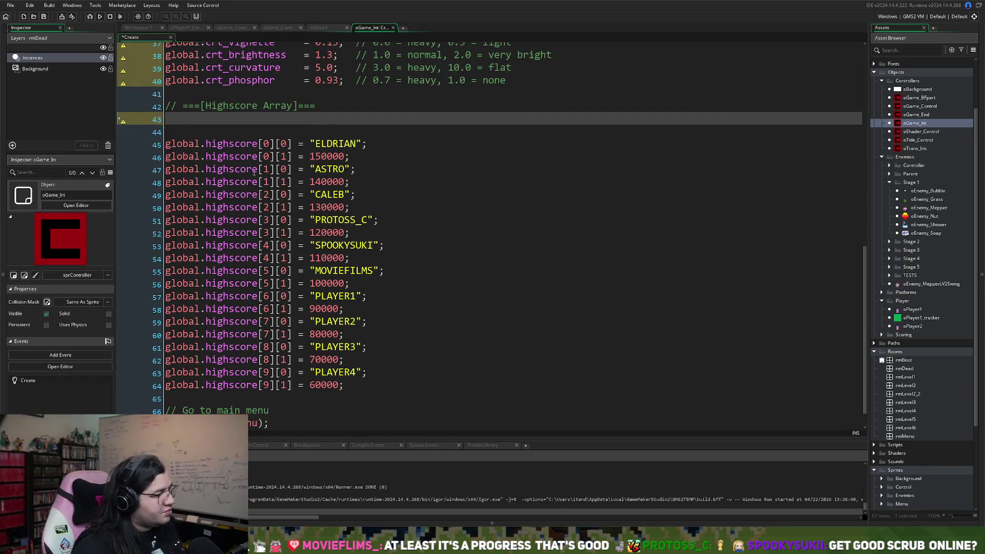
pyautogui.press('Delete')
pyautogui.press('Delete')
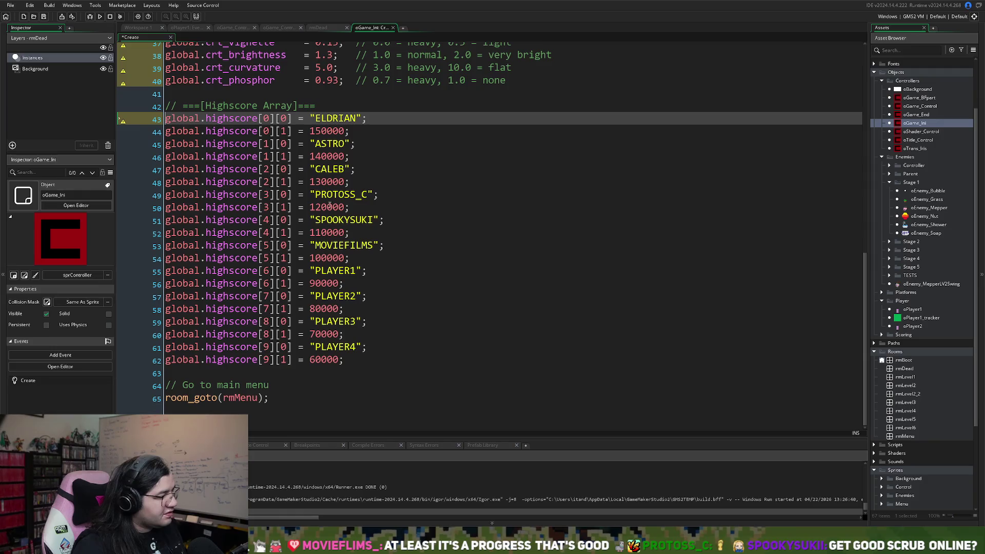
pyautogui.click(355, 360)
pyautogui.press('Return')
pyautogui.press('Return')
pyautogui.hotkey('ctrl', 'v')
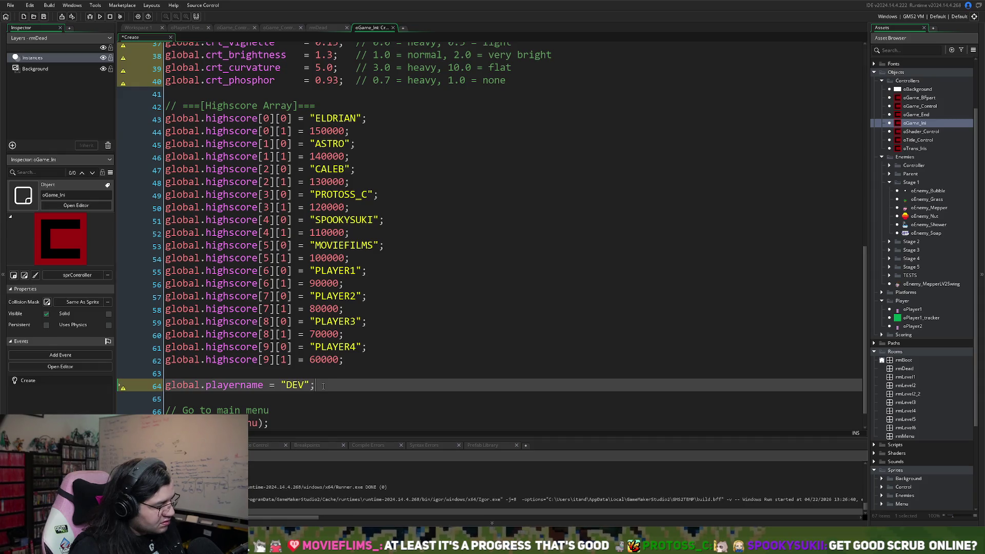
pyautogui.press('Return')
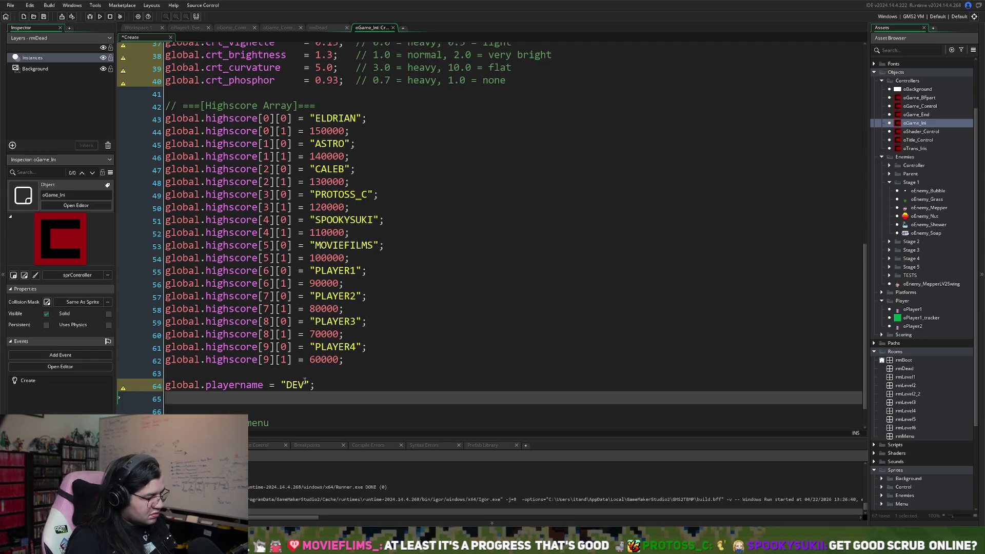
pyautogui.press('BackSpace')
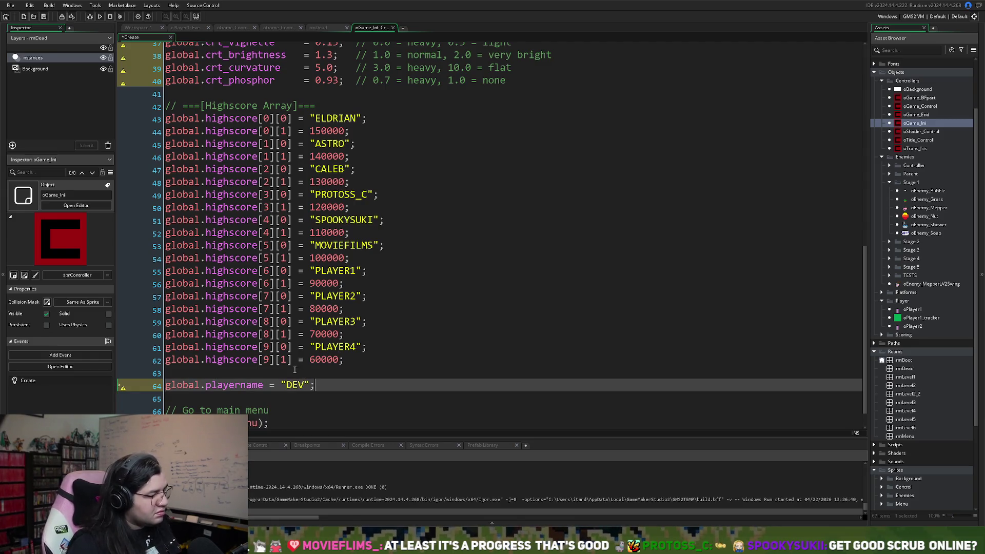
pyautogui.scroll(-2, 308, 305)
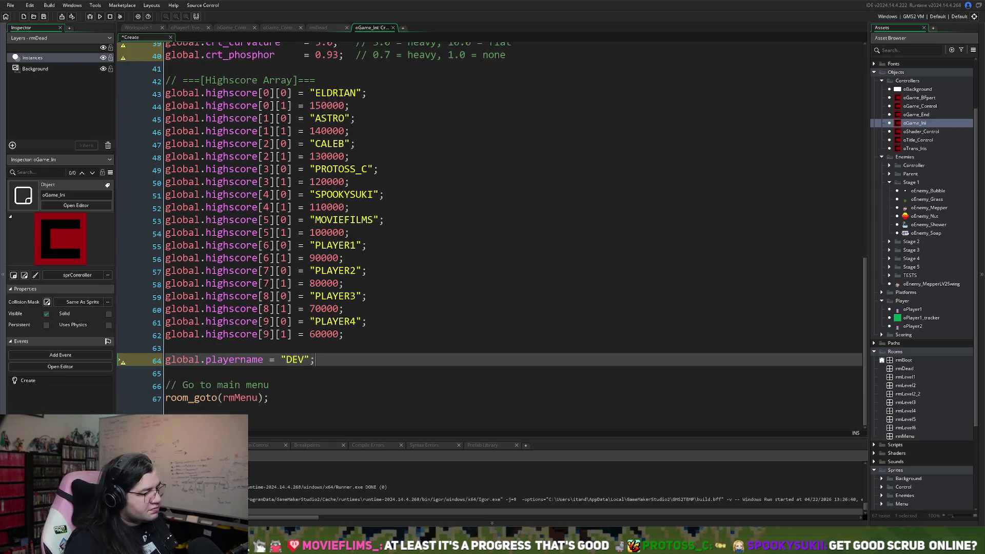
pyautogui.click(43, 17)
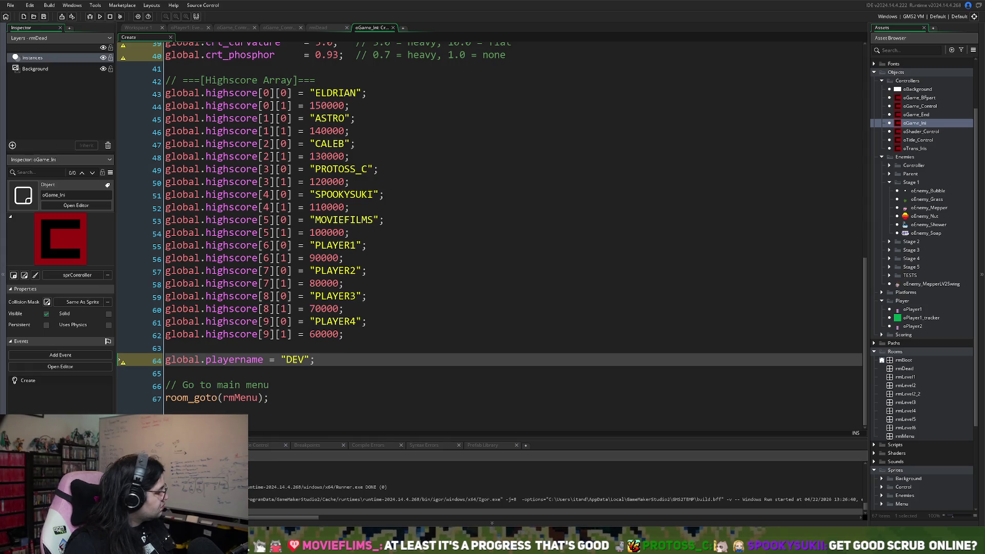
# Step: Write the global.highscores = assignment on a new line below the highscore array
pyautogui.click(317, 349)
pyautogui.click(351, 334)
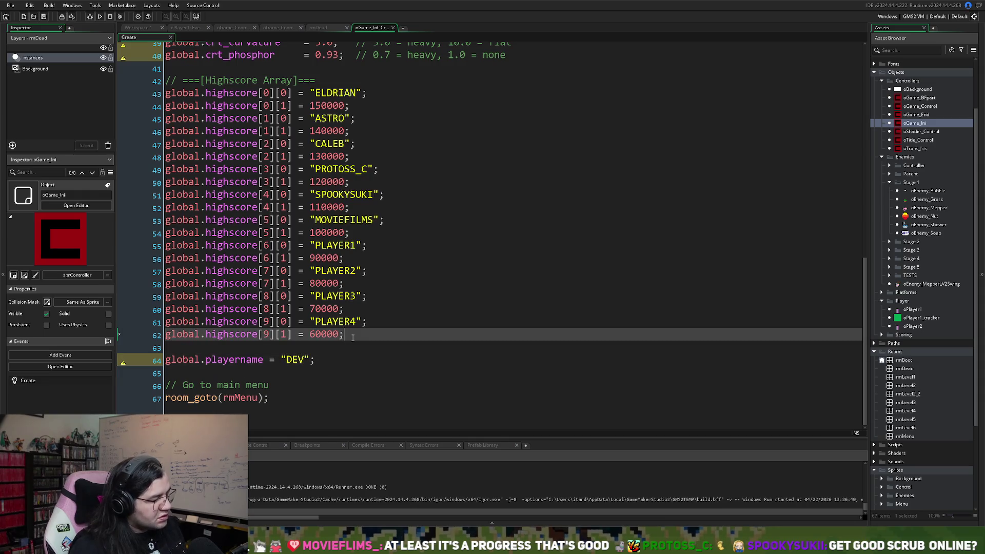
pyautogui.press('Return')
pyautogui.press('Return')
pyautogui.press('Return')
pyautogui.click(178, 358)
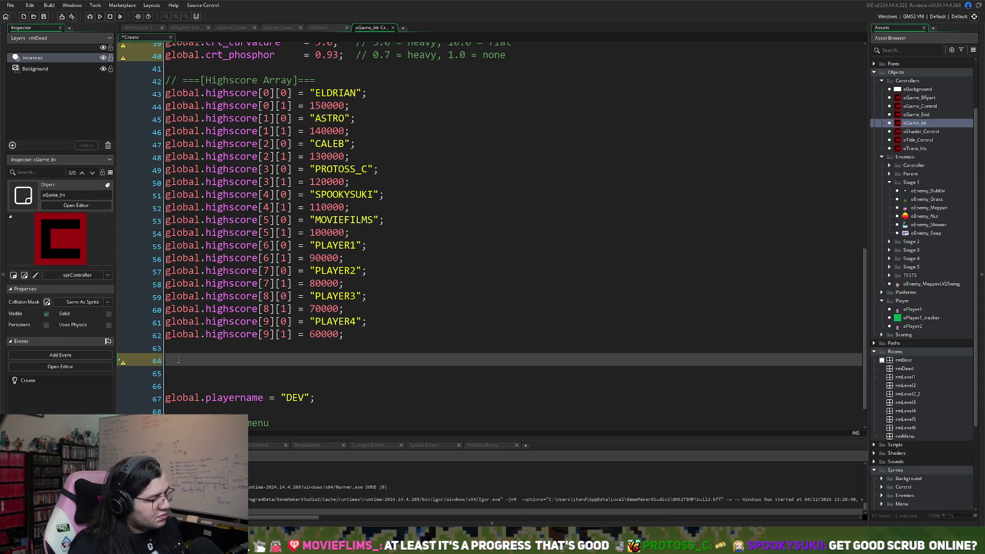
pyautogui.write('global')
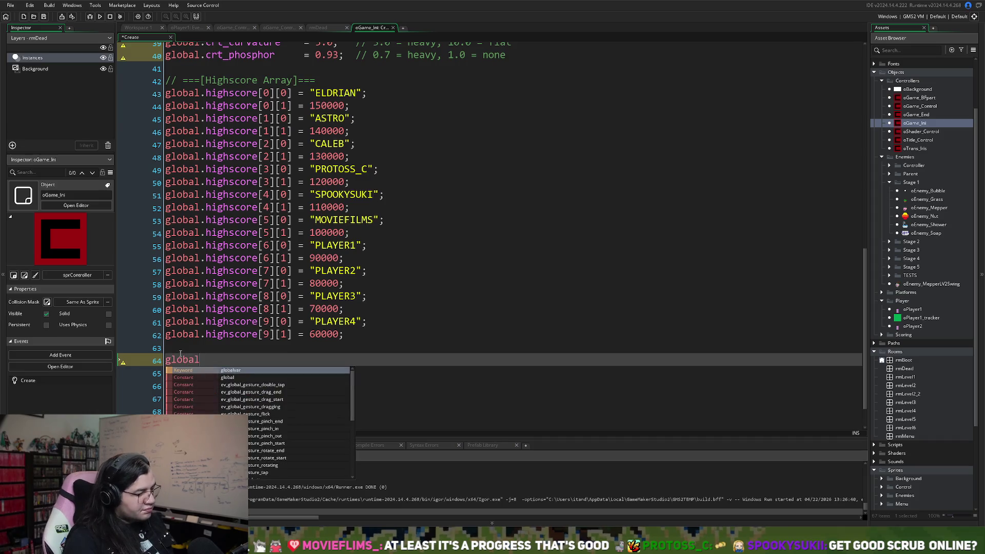
pyautogui.write('.')
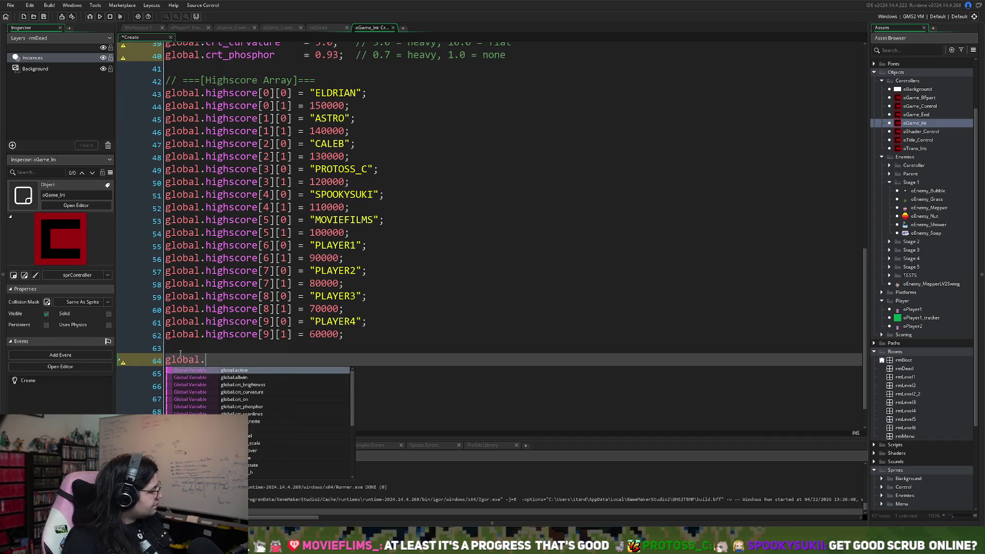
pyautogui.write('high')
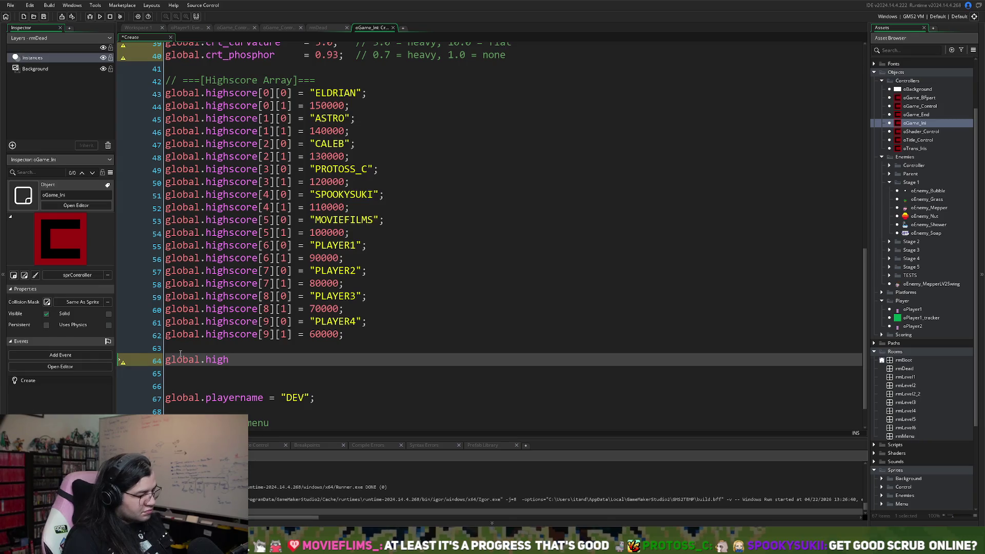
pyautogui.write('scores')
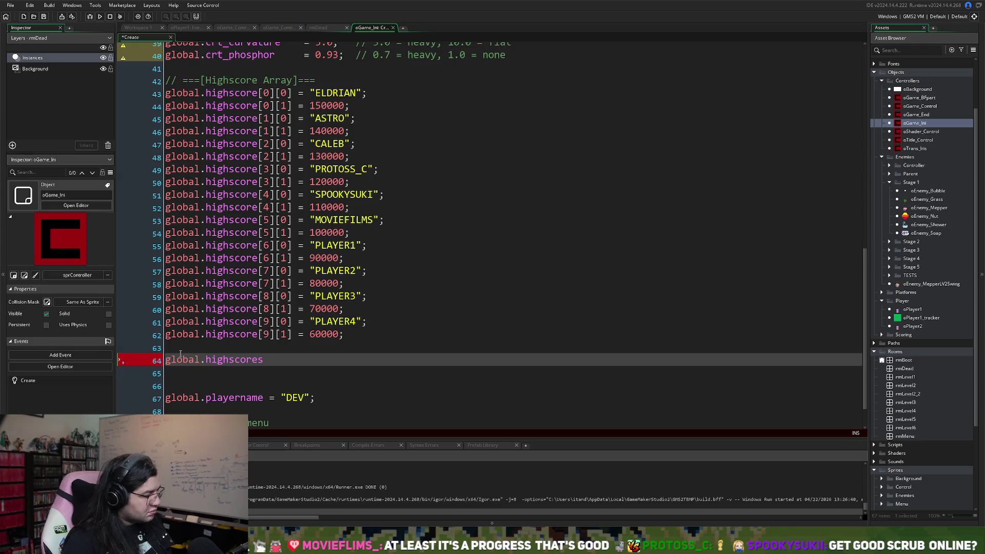
pyautogui.click(167, 359)
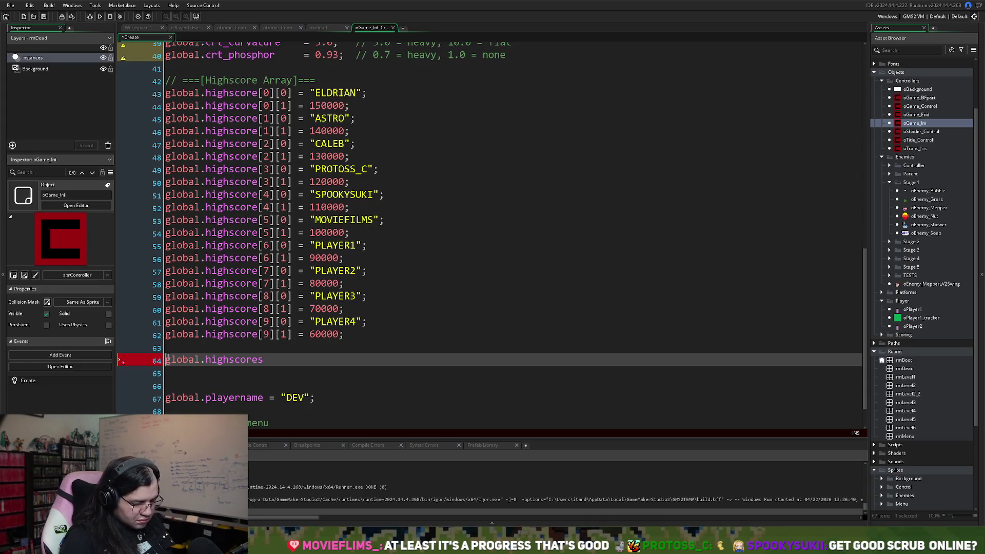
pyautogui.write('{')
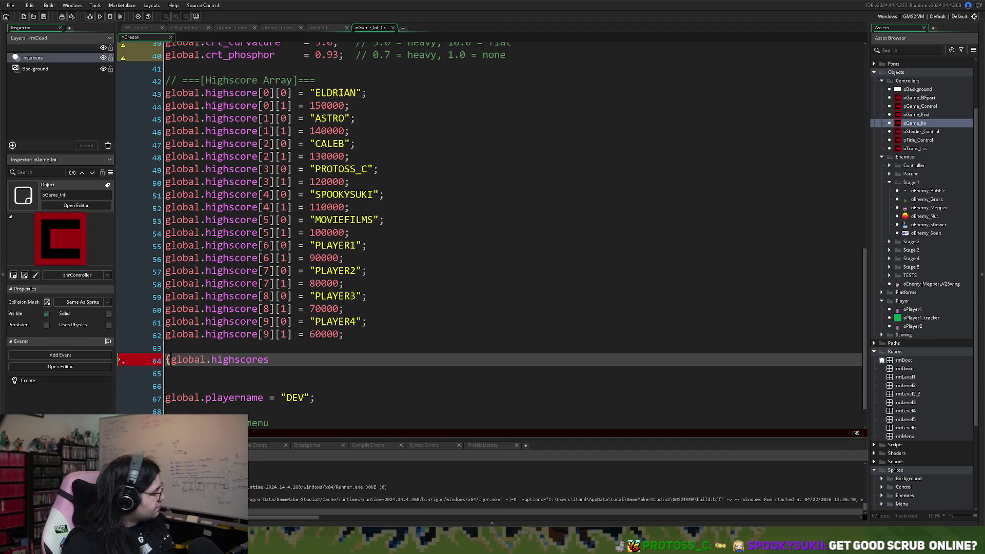
pyautogui.press('BackSpace')
pyautogui.click(273, 356)
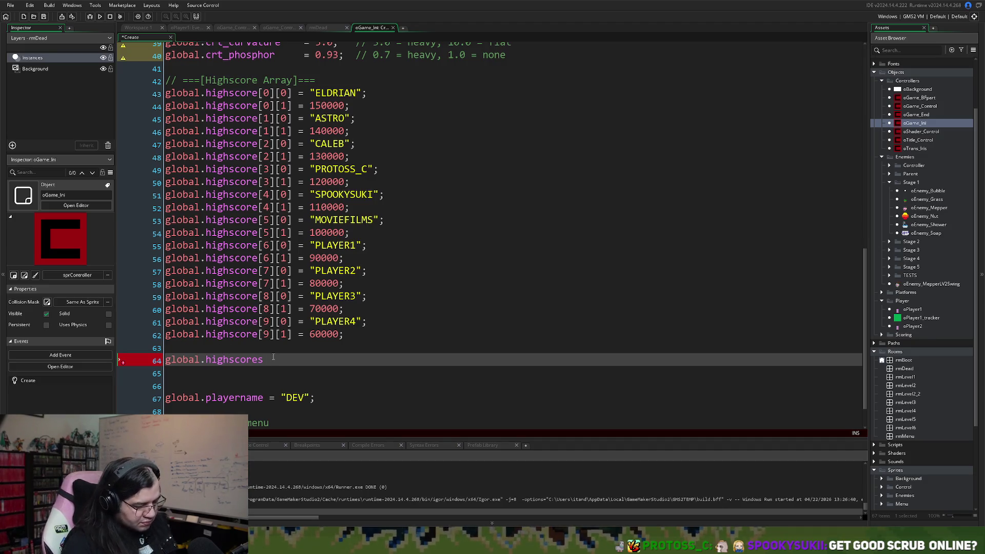
pyautogui.write(' =')
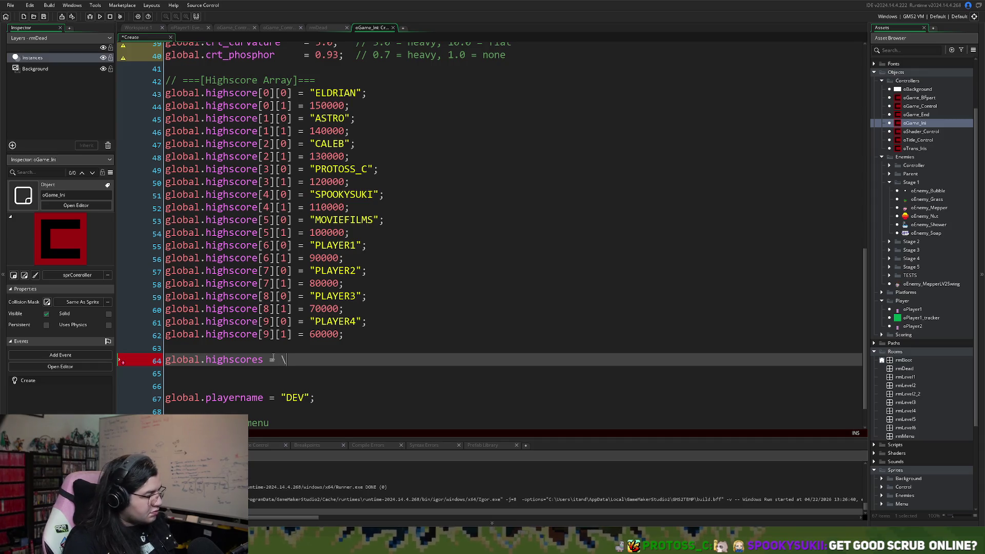
pyautogui.press('Return')
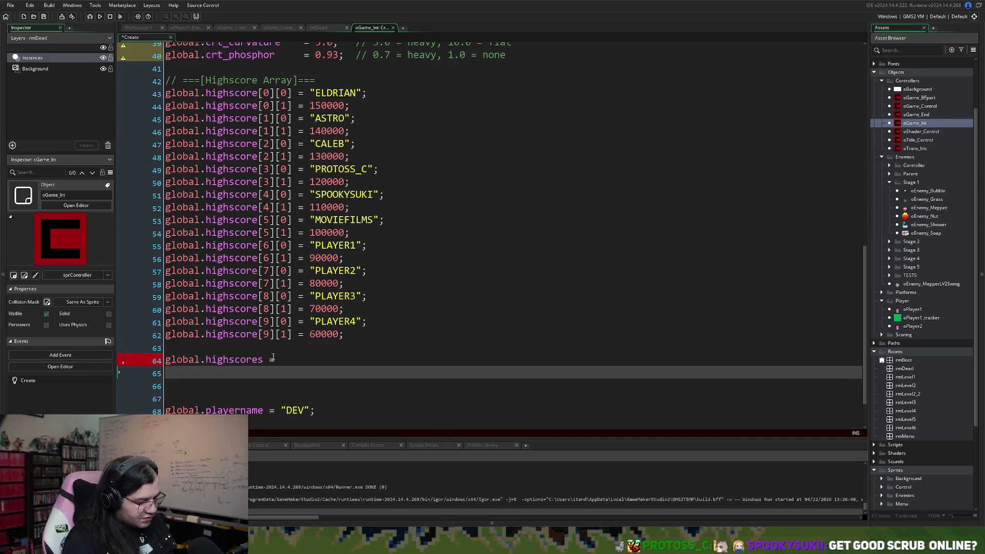
# Step: Type the indented first entry { name: "ELDRIAN", points: 150000 }, and start a new line
pyautogui.write('{')
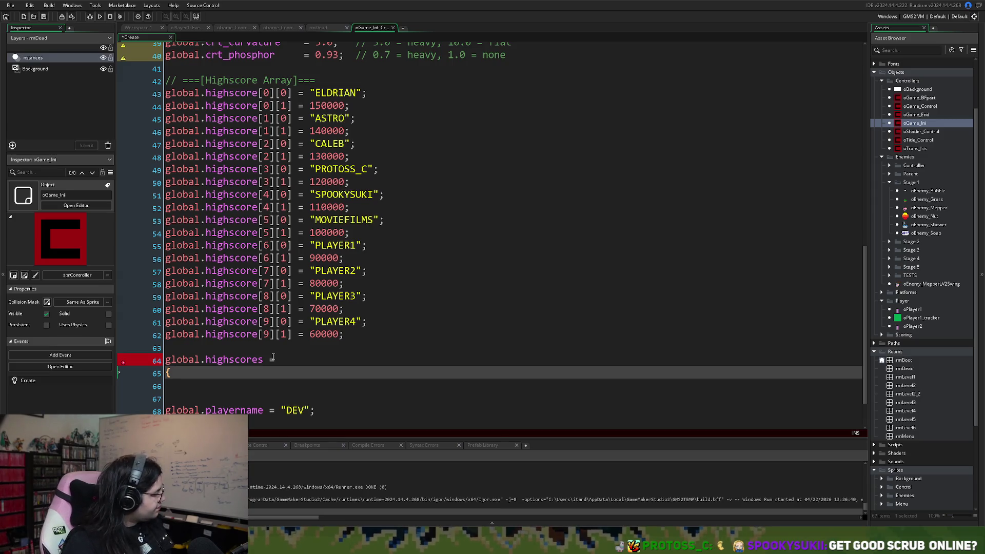
pyautogui.press('BackSpace')
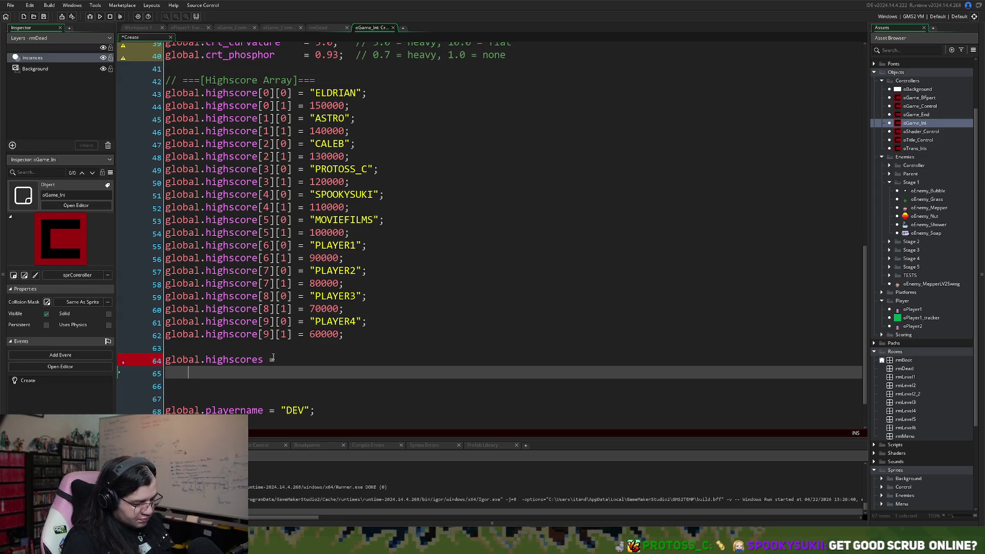
pyautogui.press('Tab')
pyautogui.write('{')
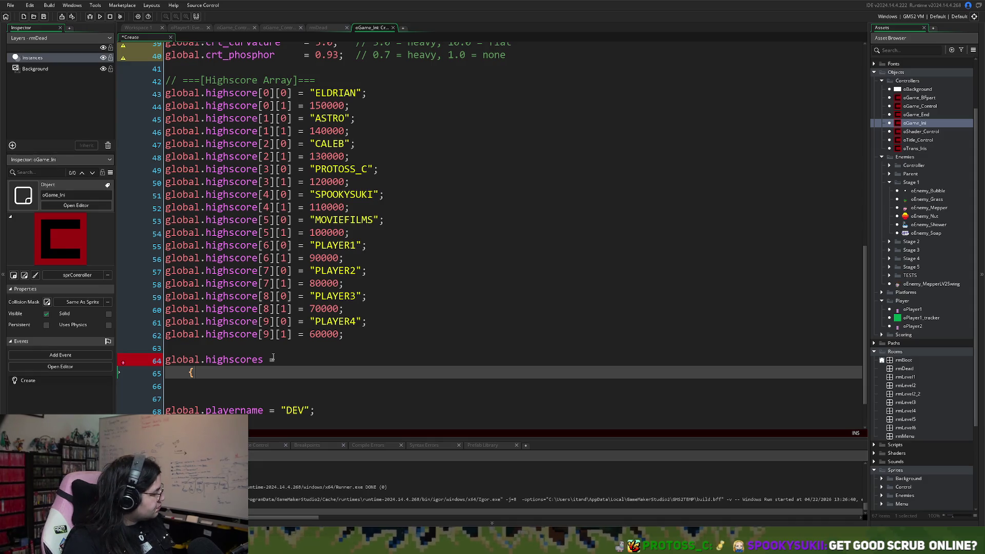
pyautogui.write(' name')
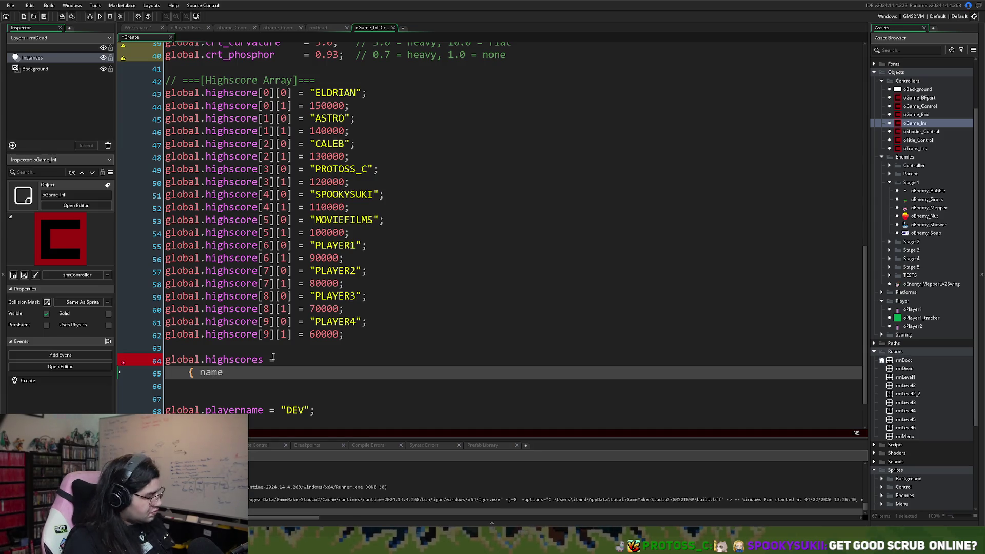
pyautogui.write(':')
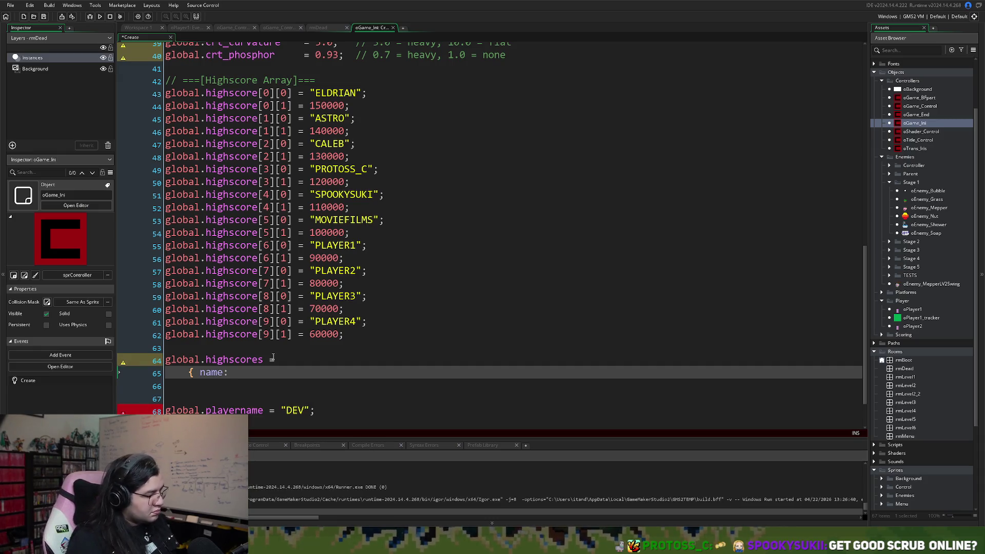
pyautogui.write(' Eldrian')
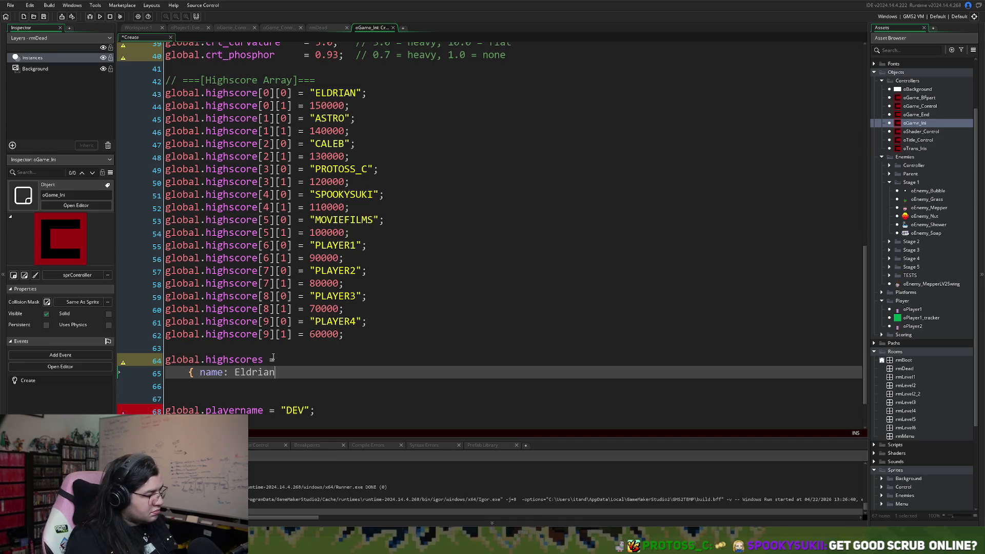
pyautogui.press('BackSpace')
pyautogui.press('BackSpace')
pyautogui.press('BackSpace')
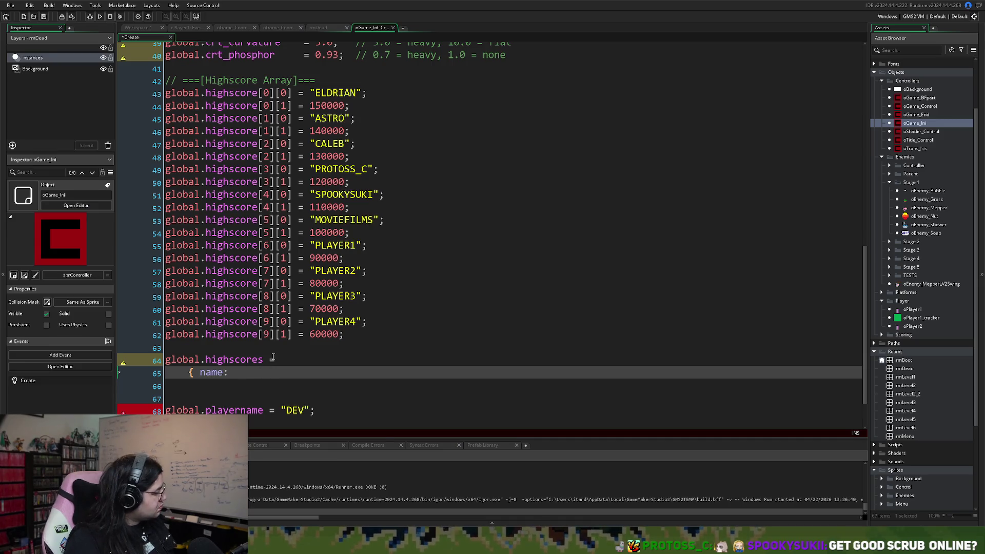
pyautogui.write('"Eld')
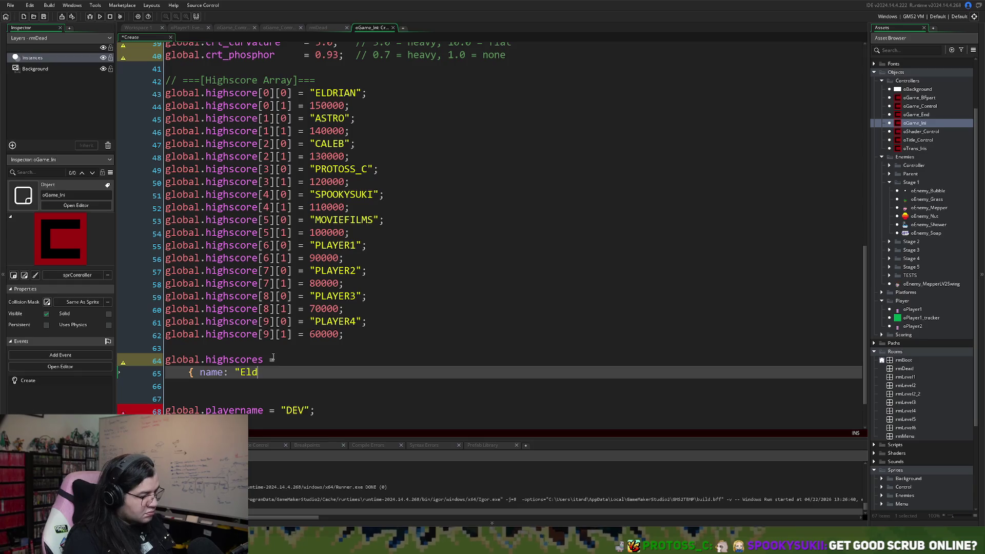
pyautogui.press('BackSpace')
pyautogui.press('BackSpace')
pyautogui.write('LDRIA')
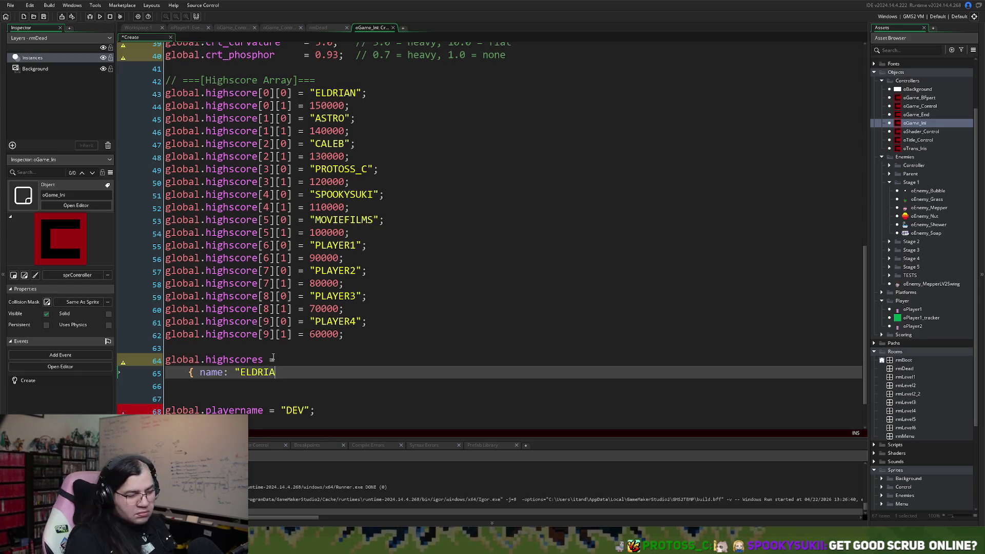
pyautogui.write('N"')
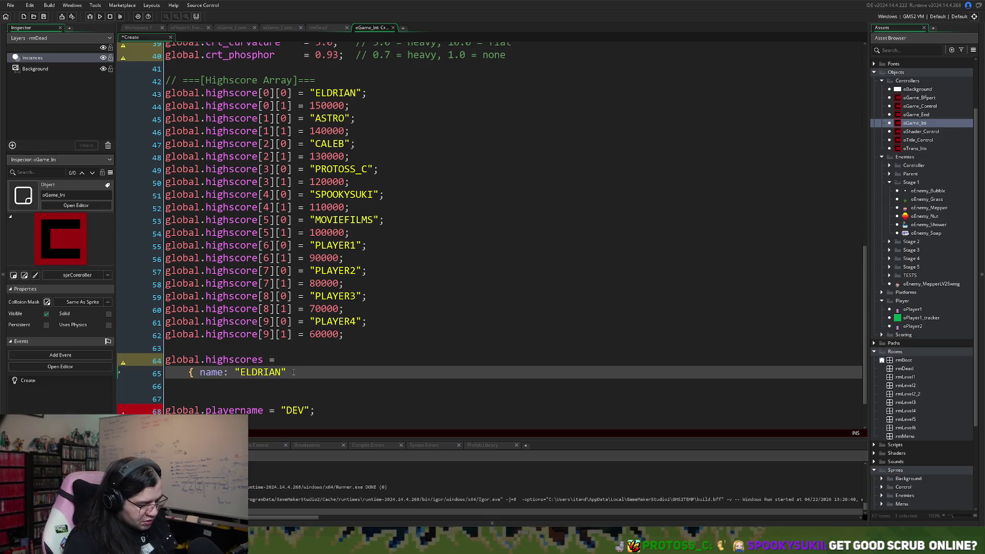
pyautogui.write(',')
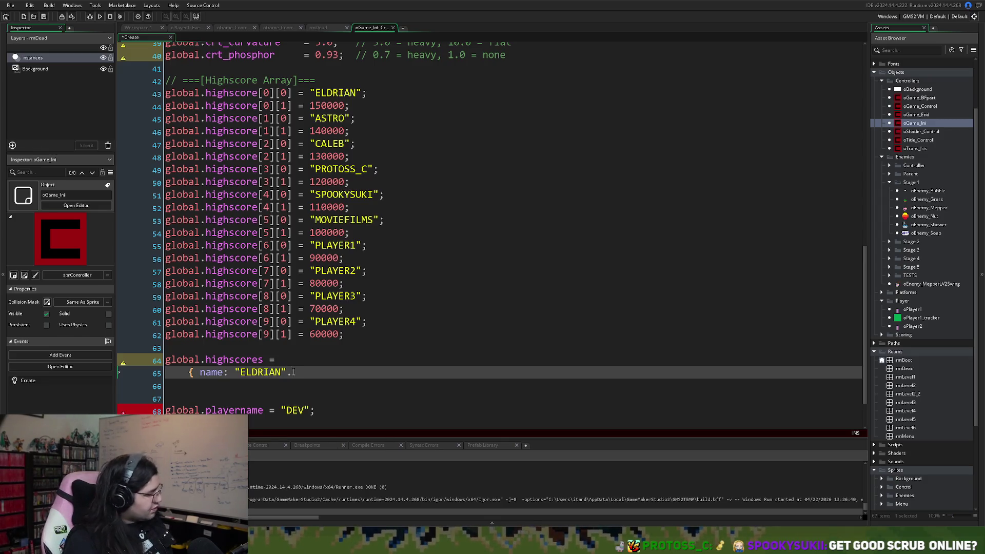
pyautogui.write(' sc')
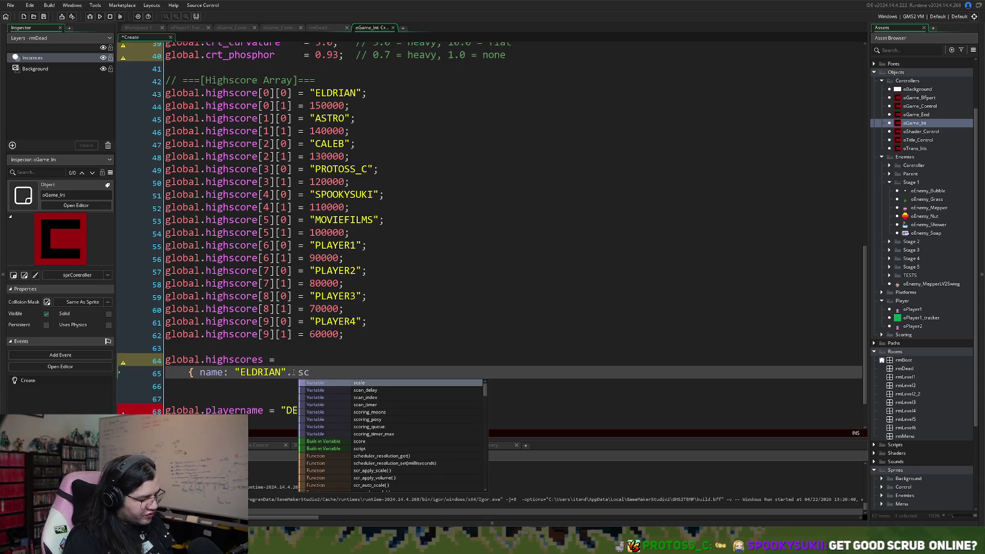
pyautogui.press('BackSpace')
pyautogui.press('BackSpace')
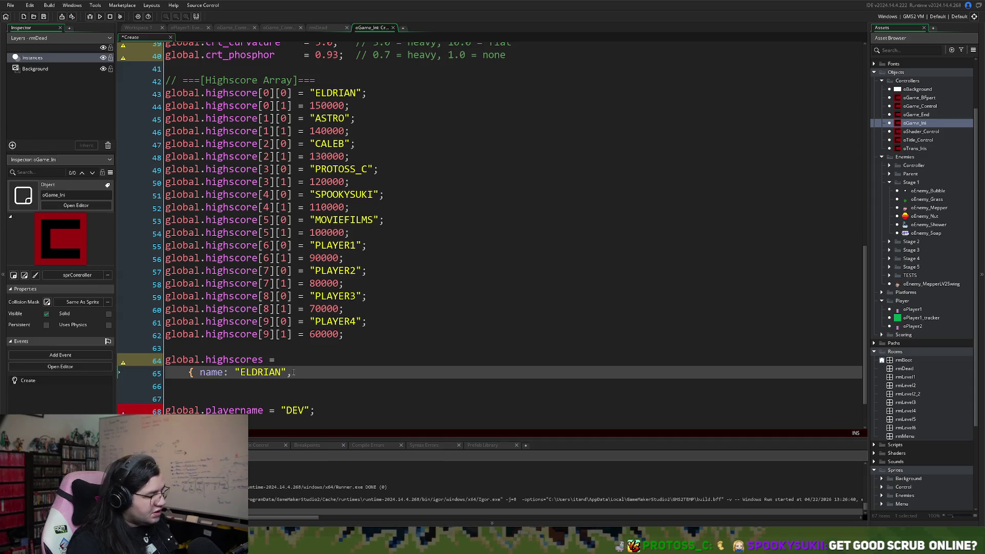
pyautogui.write(' score:')
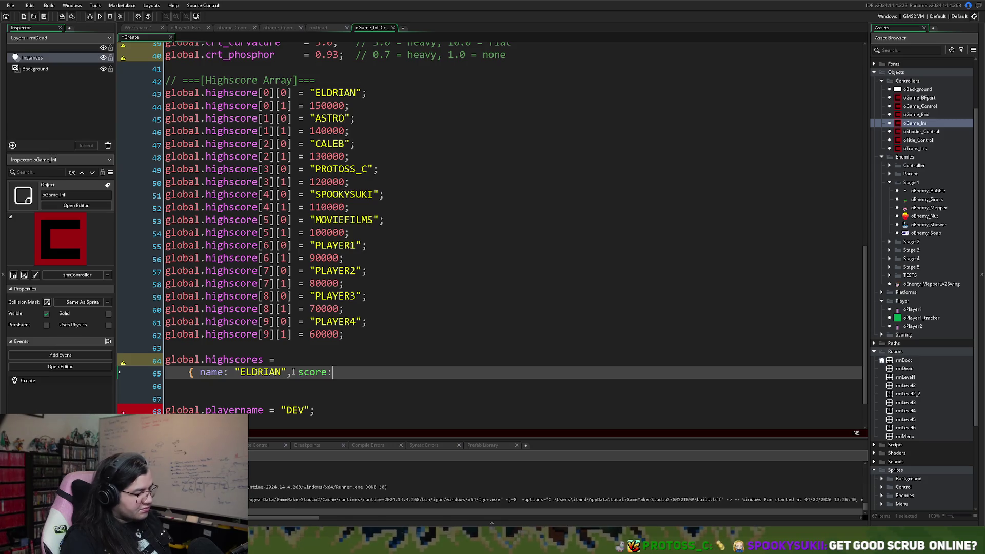
pyautogui.press('BackSpace')
pyautogui.press('BackSpace')
pyautogui.press('BackSpace')
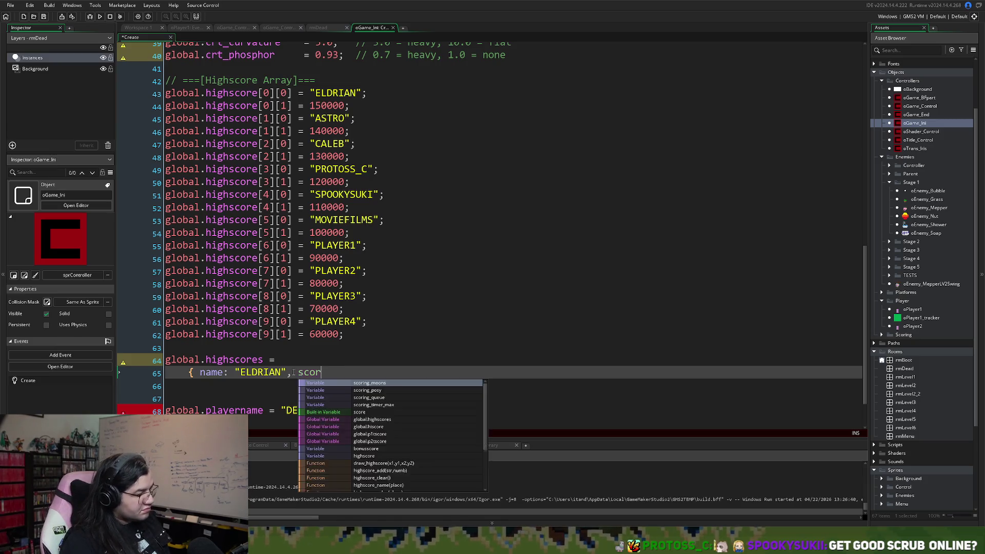
pyautogui.write('poi')
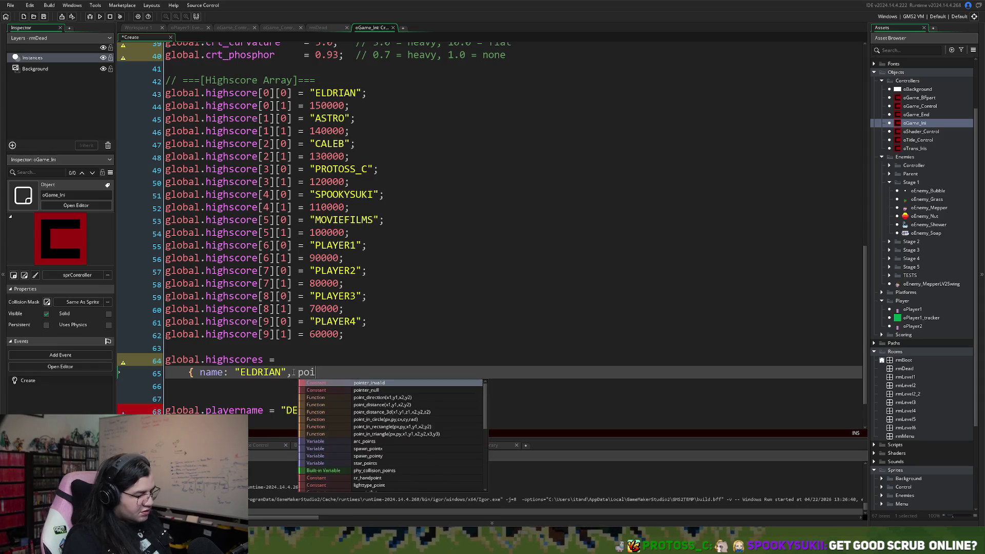
pyautogui.write('nts')
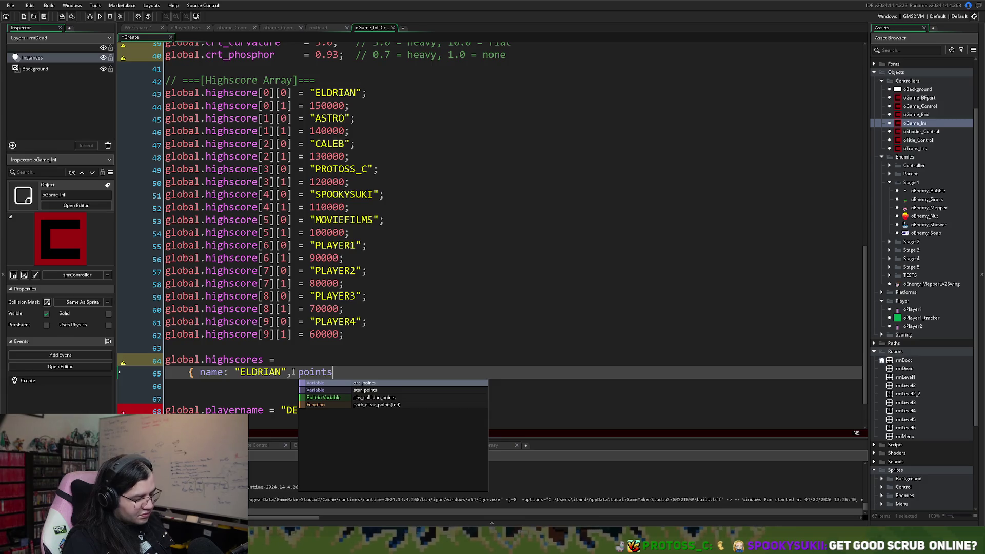
pyautogui.write(':')
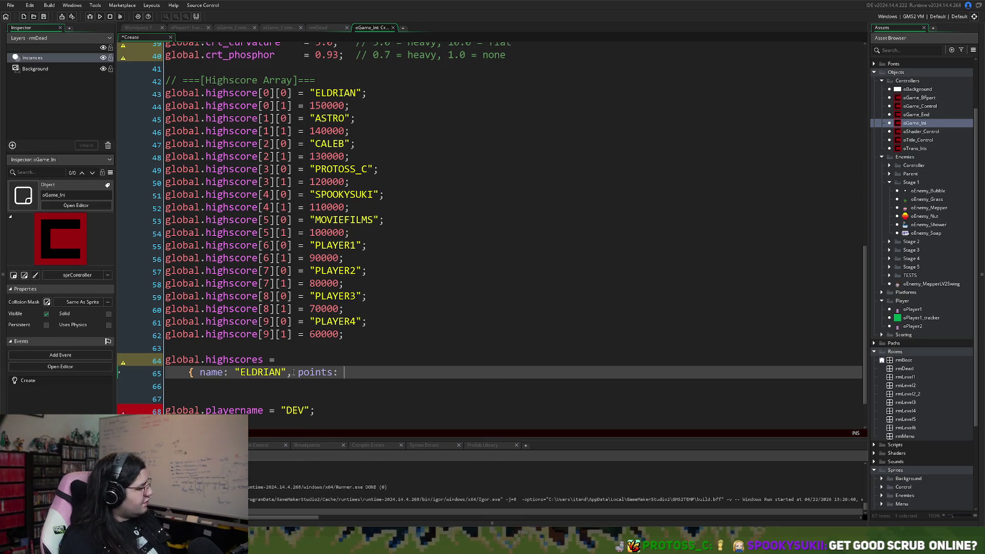
pyautogui.write(' 150000')
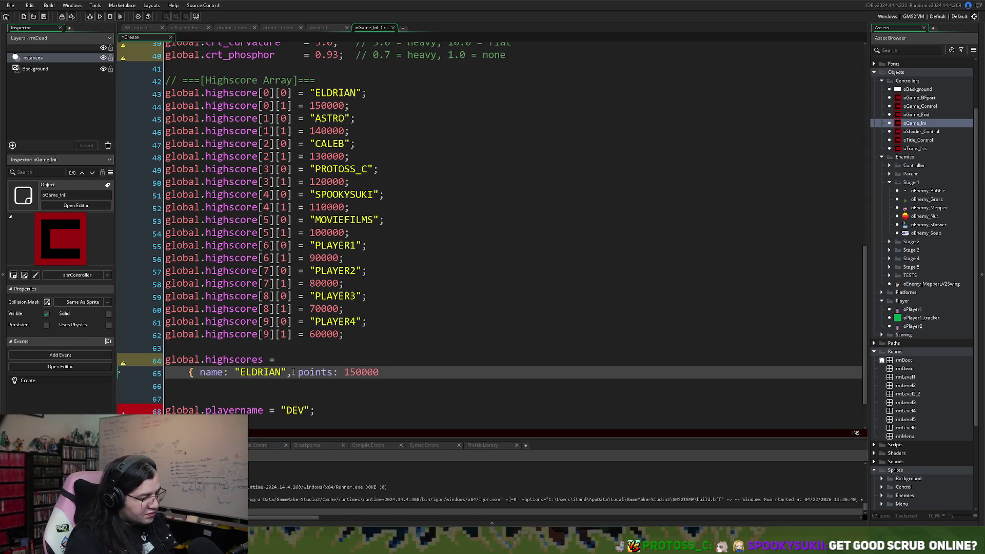
pyautogui.write(' }')
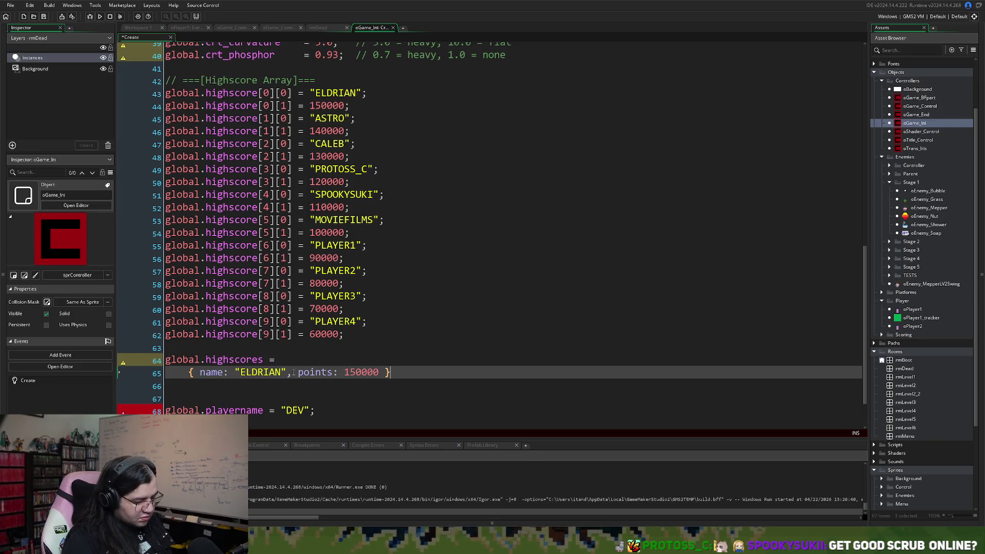
pyautogui.write(',')
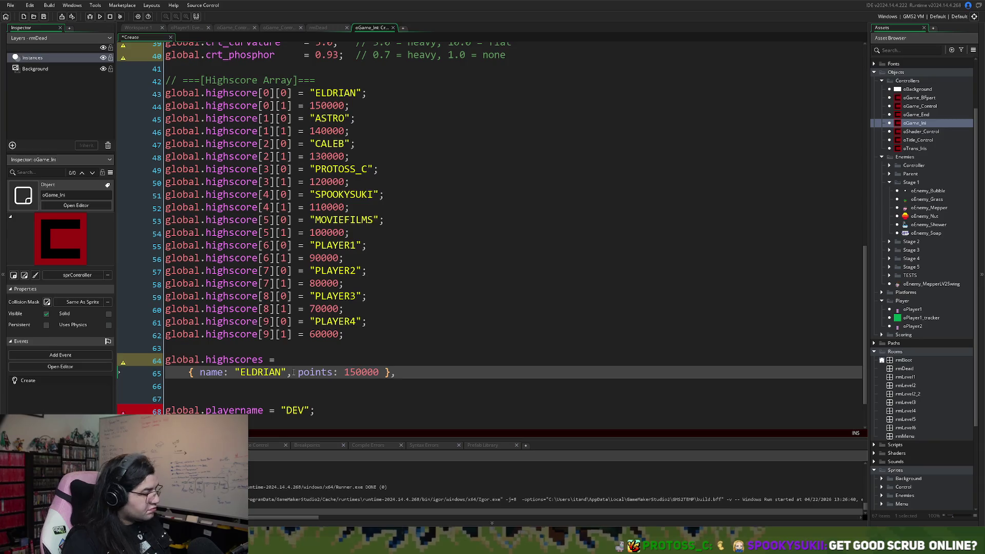
pyautogui.press('Return')
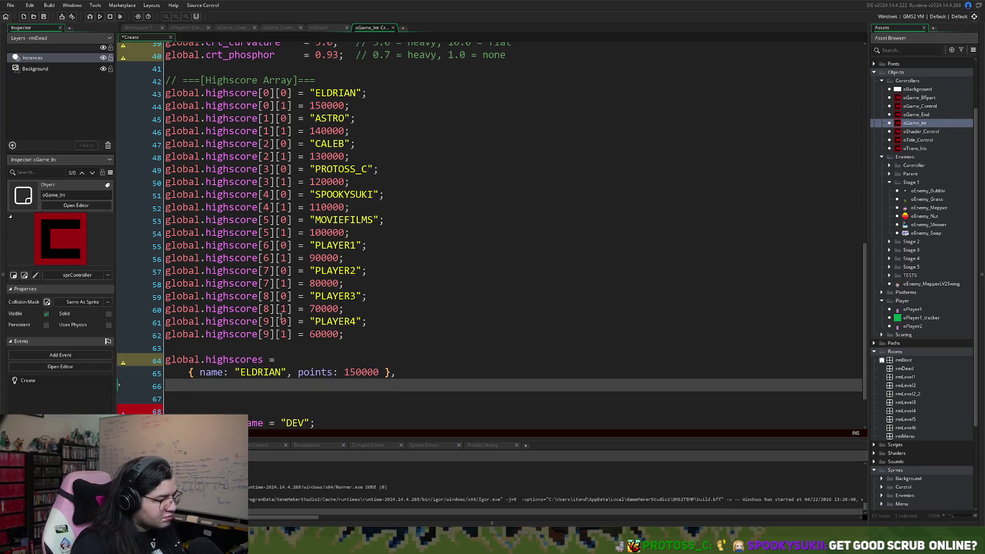
# Step: Duplicate the ELDRIAN entry and replace its name with "ASTRO" from the old array
pyautogui.moveTo(396, 372); pyautogui.dragTo(189, 382)
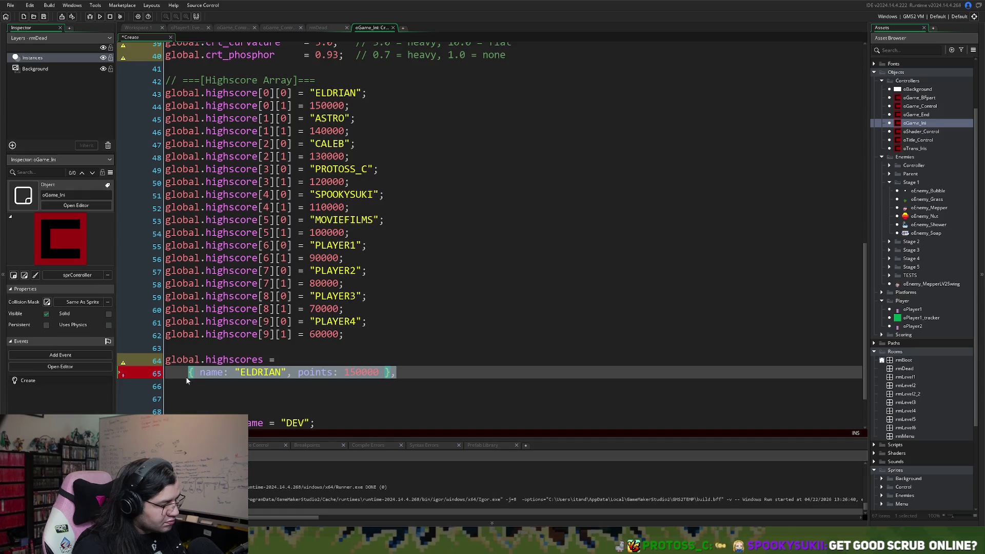
pyautogui.hotkey('ctrl', 'c')
pyautogui.click(283, 385)
pyautogui.hotkey('ctrl', 'v')
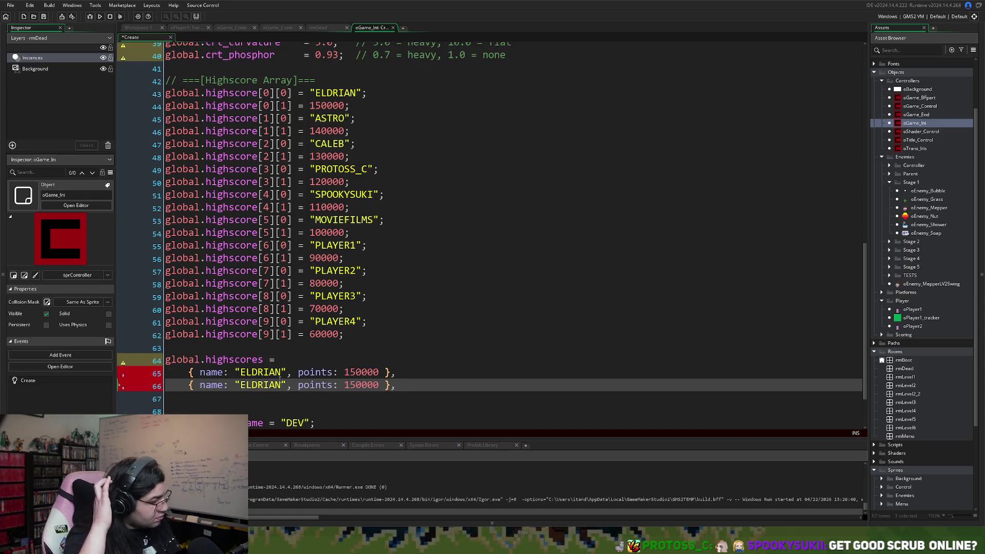
pyautogui.click(329, 118)
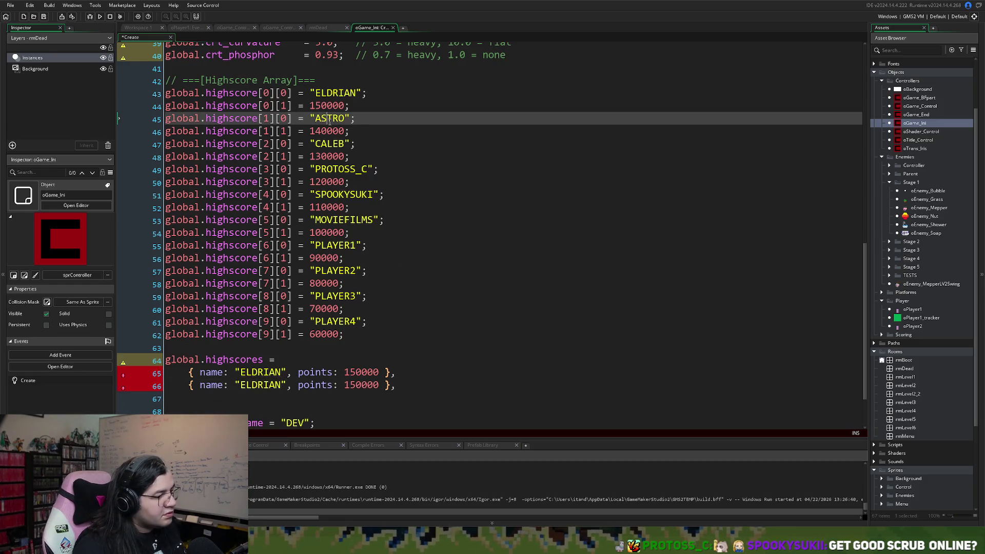
pyautogui.click(347, 118)
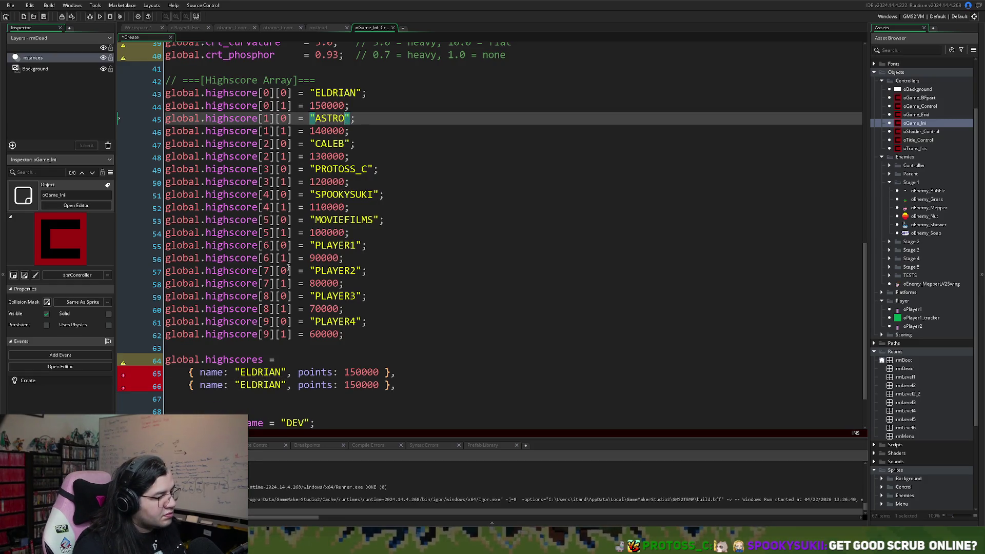
pyautogui.moveTo(350, 119); pyautogui.dragTo(310, 119)
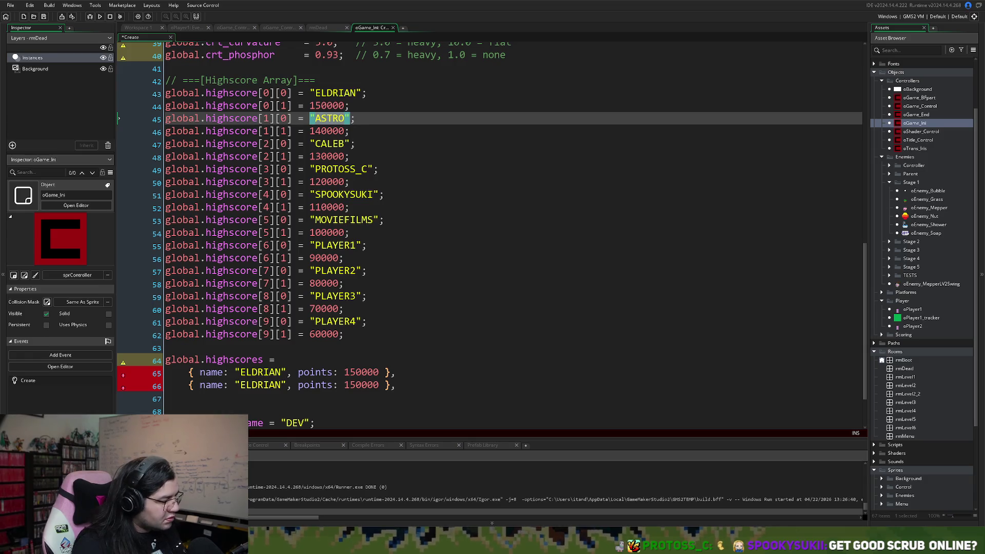
pyautogui.click(236, 385)
pyautogui.doubleClick(236, 386)
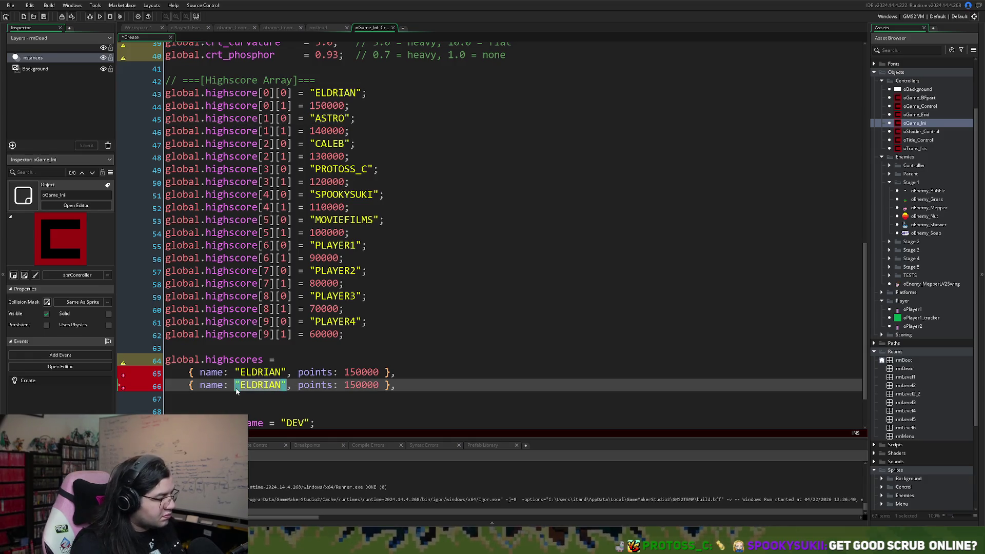
pyautogui.hotkey('ctrl', 'v')
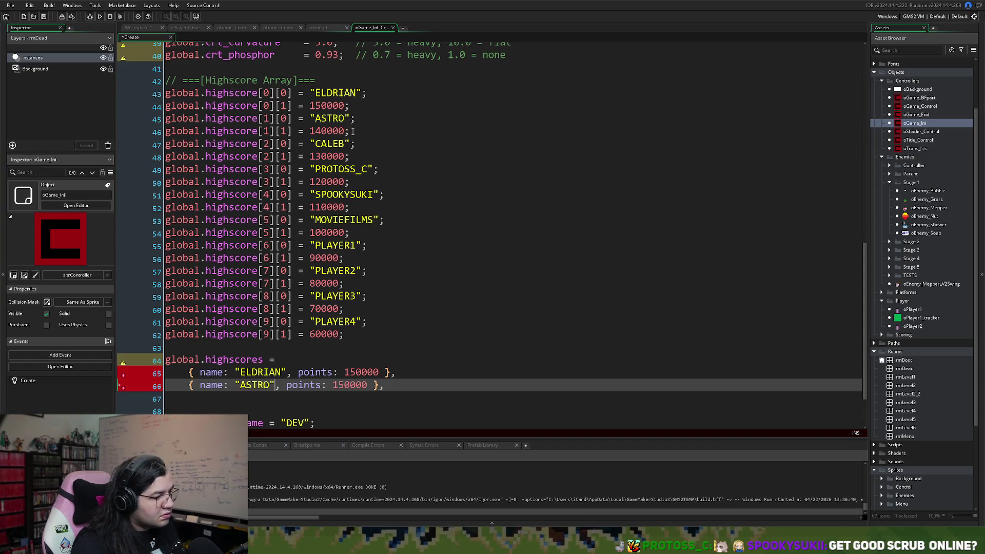
# Step: Set ASTRO's points to 140000, remove the stray semicolon and tidy the spacing
pyautogui.moveTo(350, 131); pyautogui.dragTo(310, 131)
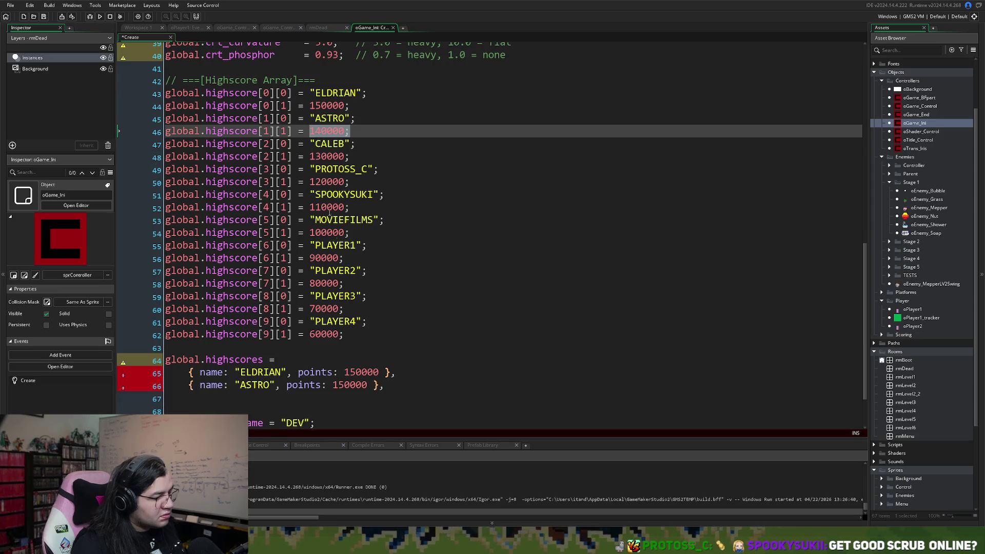
pyautogui.doubleClick(365, 384)
pyautogui.hotkey('ctrl', 'v')
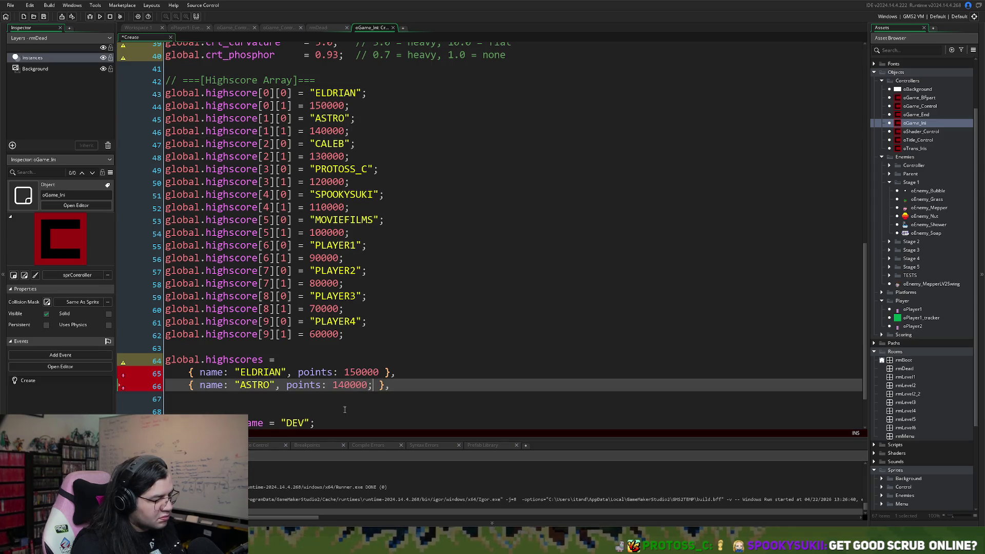
pyautogui.press('BackSpace')
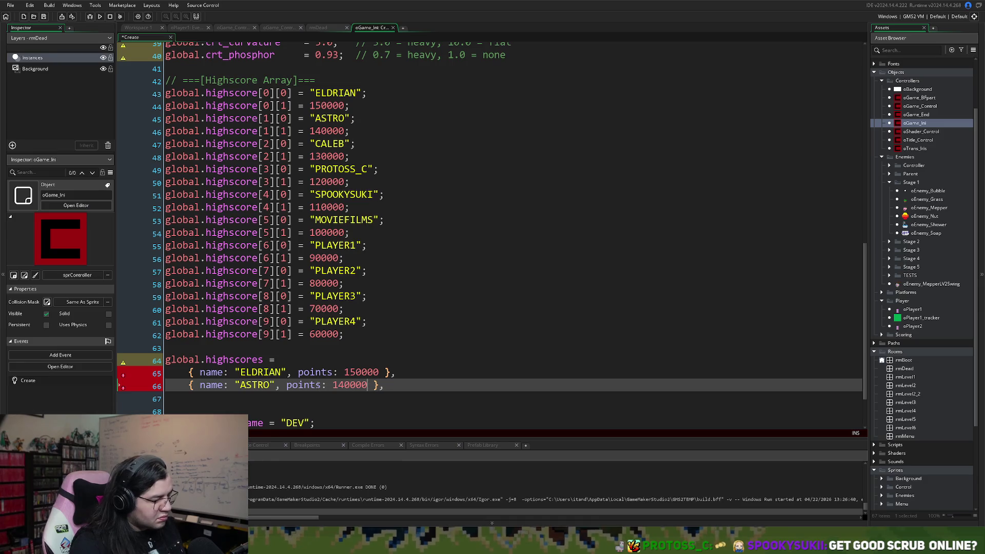
pyautogui.click(287, 385)
pyautogui.press('Tab')
pyautogui.press('Tab')
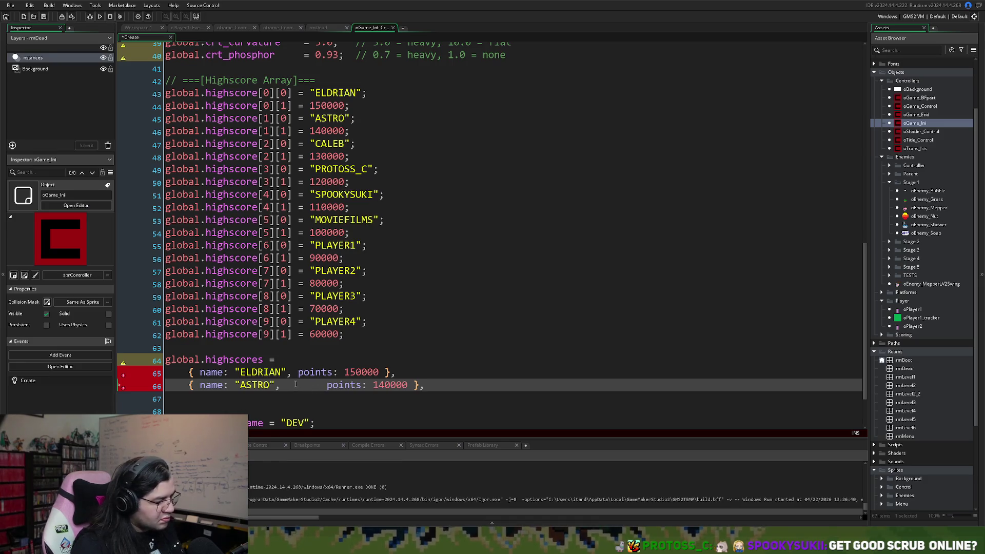
pyautogui.press('BackSpace')
pyautogui.press('BackSpace')
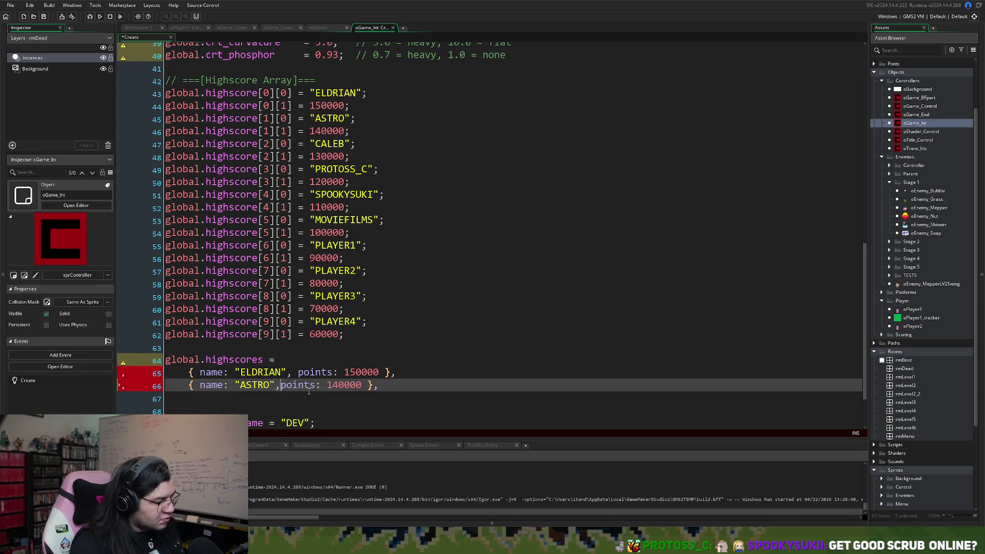
pyautogui.click(277, 385)
pyautogui.click(310, 386)
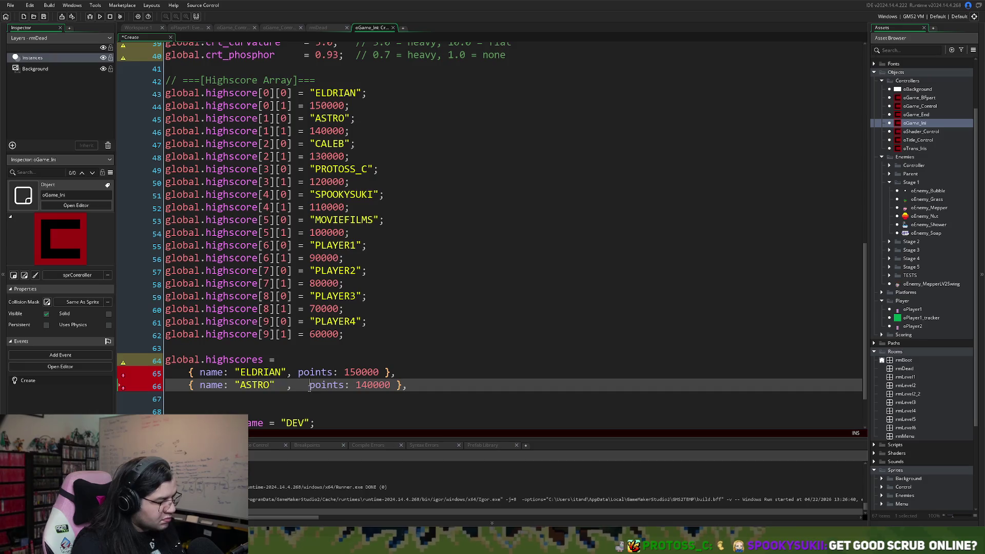
pyautogui.press('BackSpace')
pyautogui.press('BackSpace')
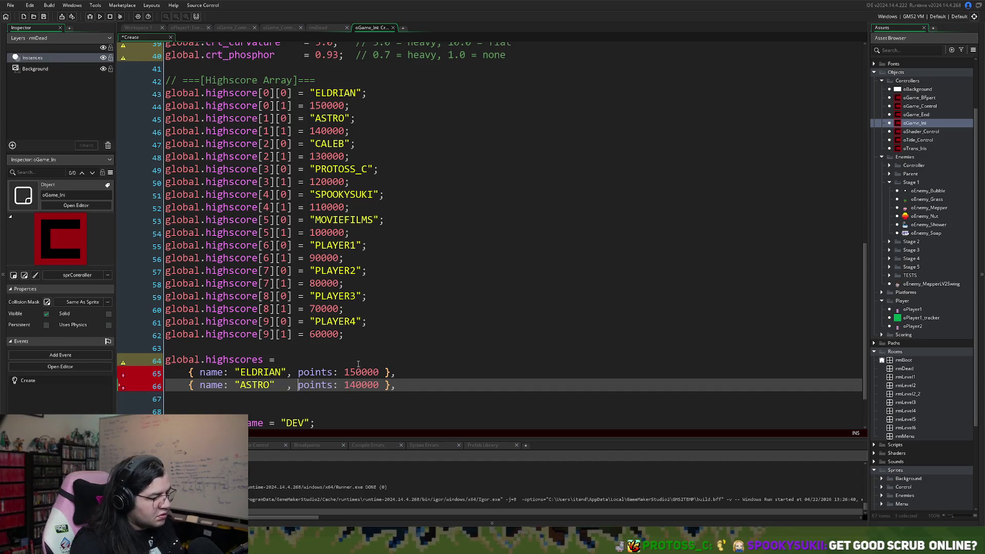
pyautogui.scroll(-2, 358, 365)
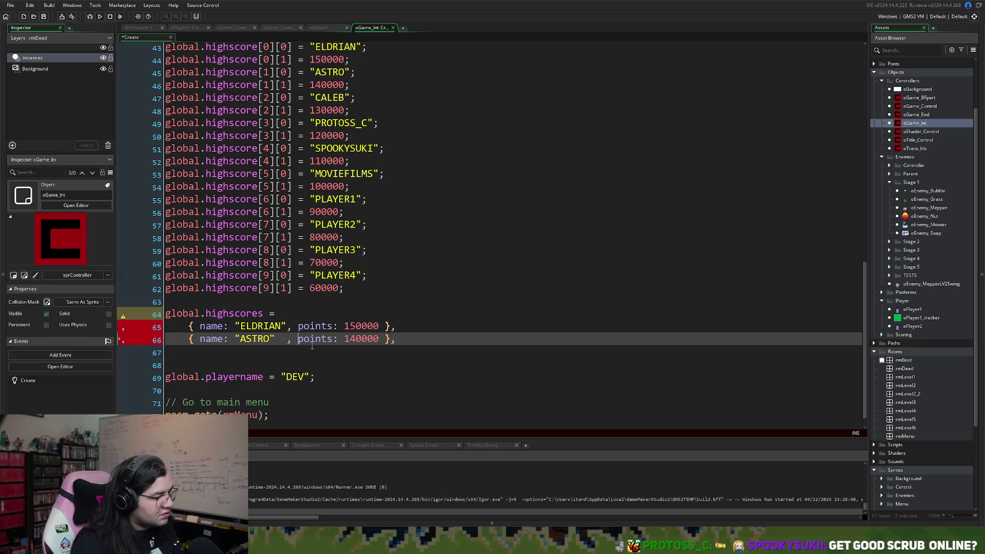
# Step: Wrap the entries in [ and ]; brackets and add an empty line after the ASTRO entry
pyautogui.click(169, 355)
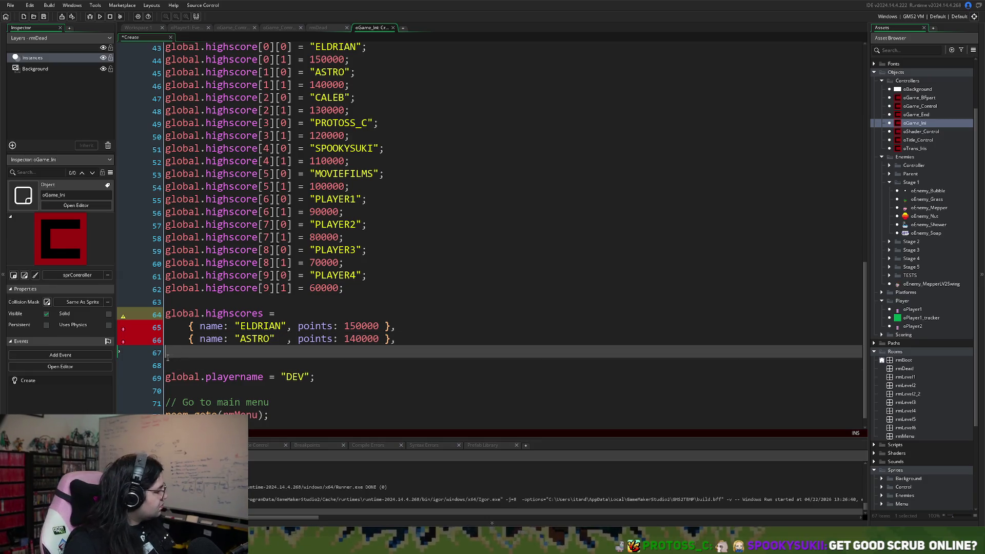
pyautogui.write(']')
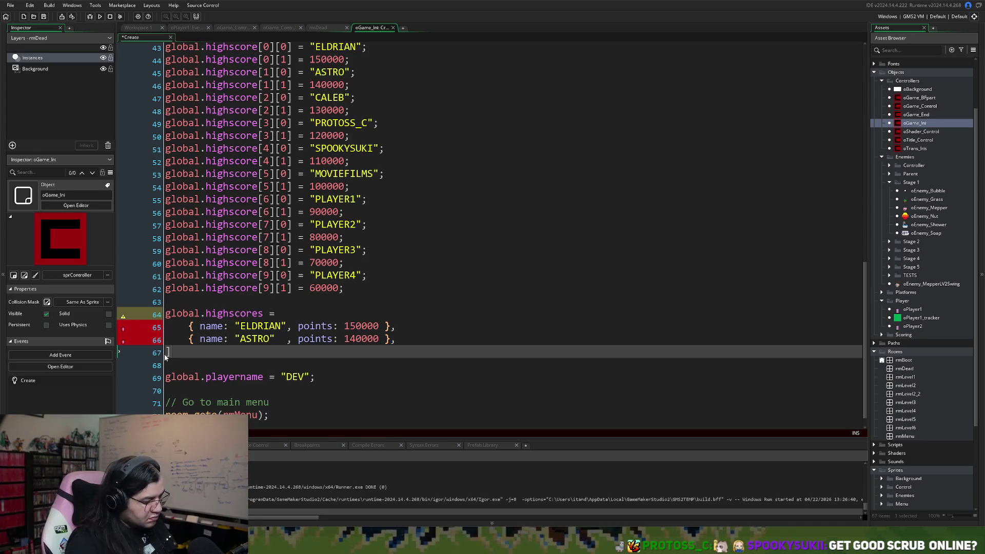
pyautogui.write(';')
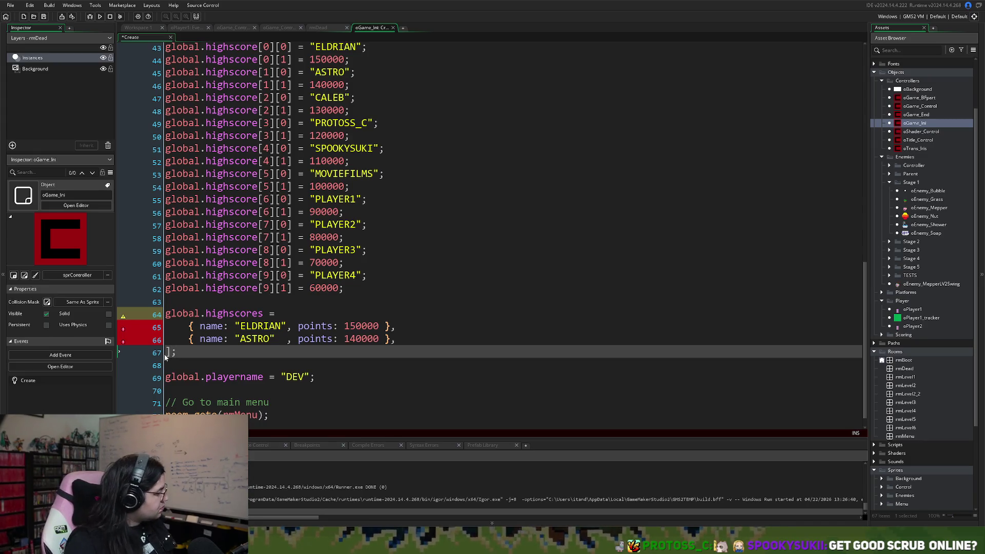
pyautogui.click(290, 311)
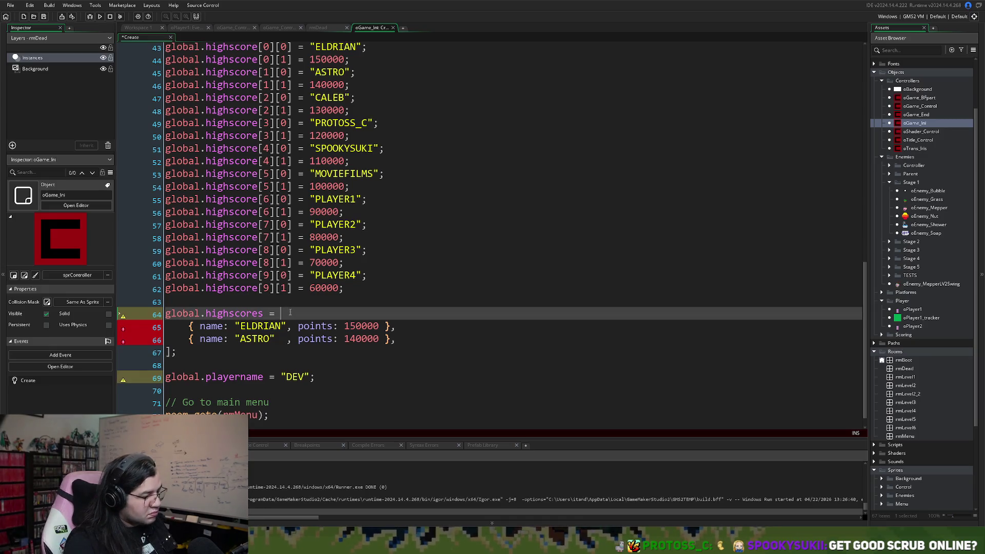
pyautogui.write('[')
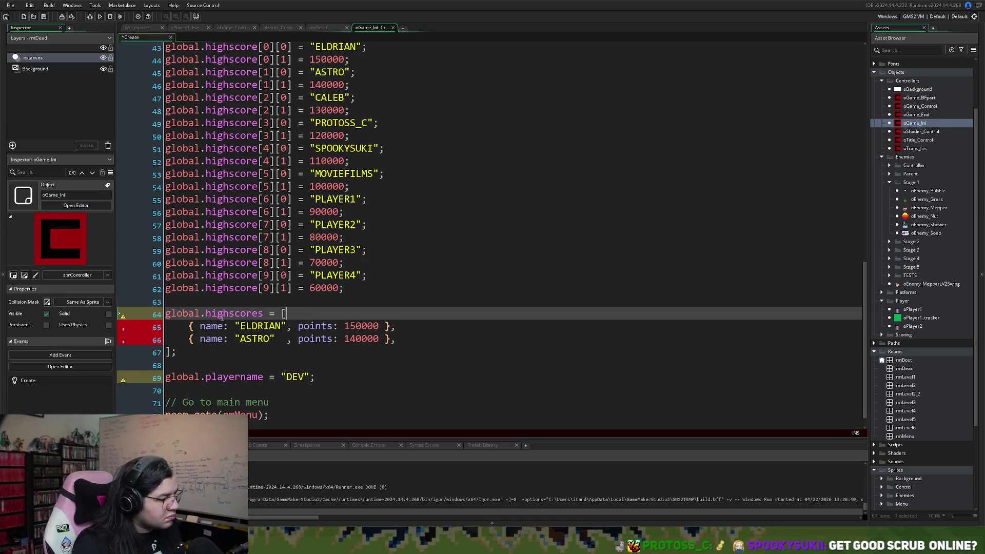
pyautogui.click(170, 299)
pyautogui.press('Return')
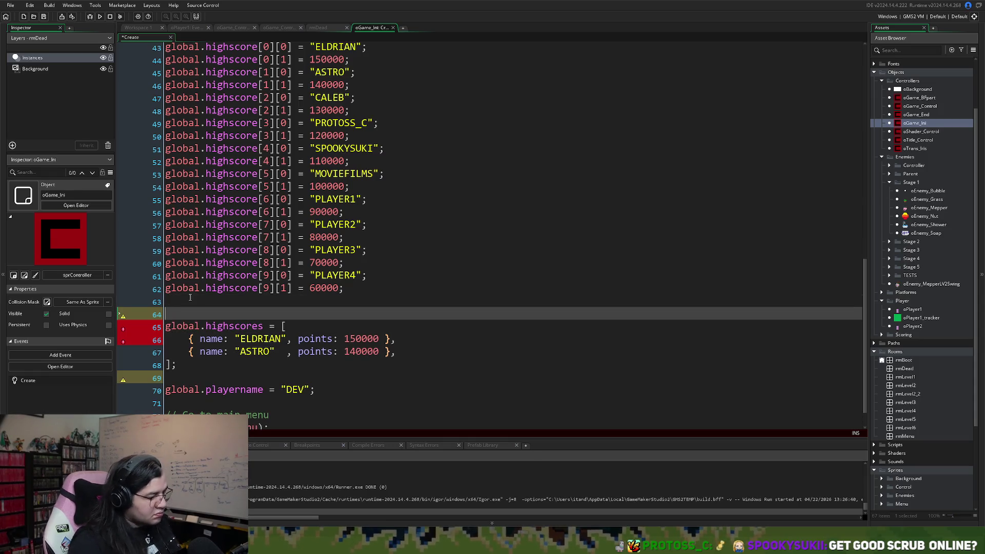
pyautogui.scroll(2, 438, 345)
pyautogui.scroll(-3, 437, 344)
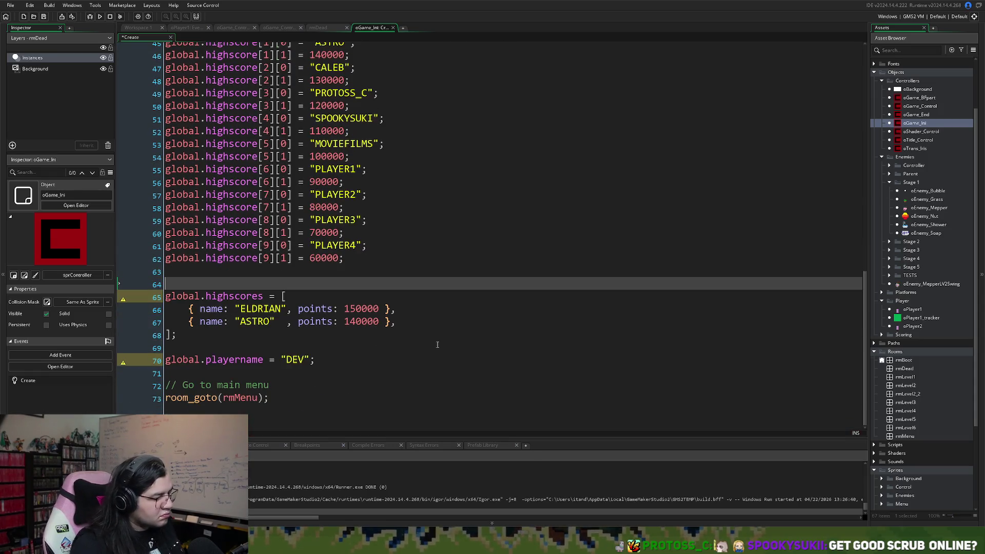
pyautogui.click(402, 325)
pyautogui.press('Return')
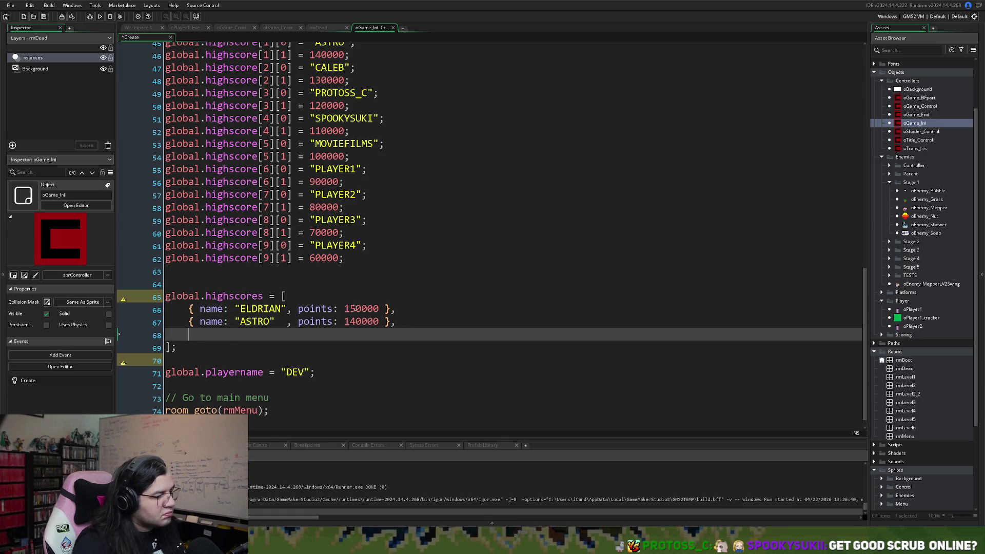
pyautogui.scroll(2, 359, 309)
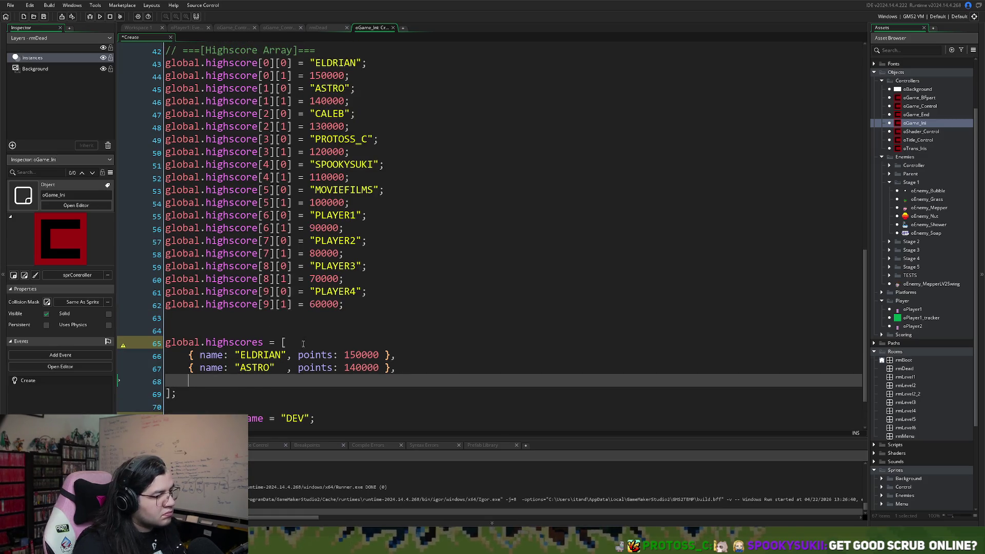
# Step: Paste a copy of the ASTRO entry as a third entry named CALEB with 130000 points
pyautogui.moveTo(395, 369); pyautogui.dragTo(189, 369)
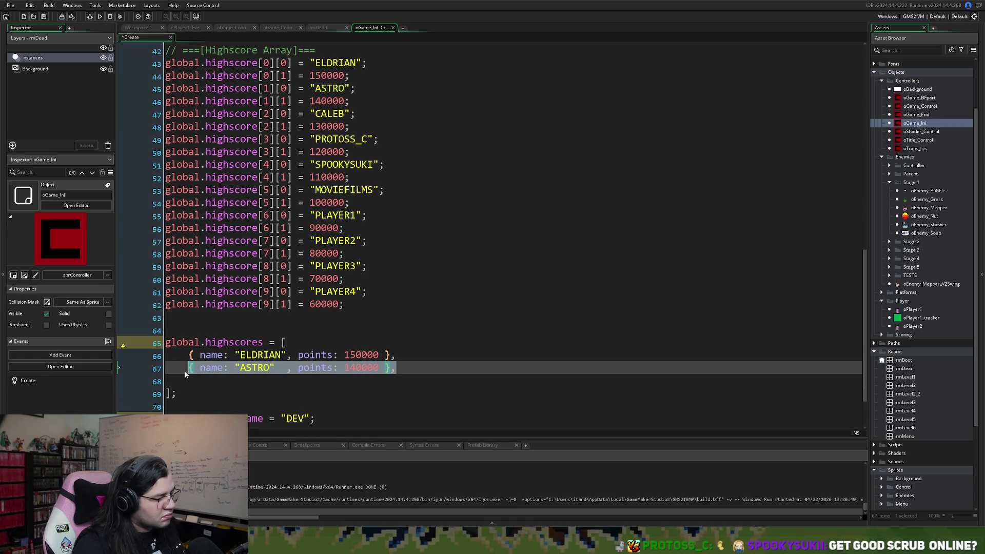
pyautogui.click(193, 380)
pyautogui.write('{ name: "ASTRO"  , points: 140000 },')
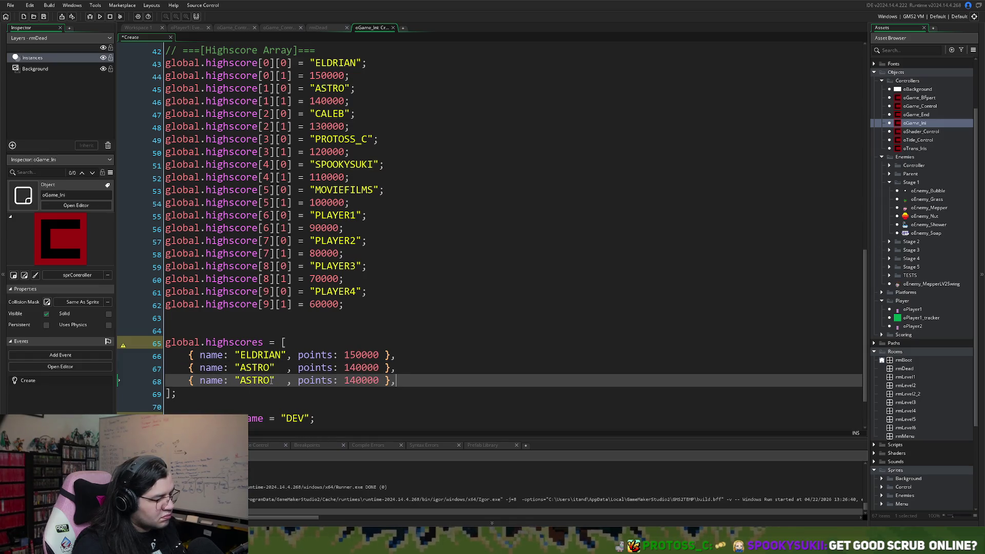
pyautogui.moveTo(272, 380); pyautogui.dragTo(239, 381)
pyautogui.write('CA')
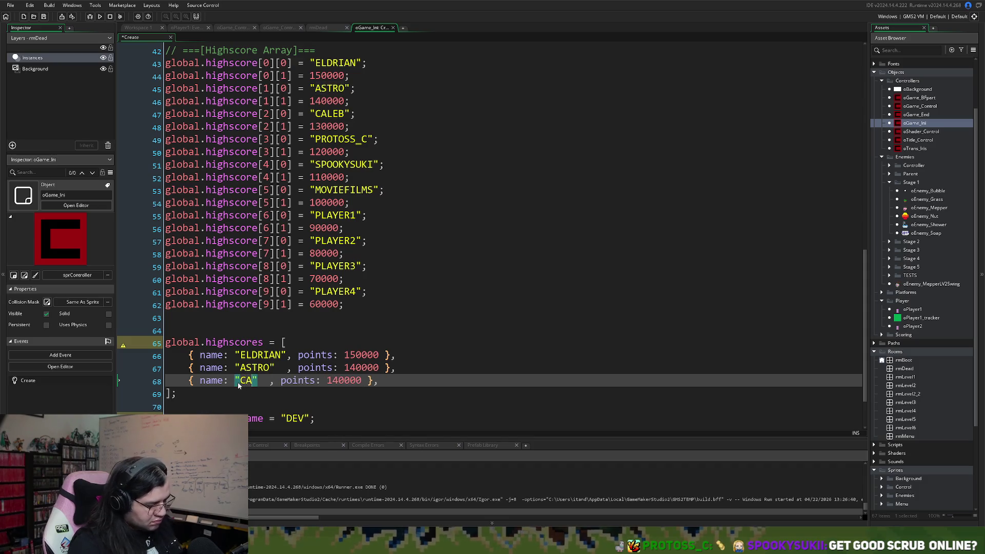
pyautogui.write('LEB')
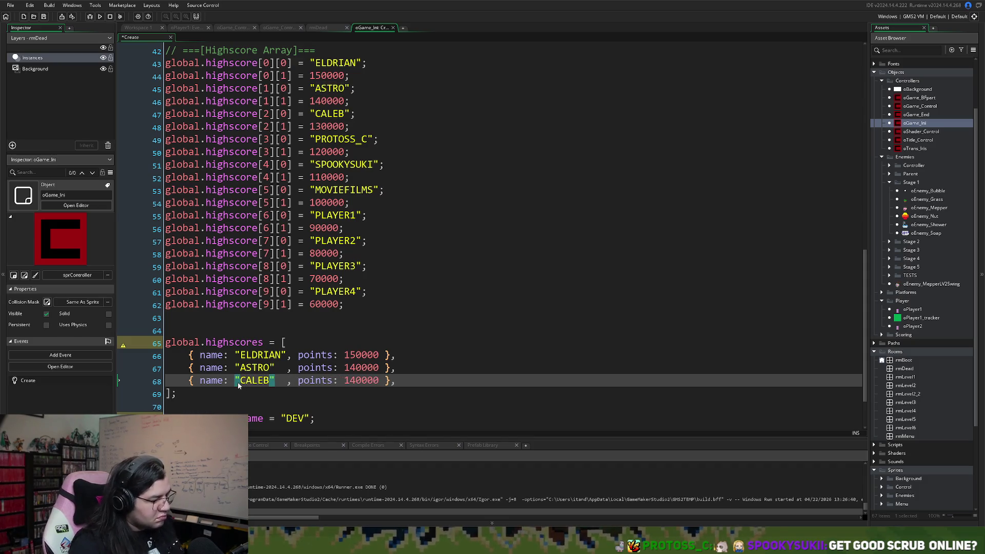
pyautogui.moveTo(355, 382); pyautogui.dragTo(351, 383)
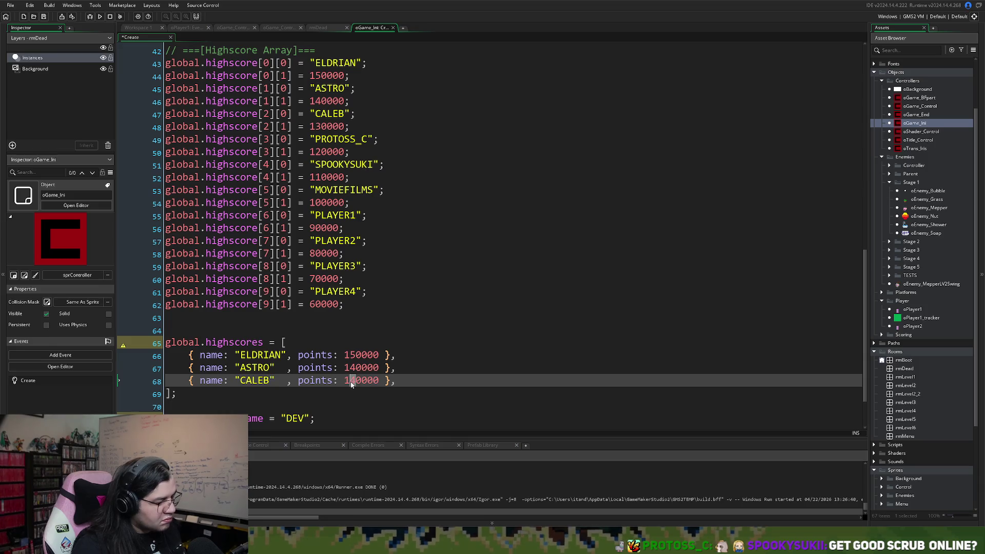
pyautogui.write('3')
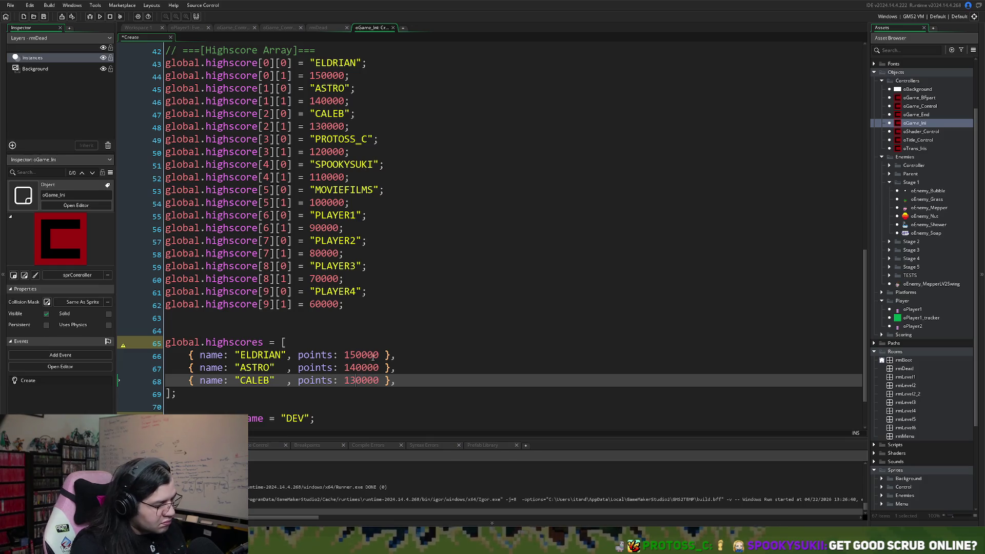
# Step: Set the points to 1000000, 900000 and 800000, align the braces, and add a line after CALEB
pyautogui.moveTo(379, 355); pyautogui.dragTo(351, 356)
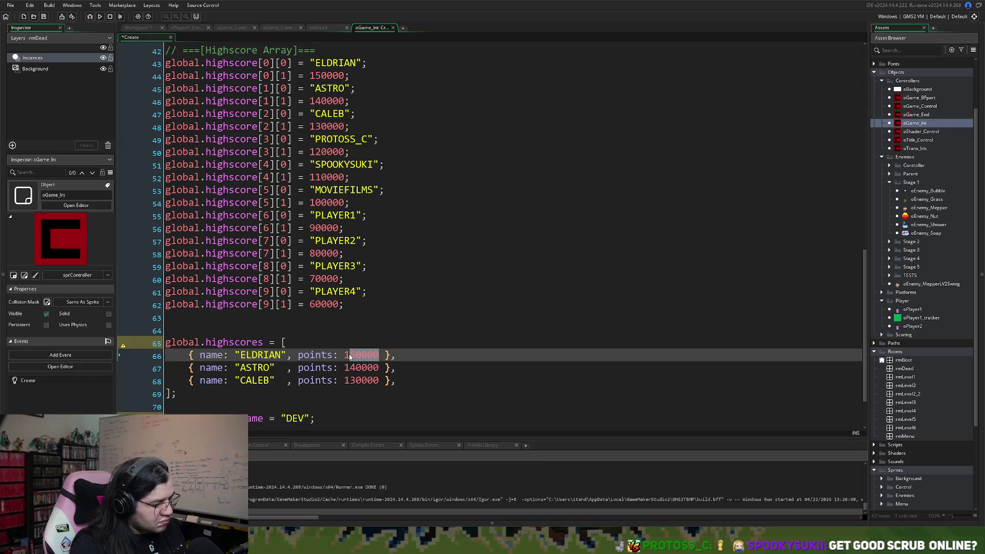
pyautogui.write('00')
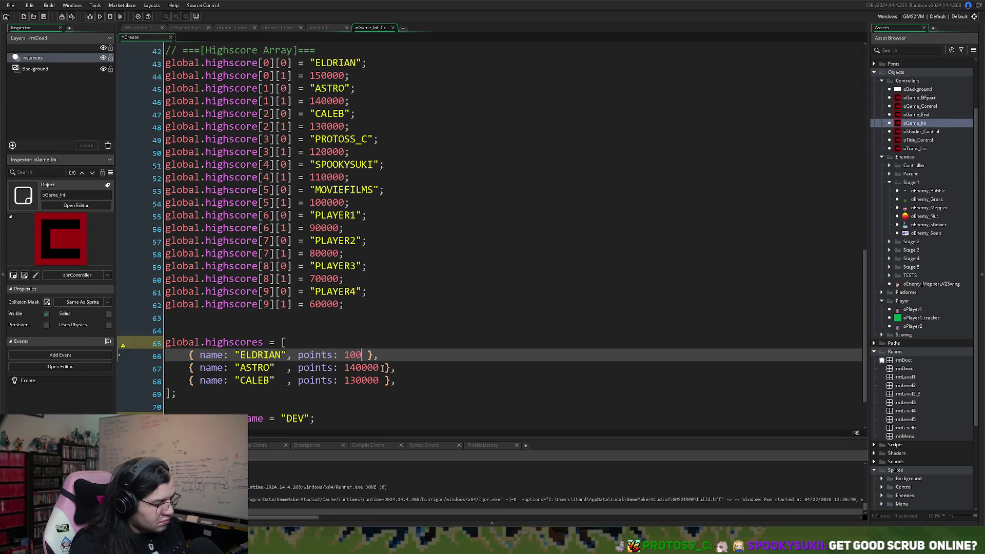
pyautogui.write('0')
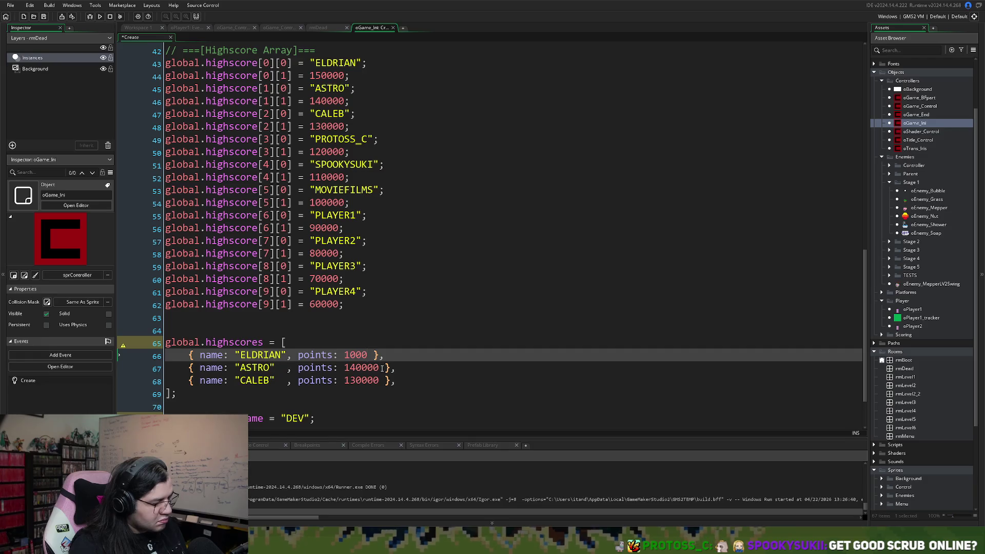
pyautogui.write('000')
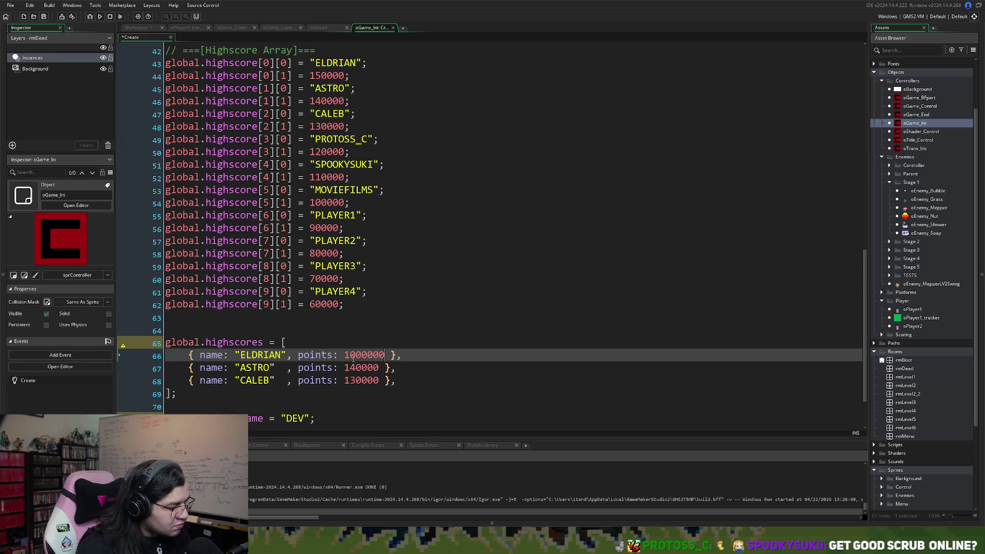
pyautogui.moveTo(353, 358)
pyautogui.mouseDown()
pyautogui.moveTo(373, 361)
pyautogui.moveTo(343, 369)
pyautogui.mouseUp()
pyautogui.click(367, 359)
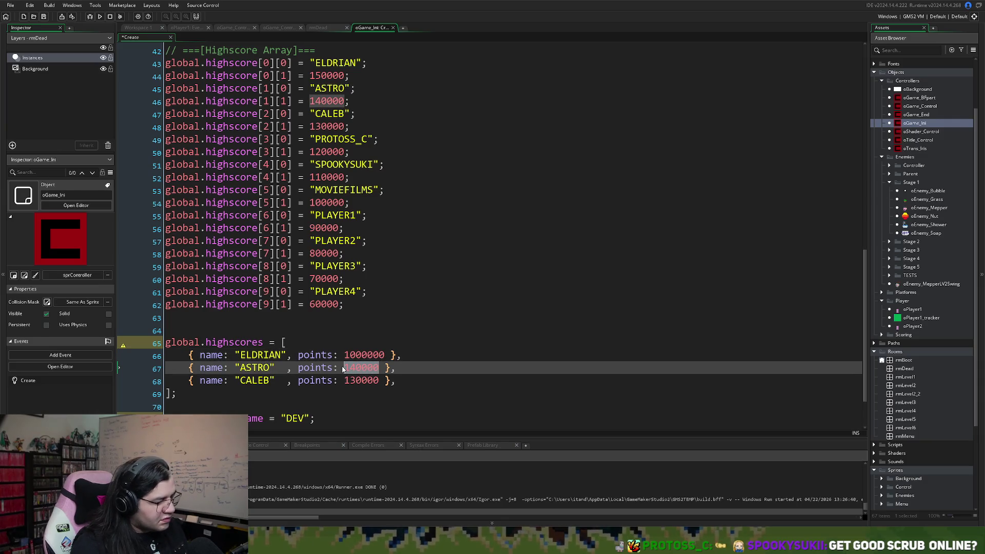
pyautogui.write('90000')
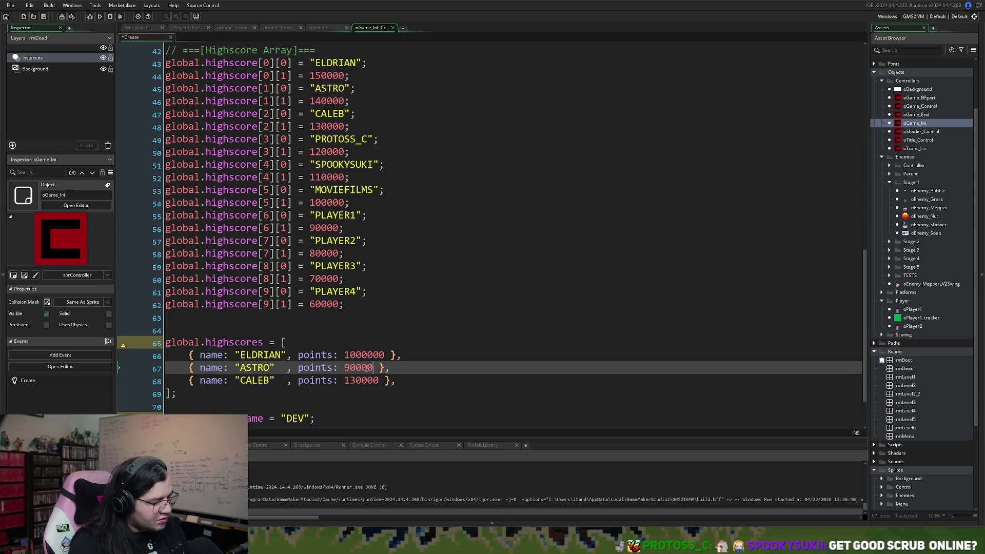
pyautogui.write('0')
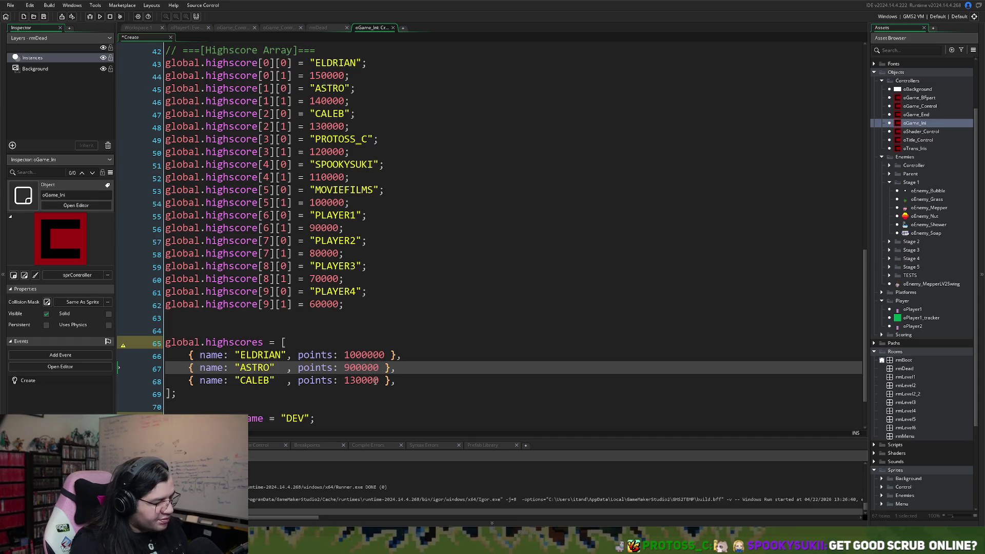
pyautogui.moveTo(379, 380); pyautogui.dragTo(343, 381)
pyautogui.write('800')
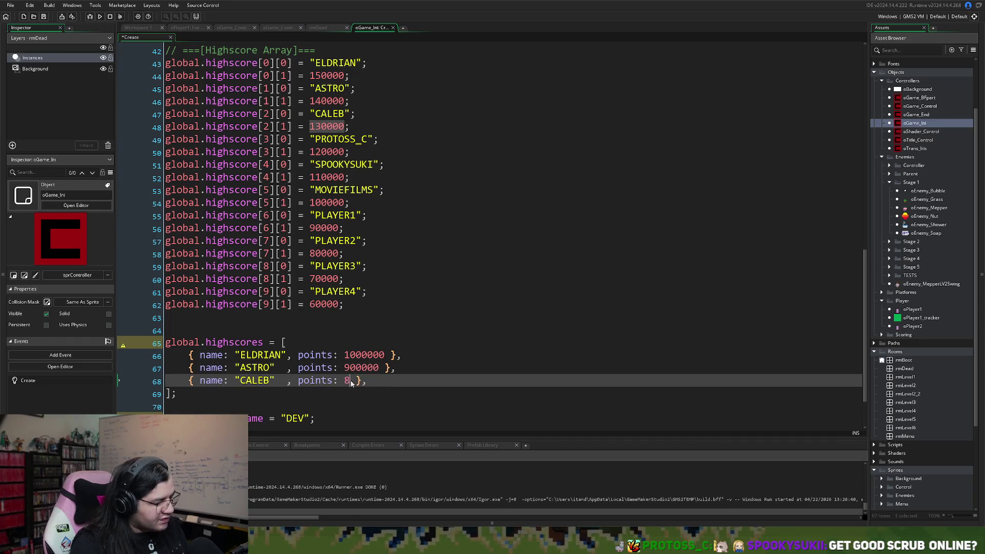
pyautogui.write('000')
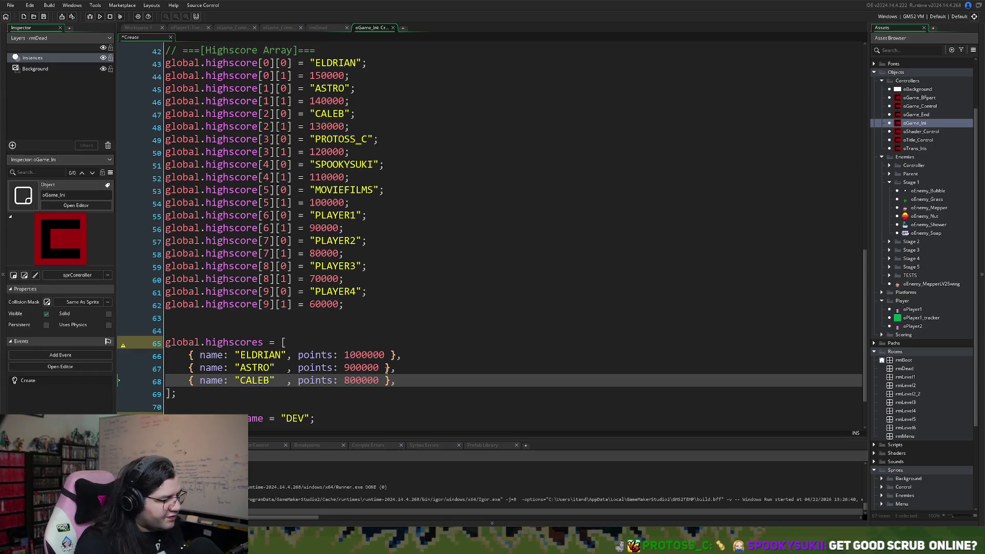
pyautogui.press('Up')
pyautogui.press('Down')
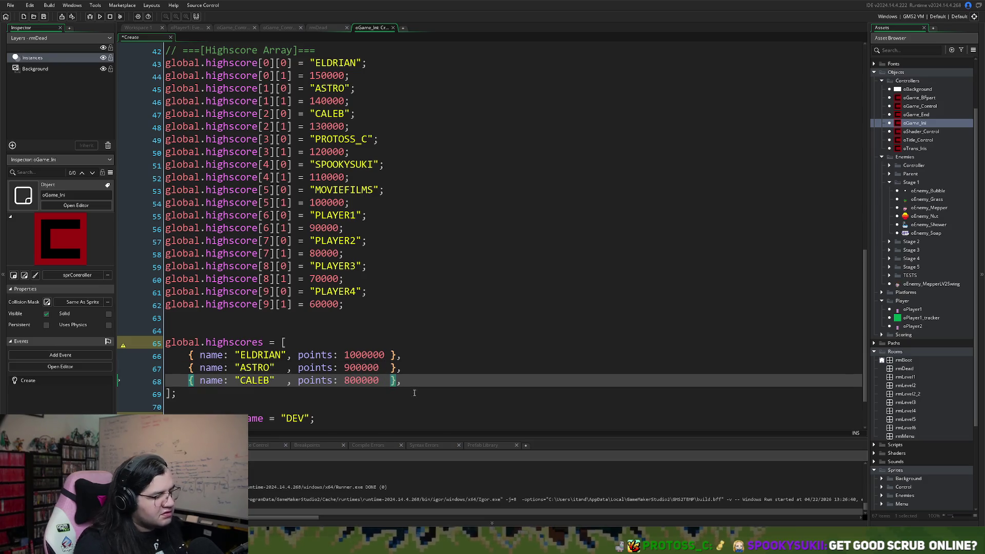
pyautogui.click(410, 380)
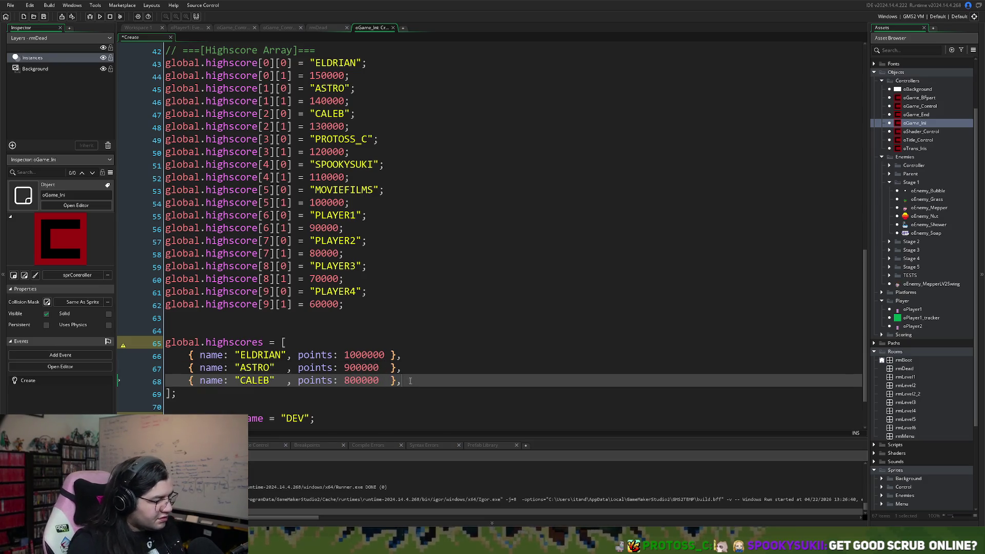
pyautogui.press('Return')
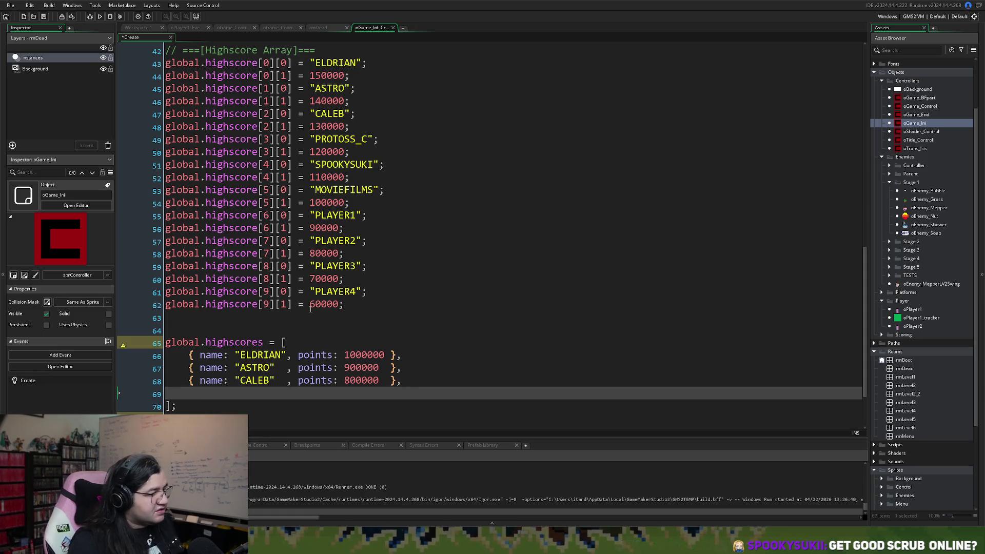
# Step: Paste a fourth entry and rename it PROTOSS_C, copying the name from the old array
pyautogui.scroll(1, 323, 302)
pyautogui.scroll(-1, 339, 291)
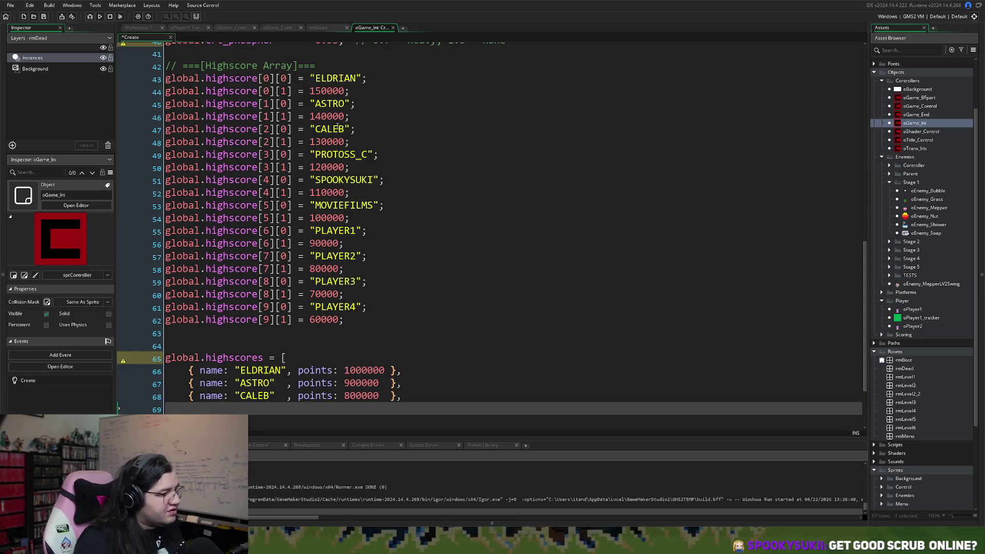
pyautogui.scroll(-2, 327, 207)
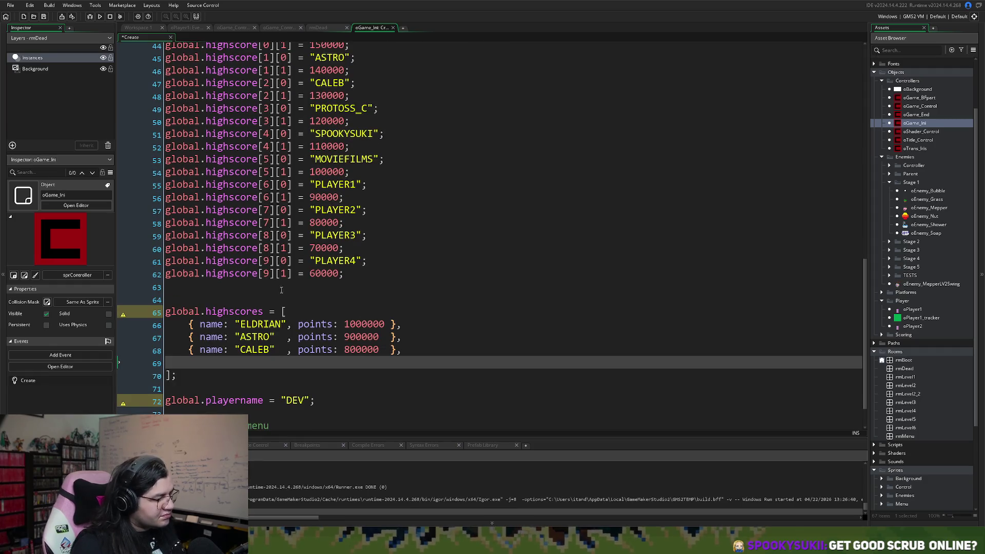
pyautogui.write('{ name: "ASTRO"  , points: 140000 },')
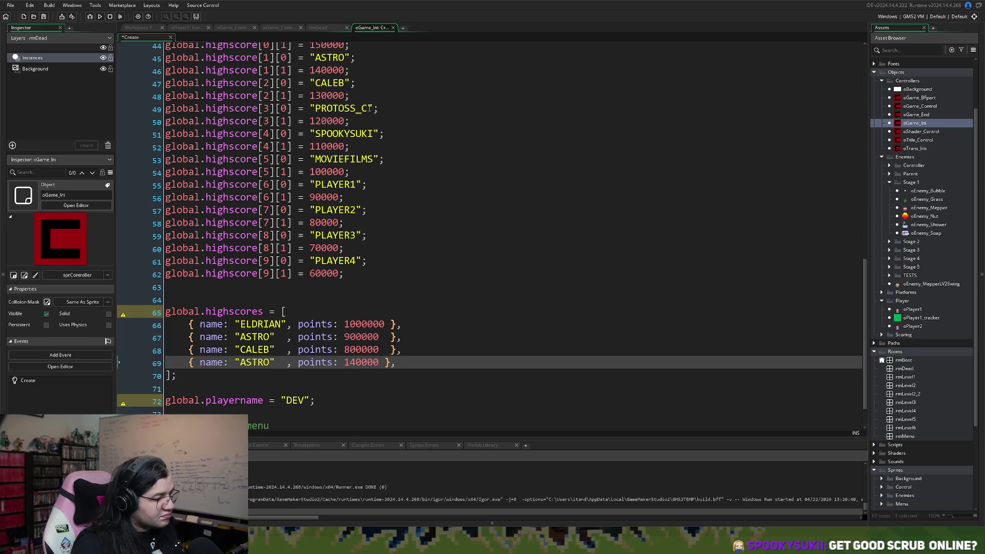
pyautogui.moveTo(369, 109); pyautogui.dragTo(315, 113)
pyautogui.hotkey('ctrl', 'c')
pyautogui.doubleClick(257, 362)
pyautogui.hotkey('ctrl', 'v')
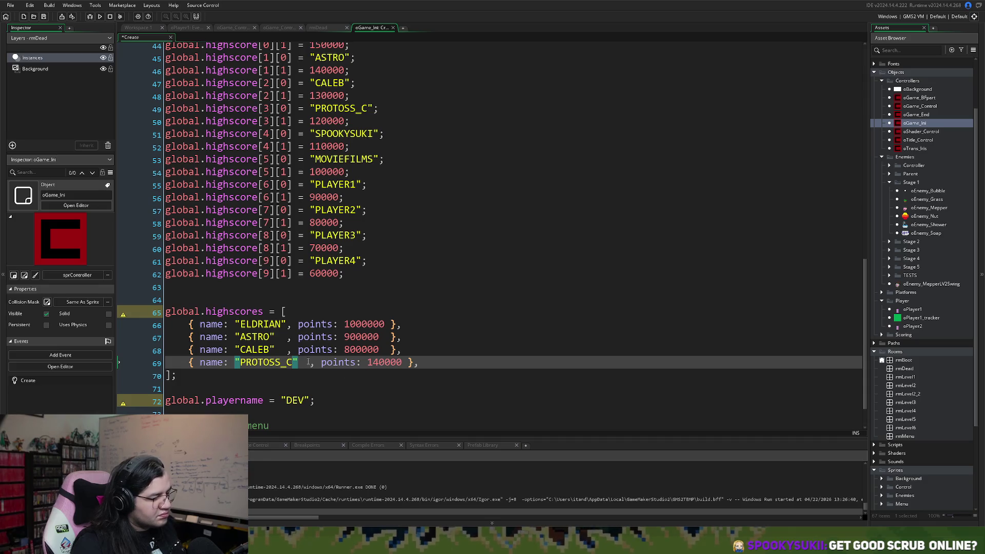
# Step: Fix the spacing and comma around the CALEB and PROTOSS_C entries
pyautogui.press('Up')
pyautogui.press('Down')
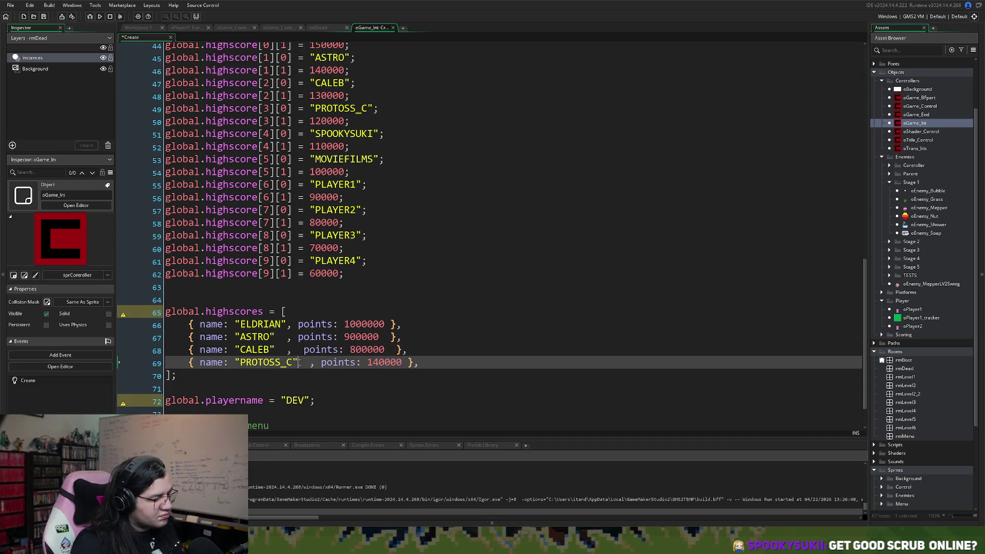
pyautogui.write(',')
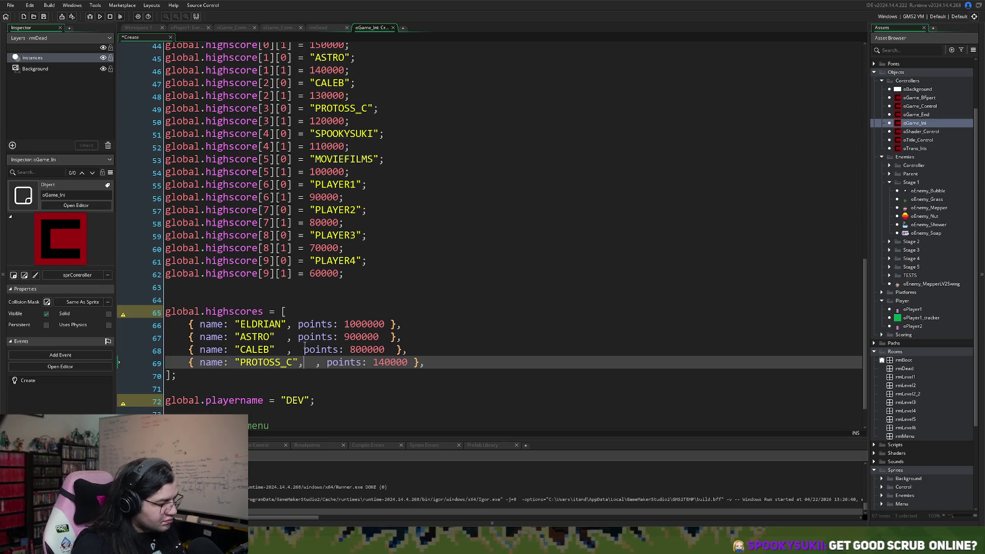
pyautogui.press('Right')
pyautogui.press('Right')
pyautogui.press('BackSpace')
pyautogui.press('BackSpace')
pyautogui.press('BackSpace')
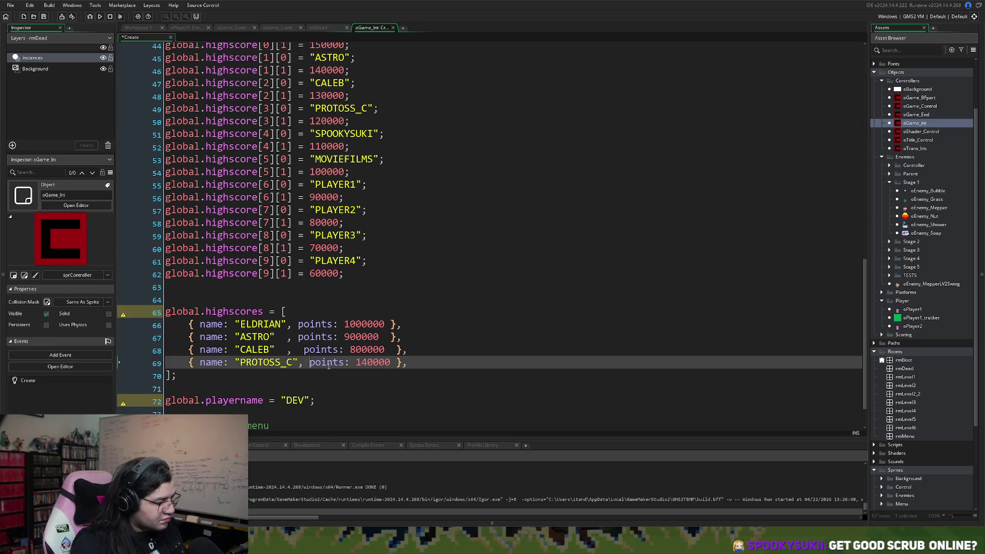
pyautogui.press('Up')
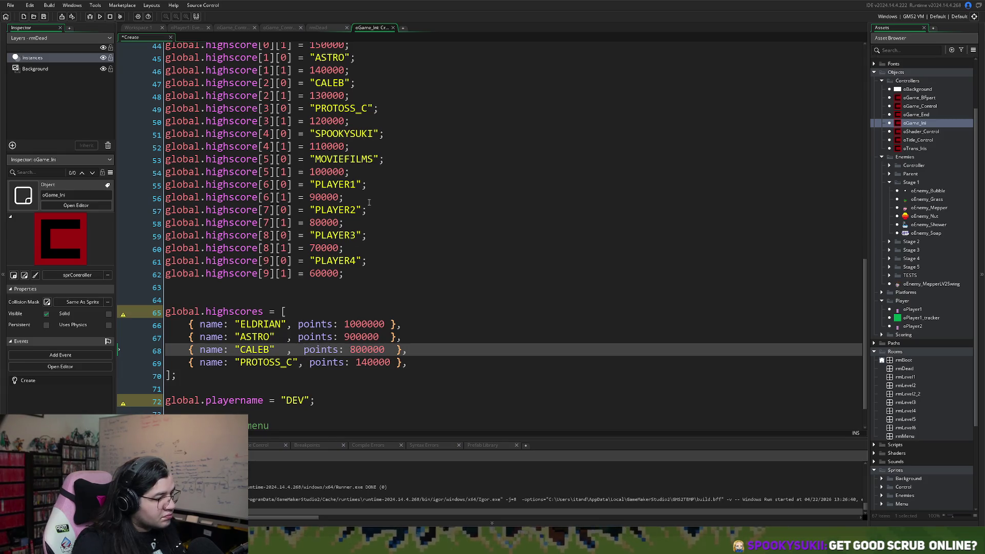
# Step: Line up the points column across all four entries and change PROTOSS_C's score to 700000
pyautogui.click(307, 362)
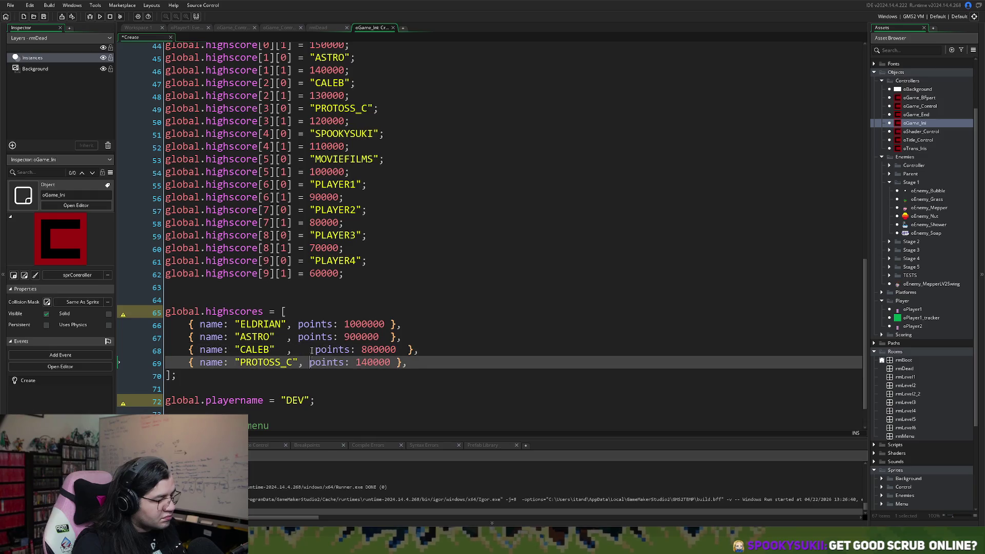
pyautogui.click(298, 337)
pyautogui.click(298, 325)
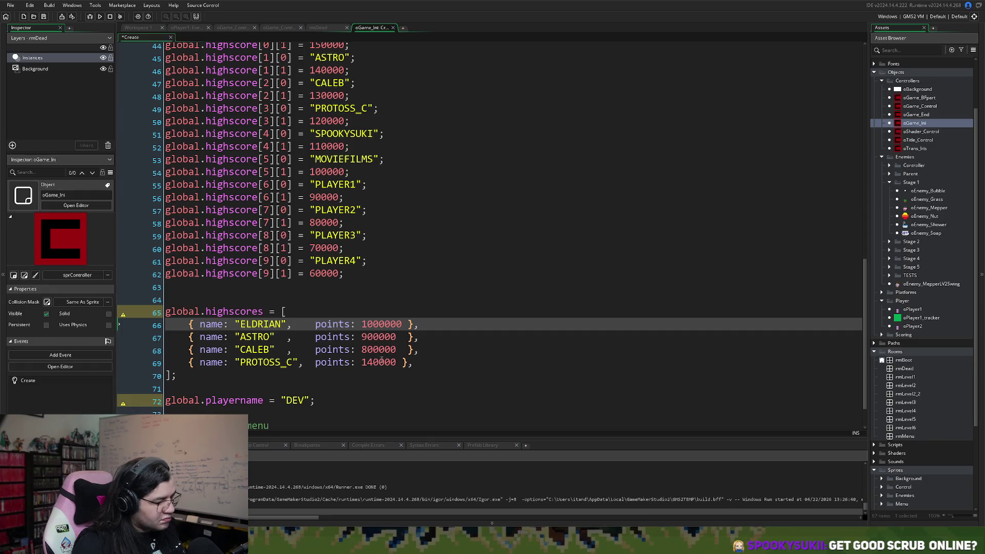
pyautogui.click(398, 362)
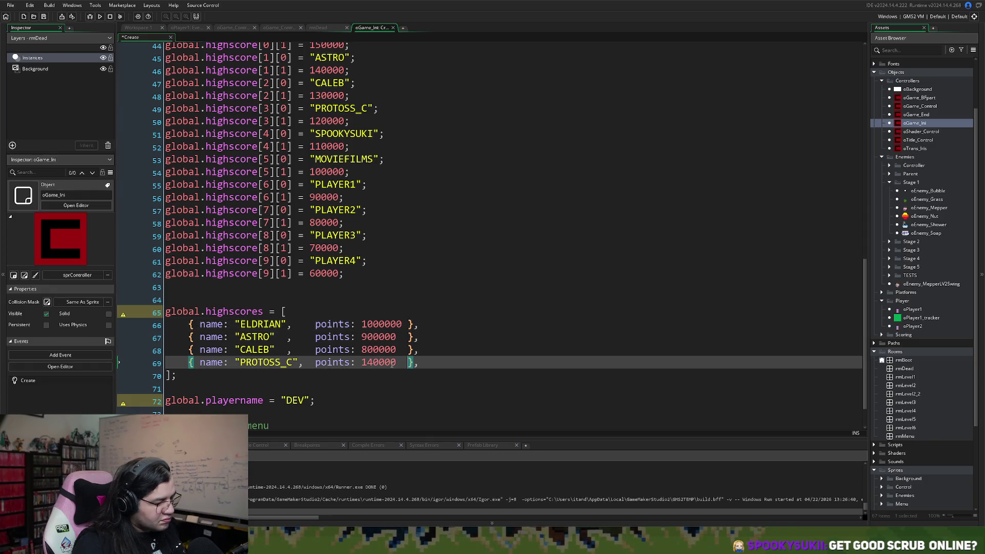
pyautogui.moveTo(396, 362); pyautogui.dragTo(363, 365)
pyautogui.write('70000')
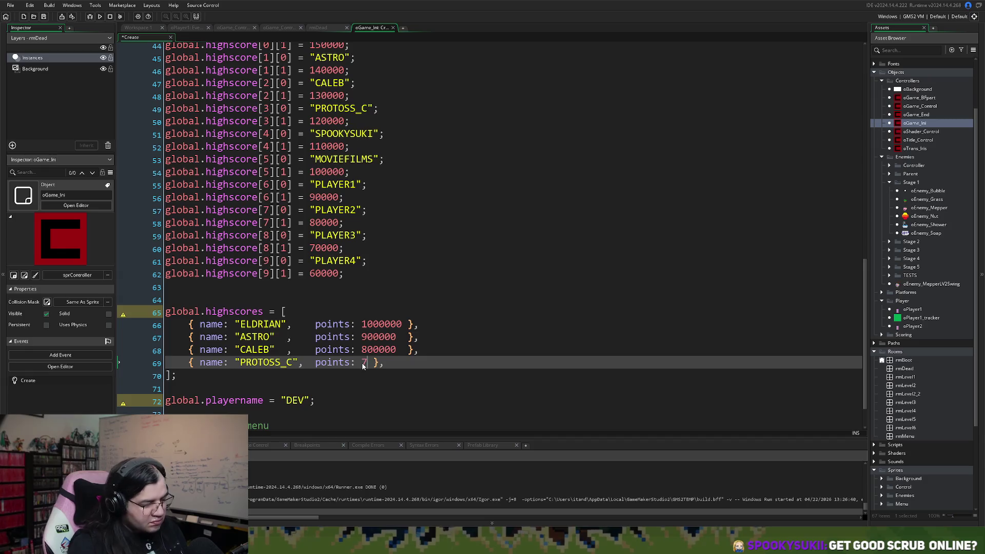
pyautogui.write('0')
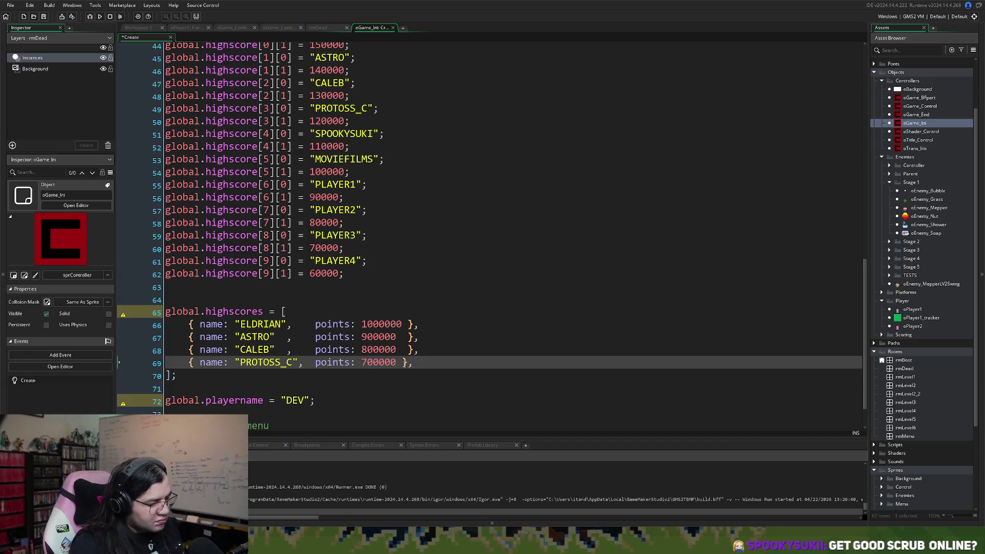
pyautogui.click(406, 376)
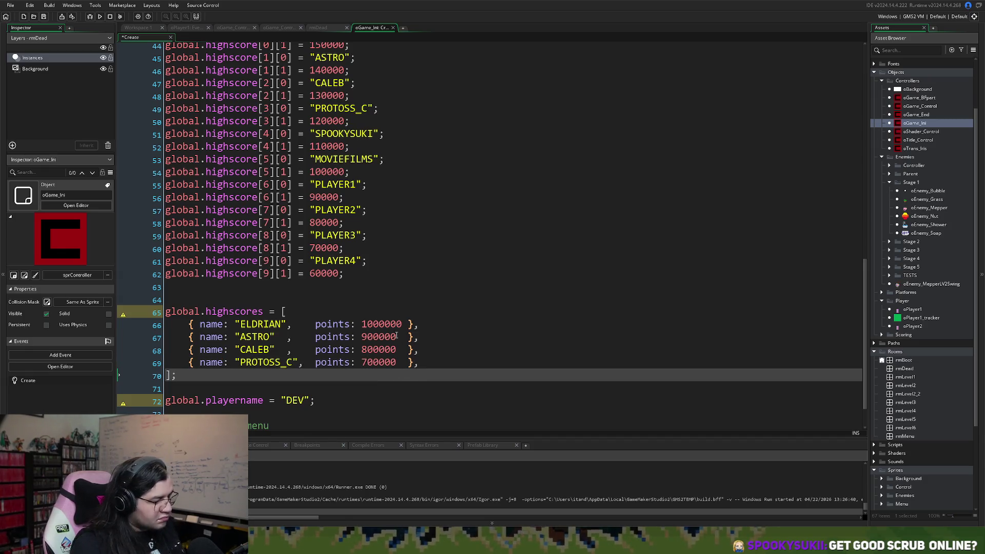
pyautogui.moveTo(419, 362); pyautogui.dragTo(188, 363)
# Step: Paste a copy of the PROTOSS_C entry on a new line and rename it SPOOKYSUKI
pyautogui.press('End')
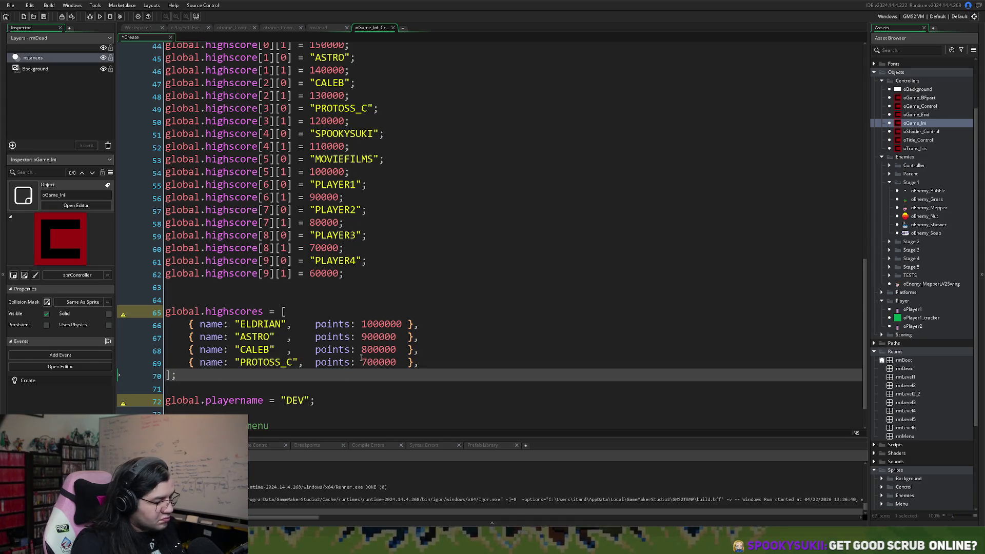
pyautogui.press('Return')
pyautogui.hotkey('ctrl', 'v')
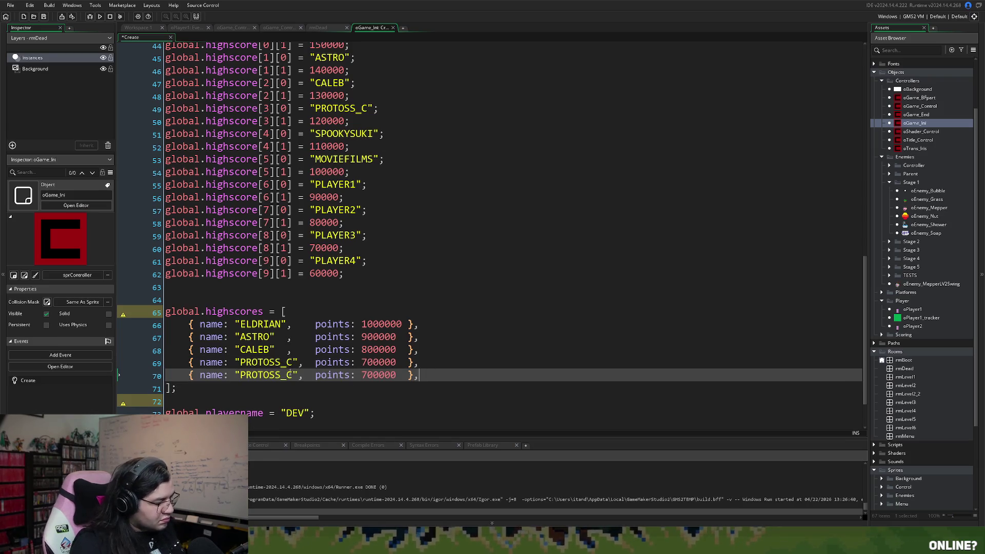
pyautogui.moveTo(294, 374); pyautogui.dragTo(269, 375)
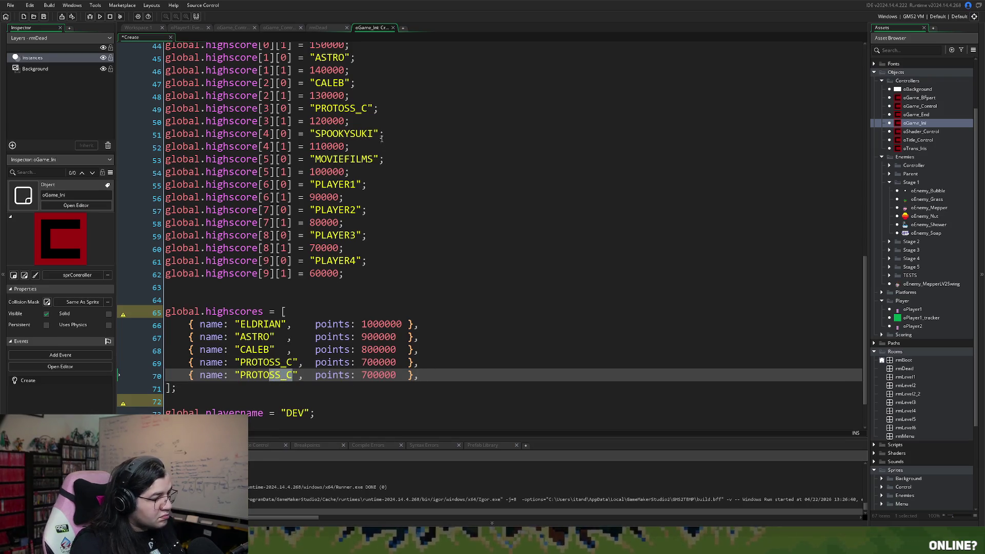
pyautogui.moveTo(375, 134); pyautogui.dragTo(315, 133)
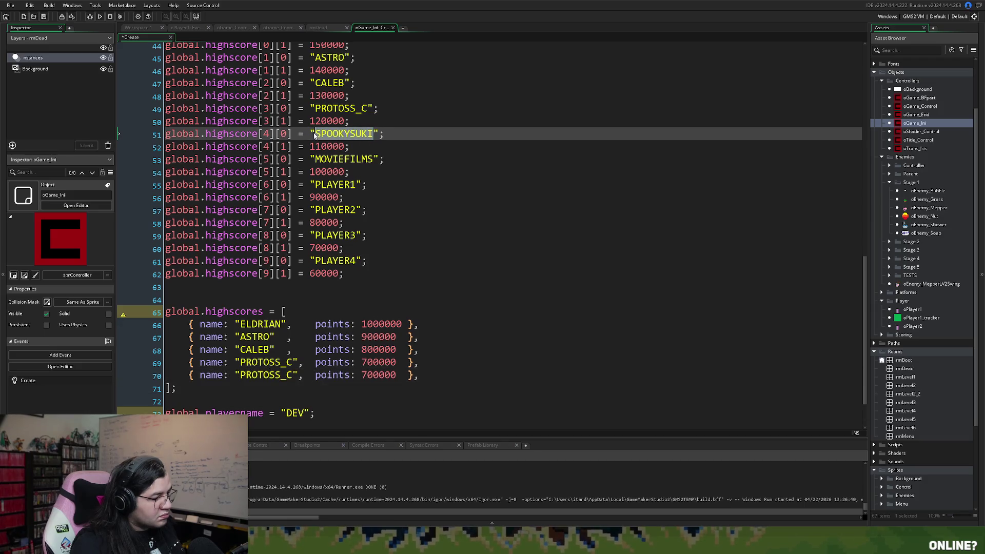
pyautogui.hotkey('ctrl', 'c')
pyautogui.doubleClick(267, 375)
pyautogui.hotkey('ctrl', 'v')
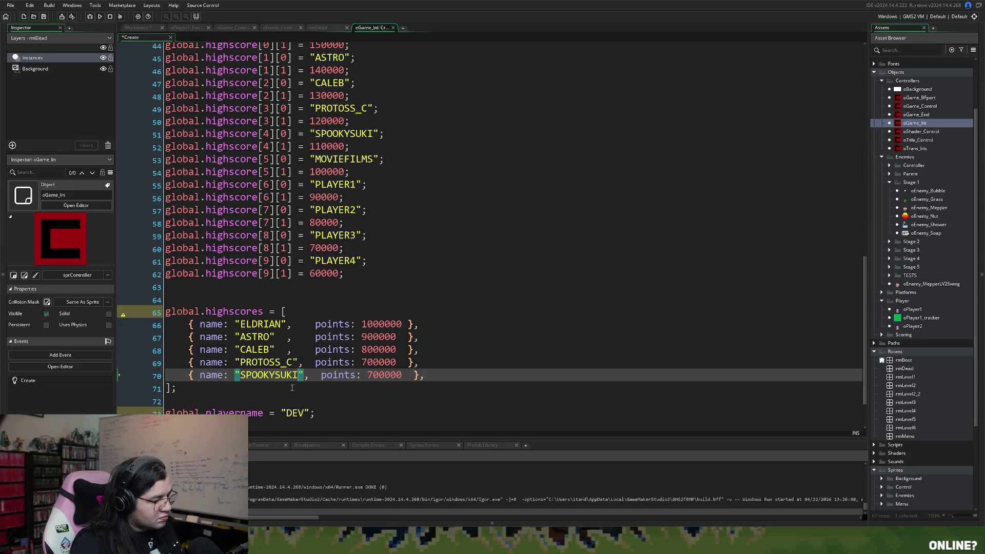
# Step: Change the SPOOKYSUKI score from 700000 to 600000 and start a new line below
pyautogui.click(321, 375)
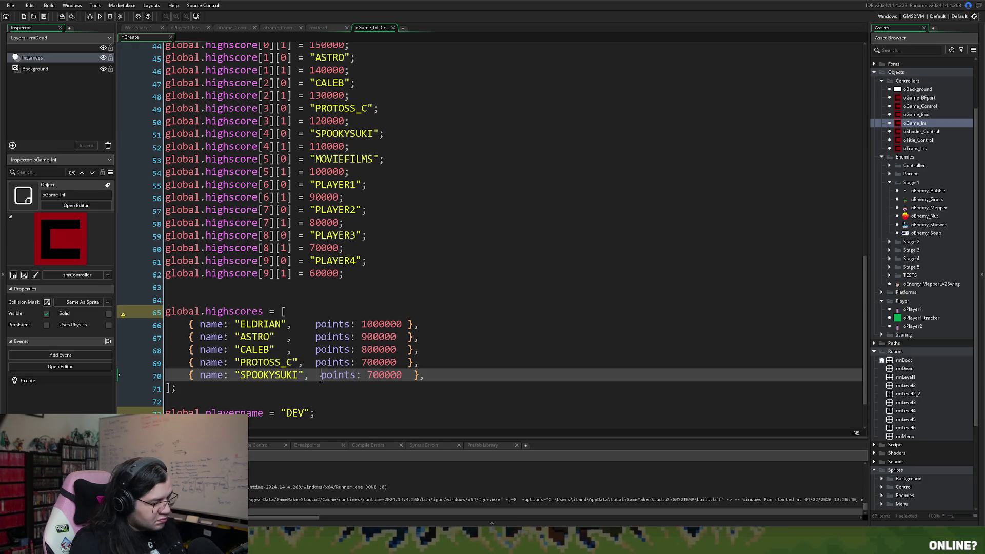
pyautogui.press('BackSpace')
pyautogui.moveTo(368, 376); pyautogui.dragTo(362, 375)
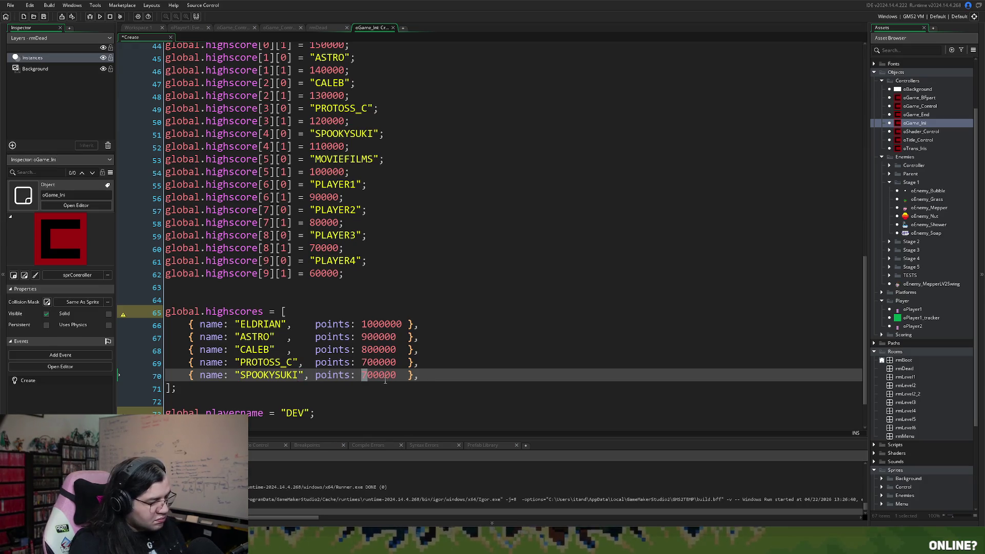
pyautogui.write('6')
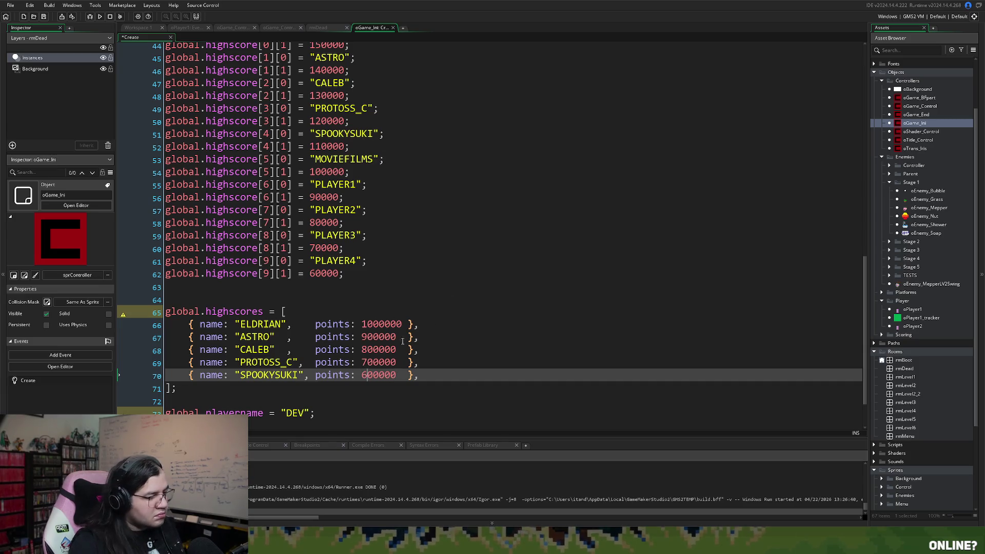
pyautogui.press('Return')
pyautogui.scroll(-1, 371, 316)
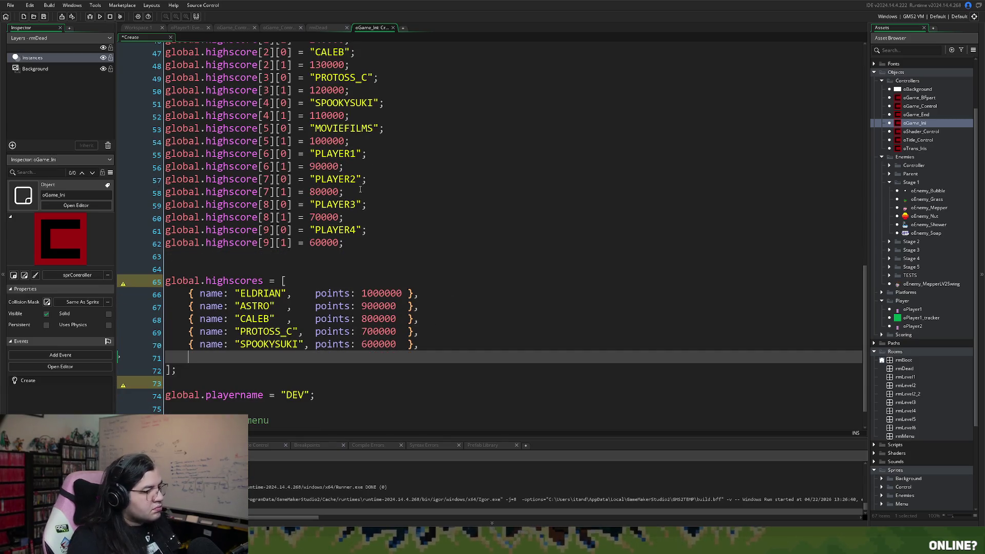
# Step: Duplicate the SPOOKYSUKI entry below and rename the copy MOVIEFILMS
pyautogui.moveTo(420, 346); pyautogui.dragTo(183, 346)
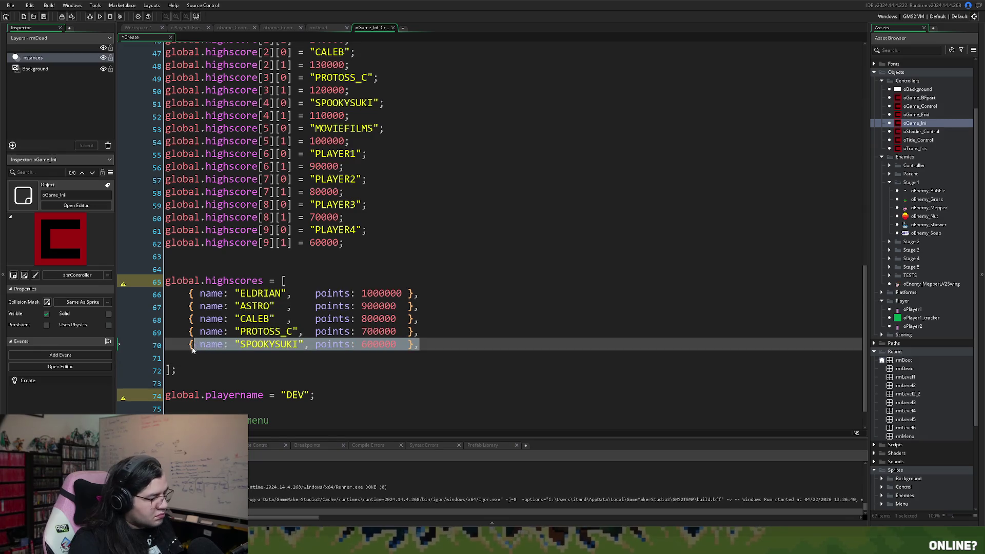
pyautogui.click(200, 358)
pyautogui.hotkey('ctrl', 'v')
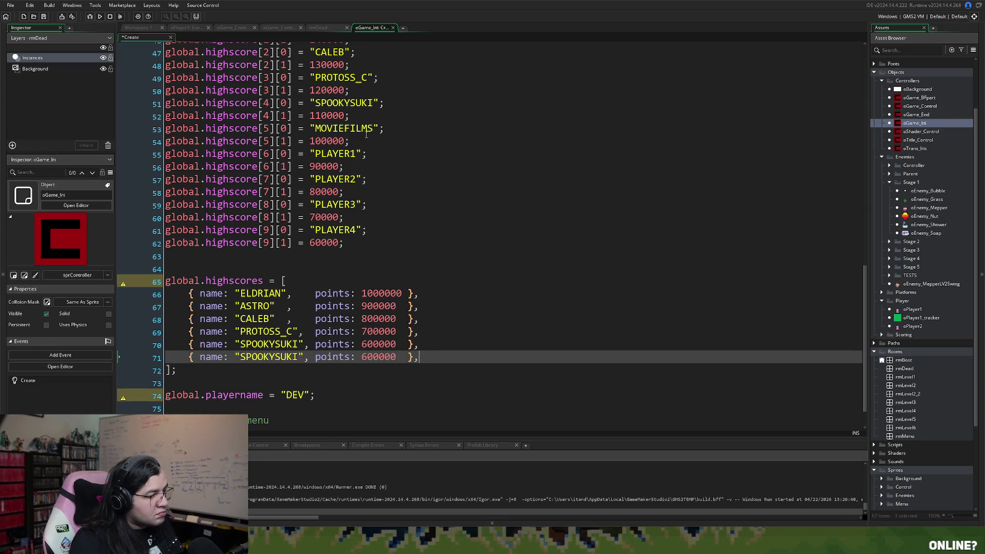
pyautogui.doubleClick(367, 129)
pyautogui.doubleClick(267, 358)
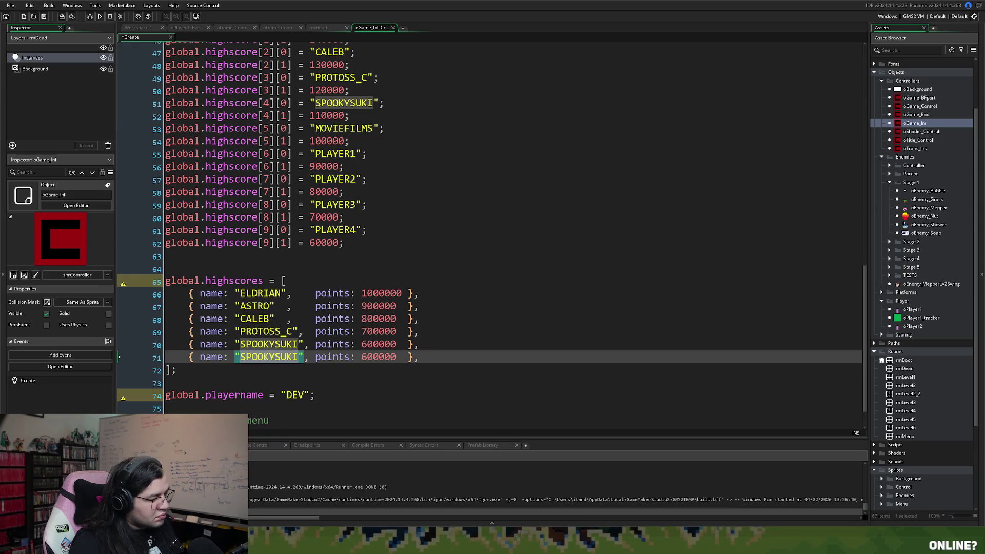
pyautogui.hotkey('ctrl', 'v')
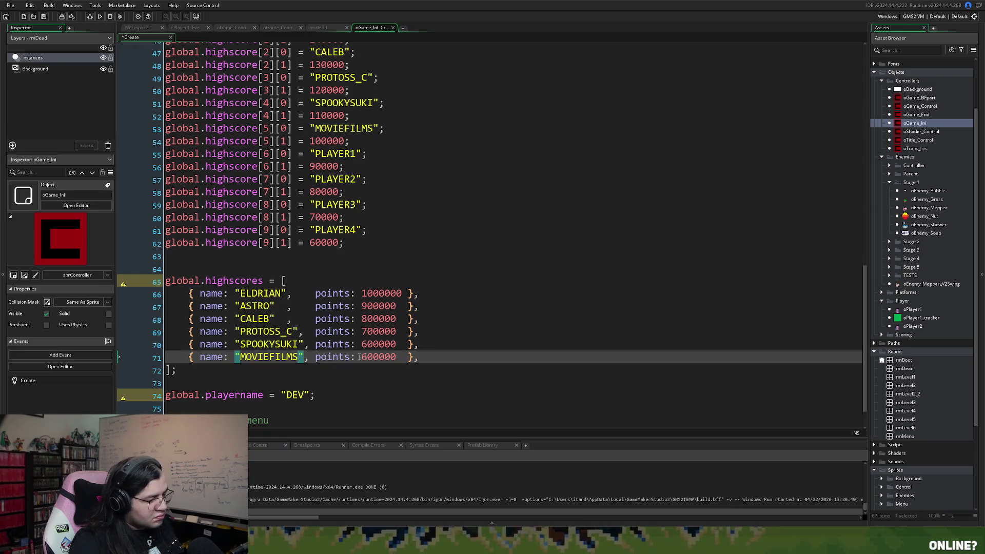
# Step: Change the MOVIEFILMS score to 500000 and add a blank line below it
pyautogui.click(363, 357)
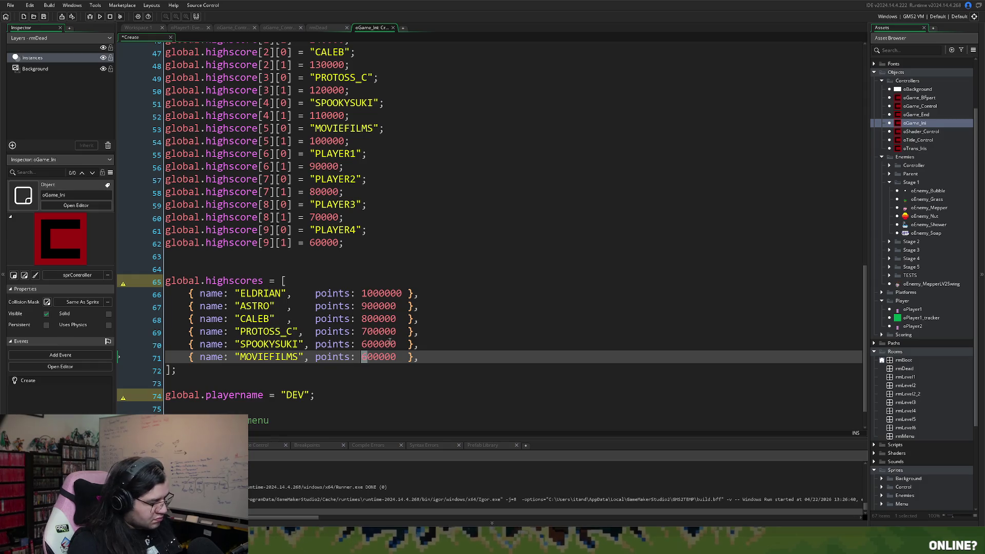
pyautogui.press('Delete')
pyautogui.write('5')
pyautogui.press('End')
pyautogui.press('Return')
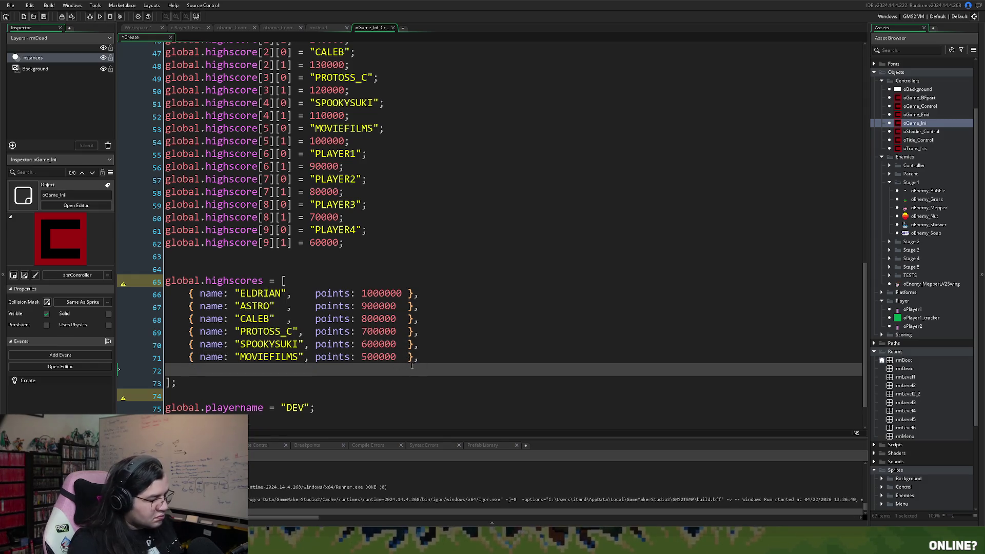
# Step: Copy the MOVIEFILMS entry onto the blank line as a duplicate
pyautogui.moveTo(423, 357); pyautogui.dragTo(184, 363)
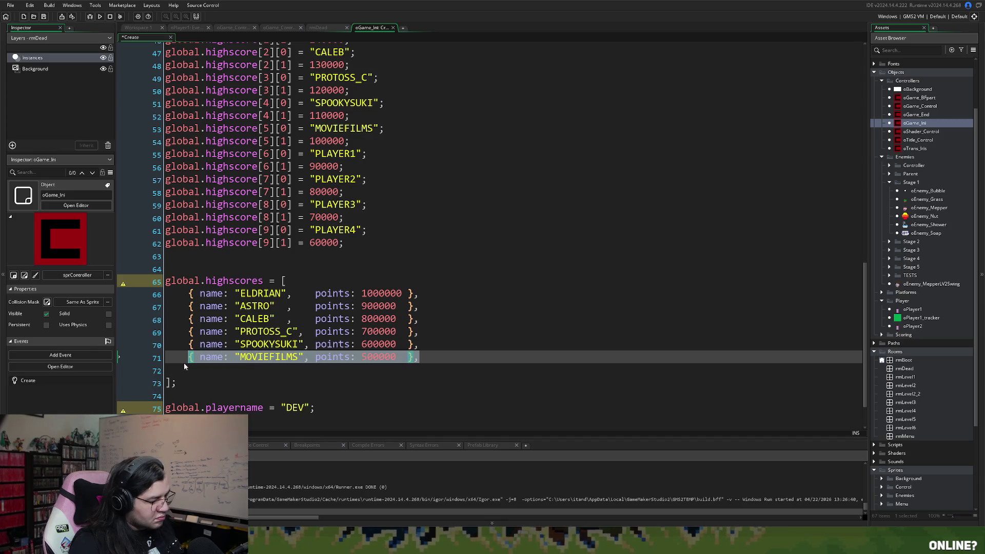
pyautogui.hotkey('ctrl', 'c')
pyautogui.press('Down')
pyautogui.hotkey('ctrl', 'v')
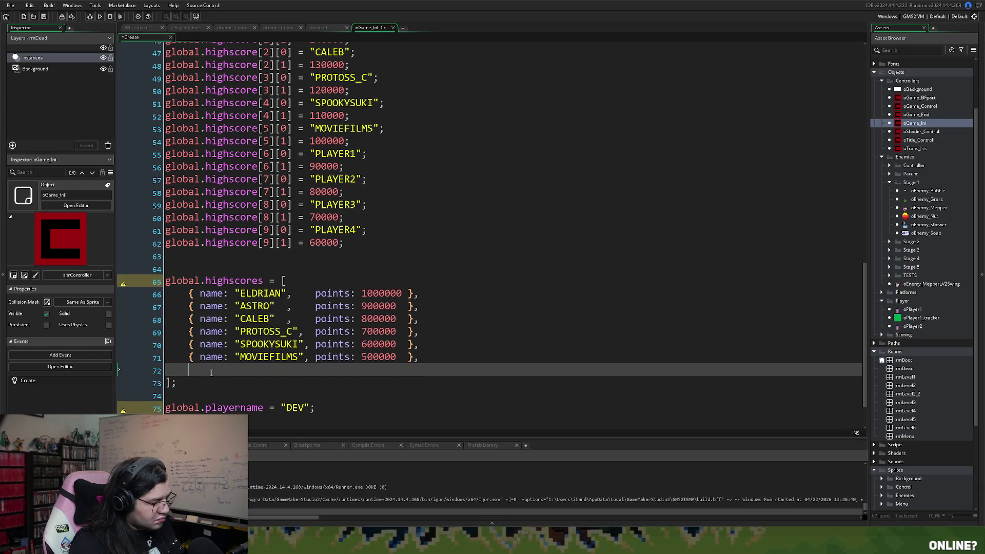
pyautogui.moveTo(298, 369); pyautogui.dragTo(239, 370)
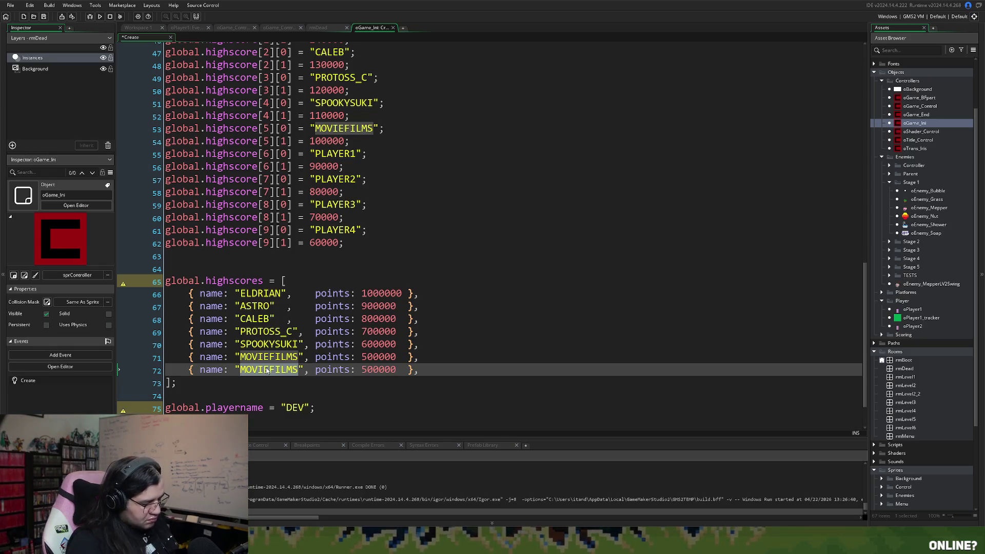
# Step: Rename the duplicate entry PLAYER1 and change its score's leading digit to 4
pyautogui.write('PLAYER')
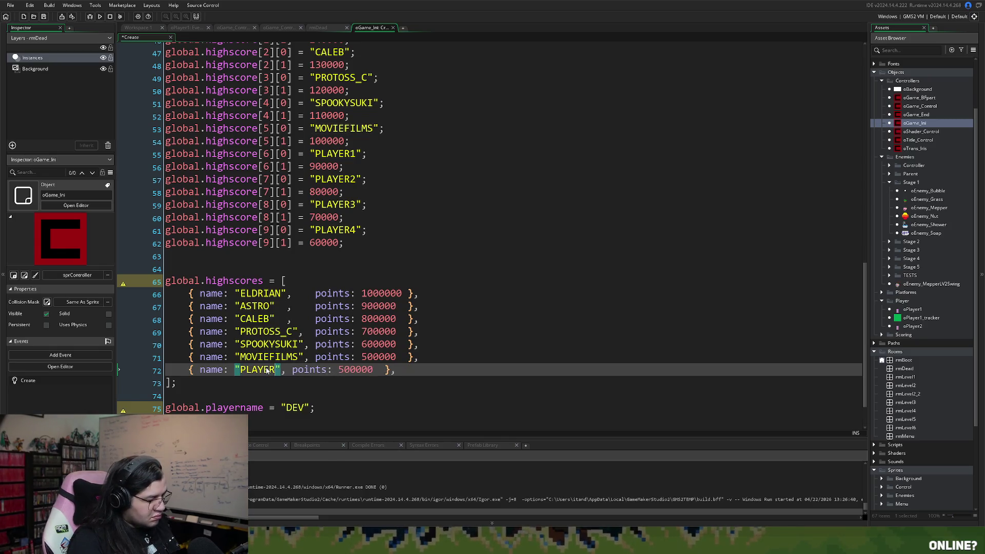
pyautogui.write('1')
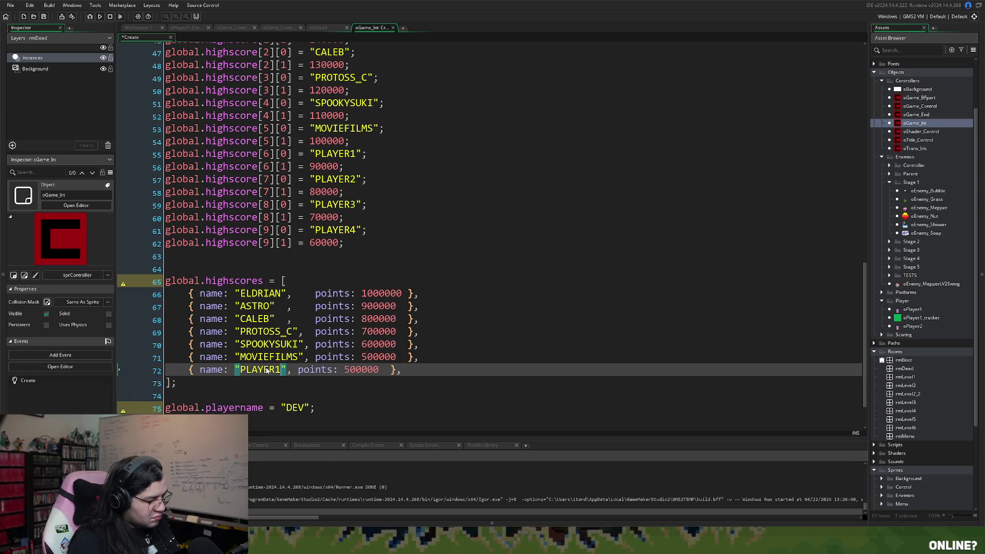
pyautogui.click(298, 369)
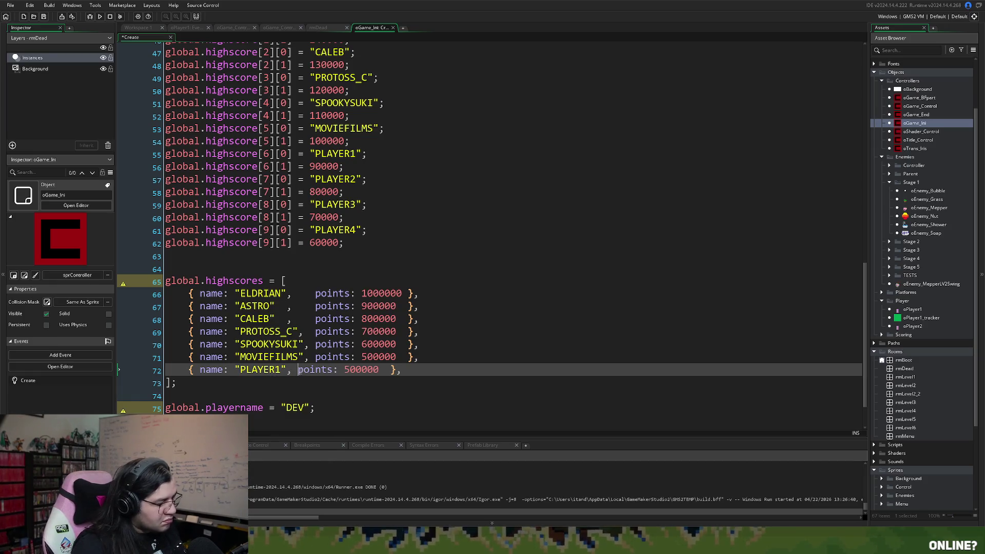
pyautogui.click(369, 369)
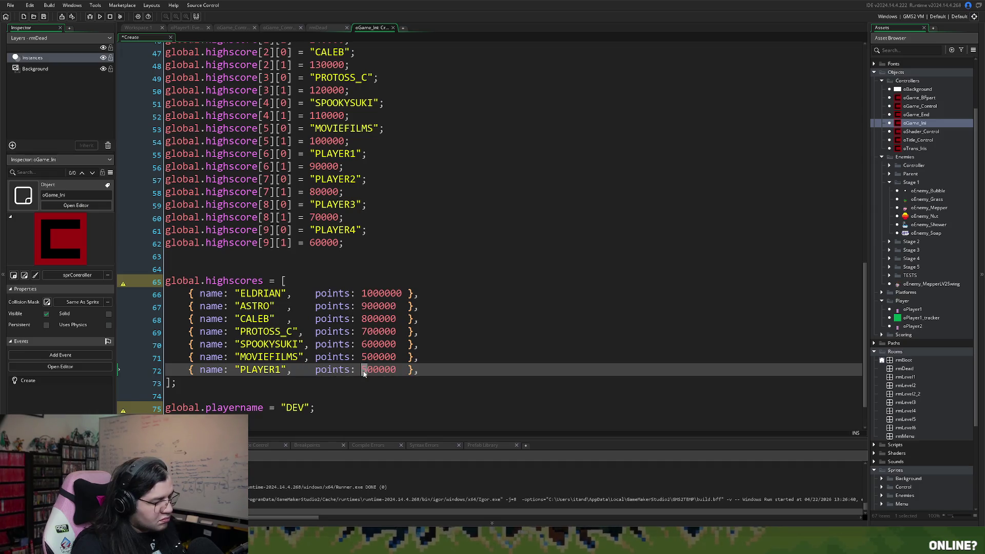
pyautogui.press('BackSpace')
pyautogui.write('4')
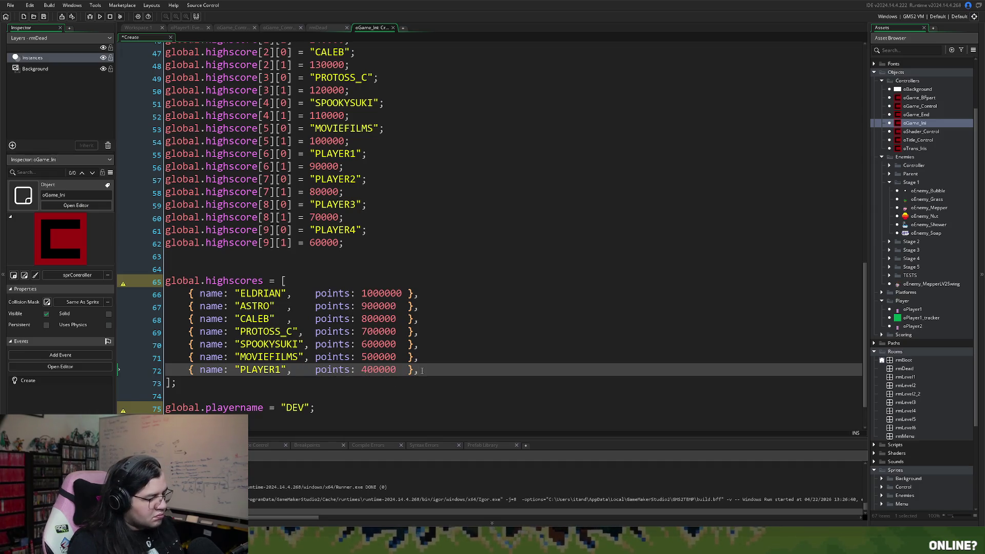
pyautogui.press('Return')
# Step: Add a PLAYER2 entry below, copied from the PLAYER1 line
pyautogui.hotkey('ctrl', 'v')
pyautogui.moveTo(419, 382); pyautogui.dragTo(186, 386)
pyautogui.hotkey('ctrl', 'v')
pyautogui.click(280, 383)
pyautogui.press('BackSpace')
pyautogui.write('2')
pyautogui.click(362, 382)
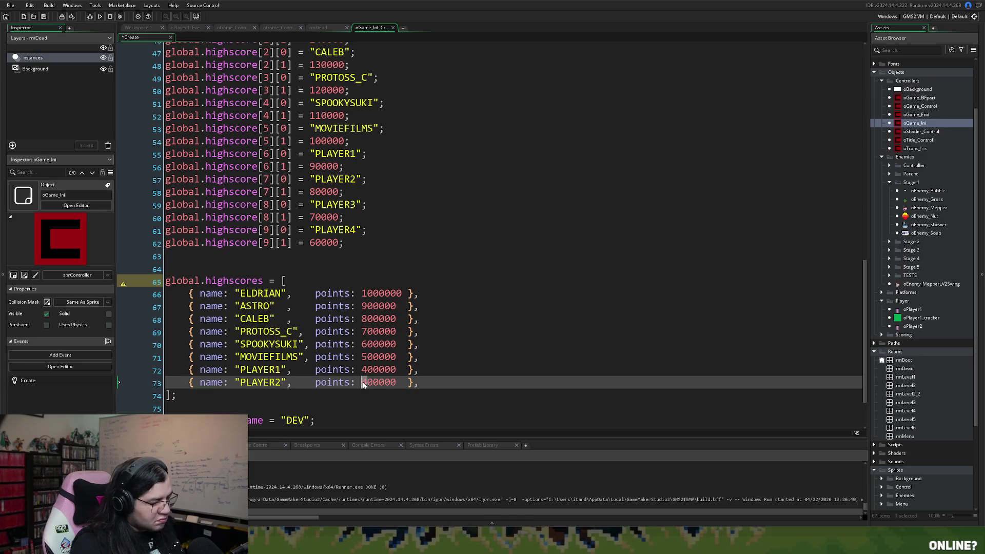
pyautogui.click(425, 385)
# Step: Paste another copy of the PLAYER1 line and make it the PLAYER3 entry
pyautogui.hotkey('ctrl', 'v')
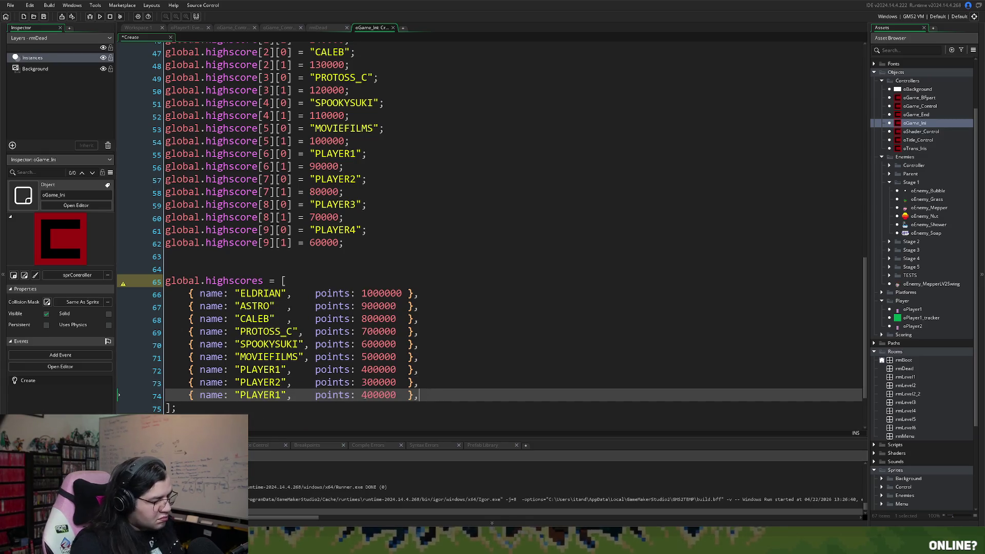
pyautogui.click(368, 395)
pyautogui.press('BackSpace')
pyautogui.write('2')
pyautogui.moveTo(282, 395); pyautogui.dragTo(275, 395)
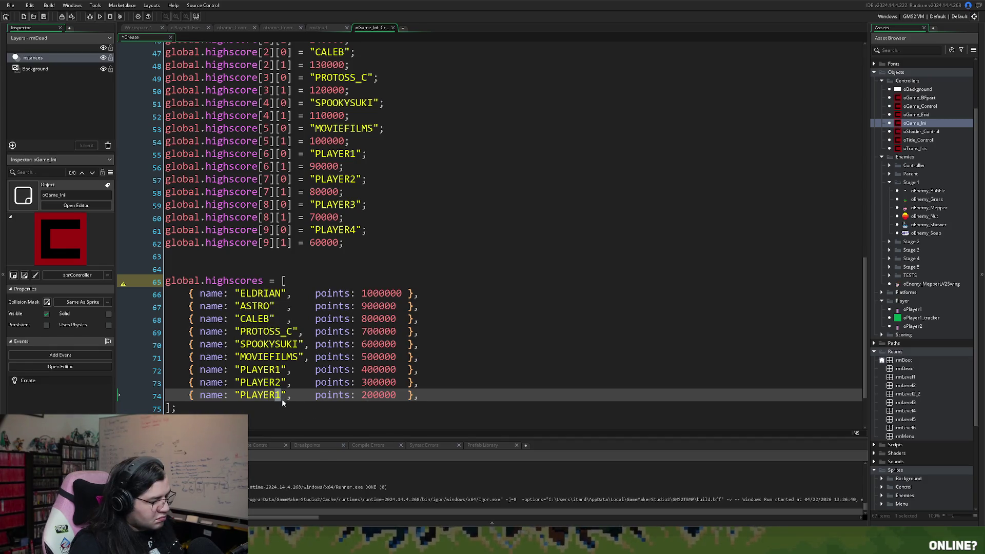
pyautogui.write('3')
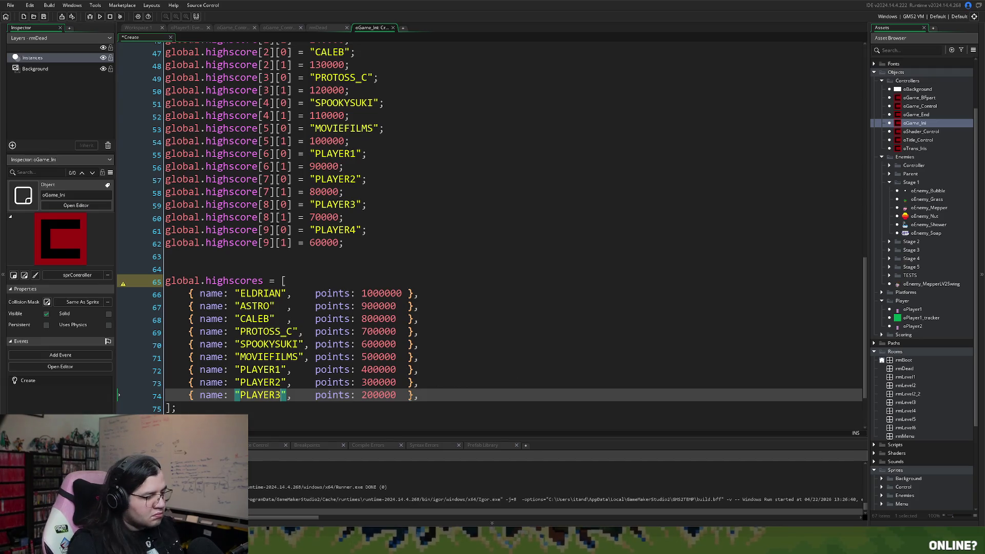
# Step: Add a PLAYER4 entry and trim the four scores to 40000, 30000, 20000 and 10000
pyautogui.click(429, 397)
pyautogui.press('Return')
pyautogui.hotkey('ctrl', 'v')
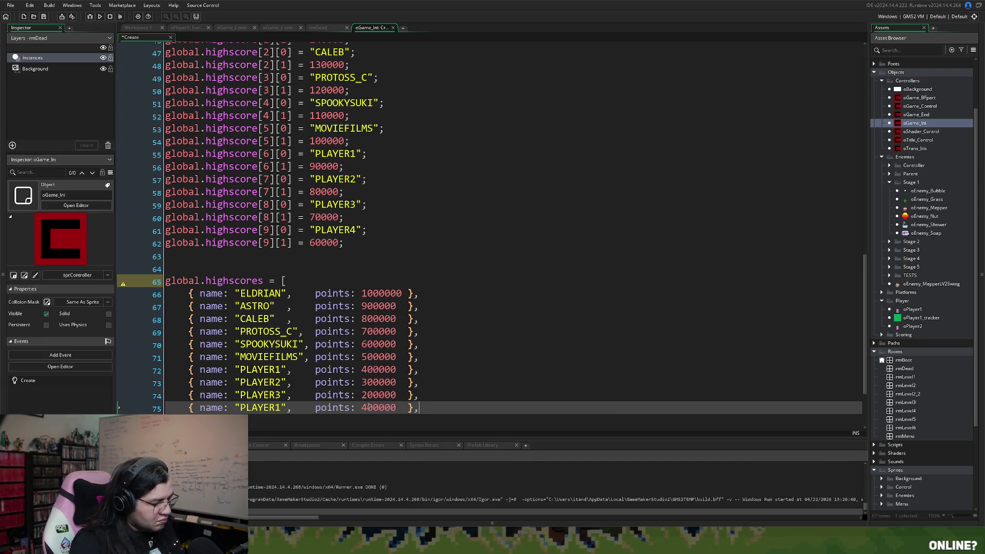
pyautogui.moveTo(373, 409)
pyautogui.mouseDown()
pyautogui.moveTo(360, 408)
pyautogui.moveTo(361, 398)
pyautogui.mouseUp()
pyautogui.write('1')
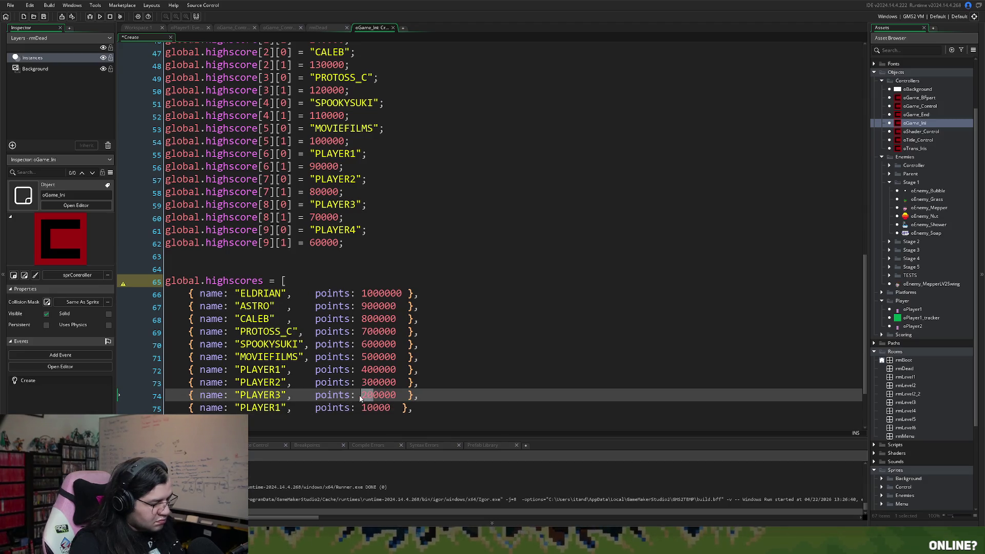
pyautogui.write('20')
pyautogui.press('BackSpace')
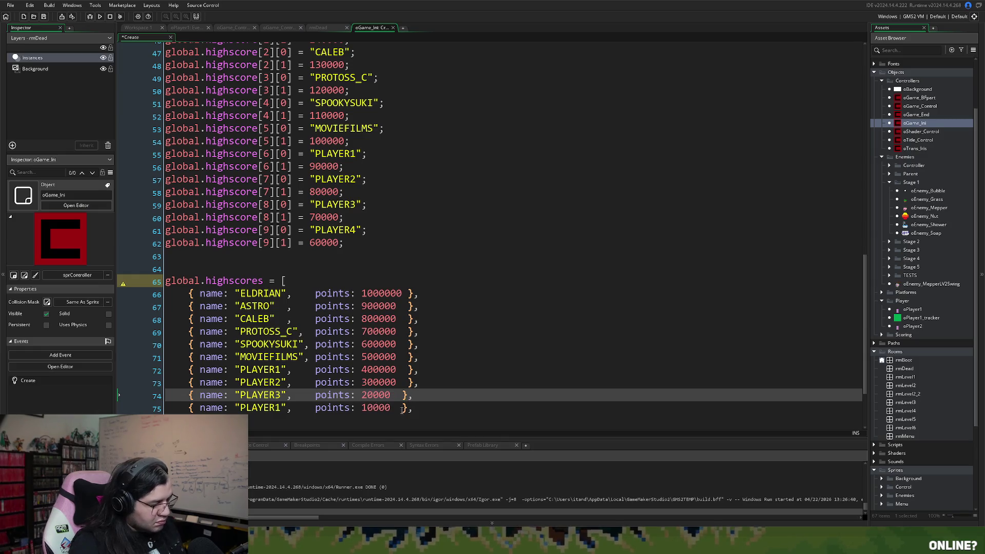
pyautogui.click(373, 383)
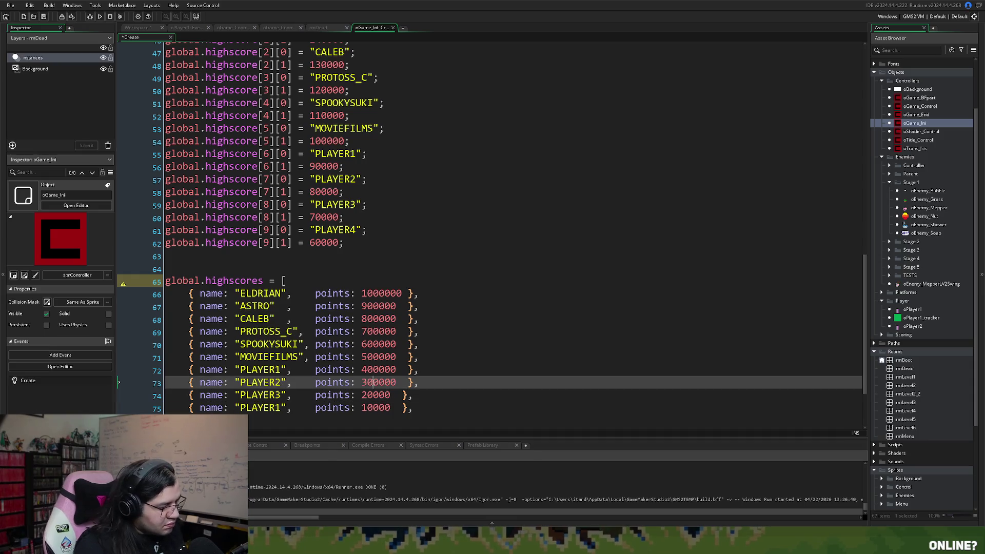
pyautogui.press('BackSpace')
pyautogui.click(373, 369)
pyautogui.press('BackSpace')
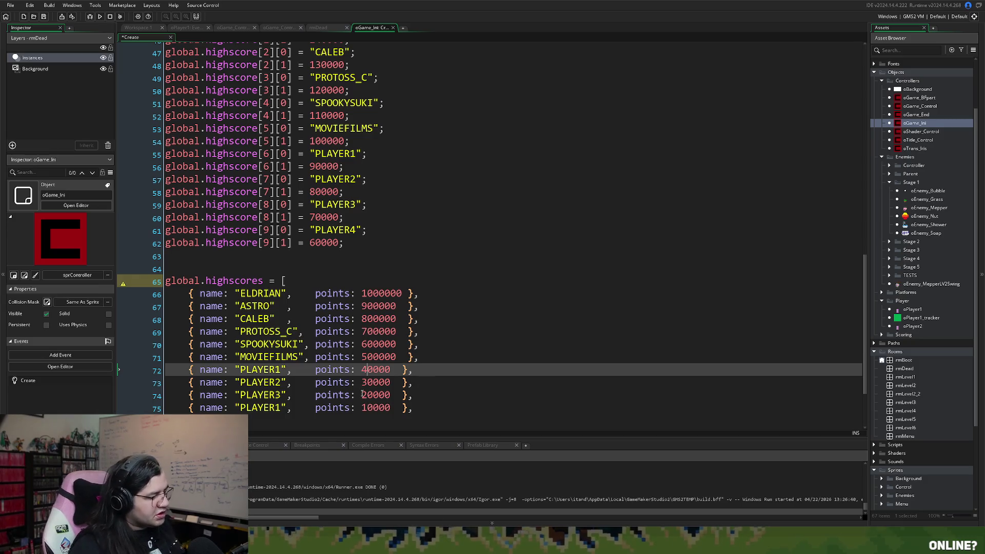
# Step: Delete the old global.highscore[i][j] assignment lines
pyautogui.click(278, 407)
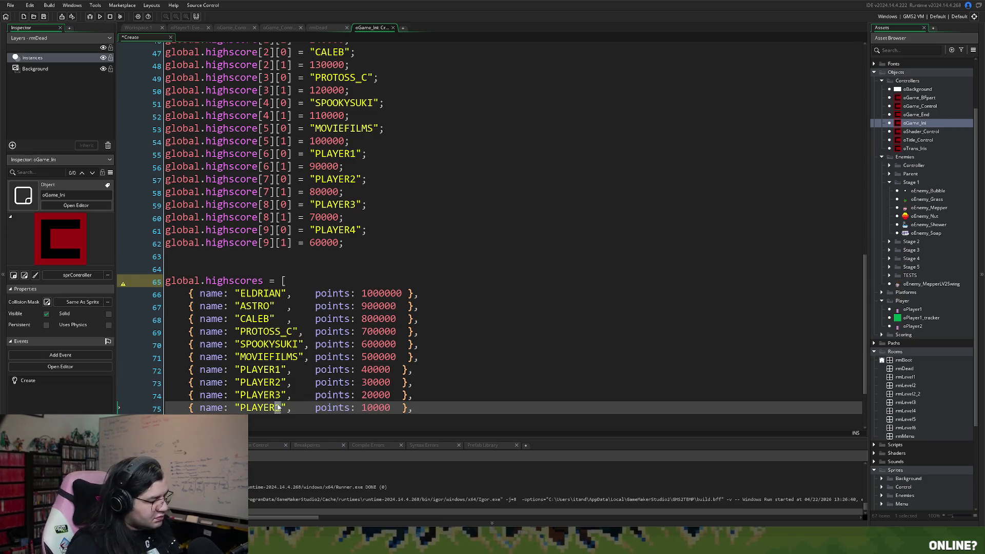
pyautogui.scroll(3, 287, 308)
pyautogui.moveTo(345, 350)
pyautogui.mouseDown()
pyautogui.moveTo(155, 191)
pyautogui.moveTo(152, 110)
pyautogui.mouseUp()
pyautogui.press('Delete')
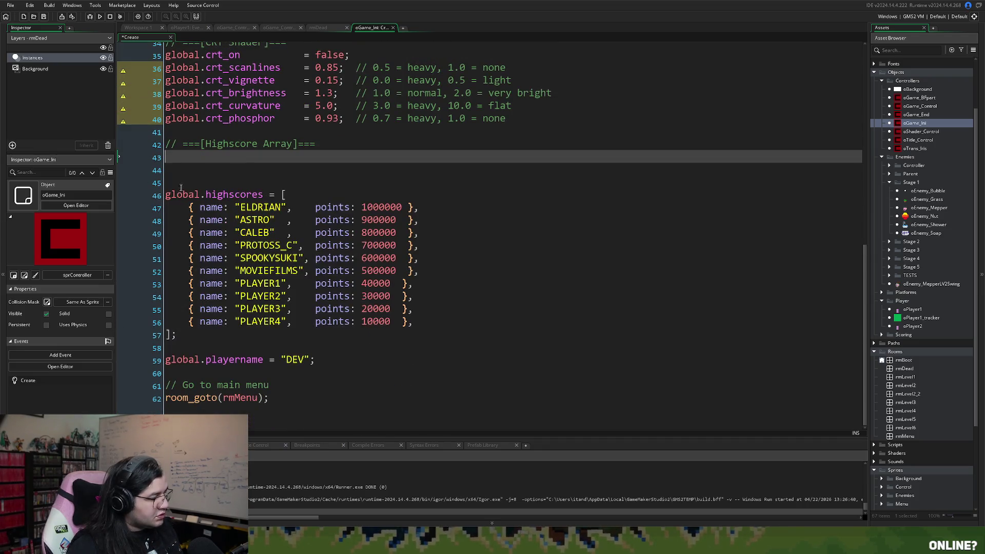
# Step: Remove the blank lines above global.highscores, retype the lost 'g', and save
pyautogui.press('Delete')
pyautogui.press('Delete')
pyautogui.press('Delete')
pyautogui.scroll(1, 241, 195)
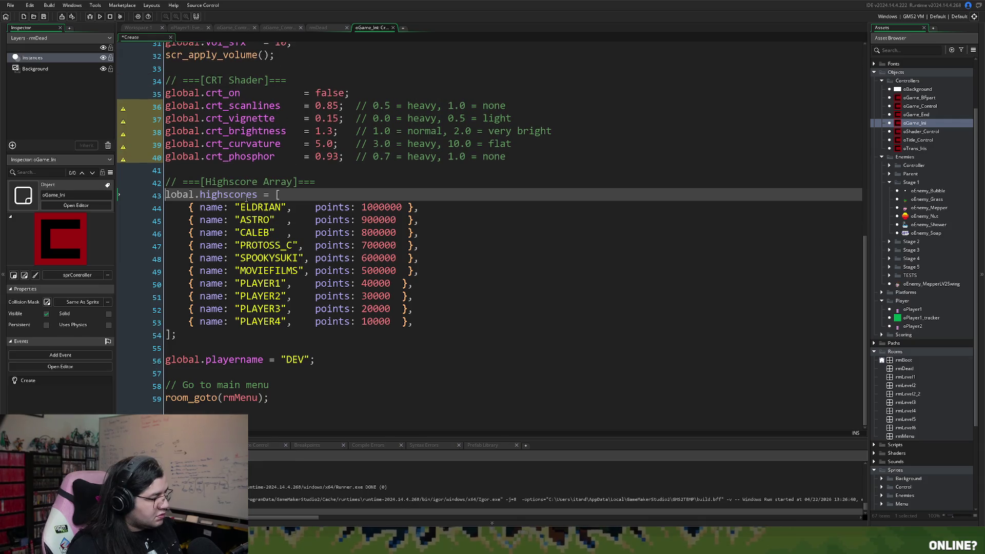
pyautogui.write('g')
pyautogui.click(285, 384)
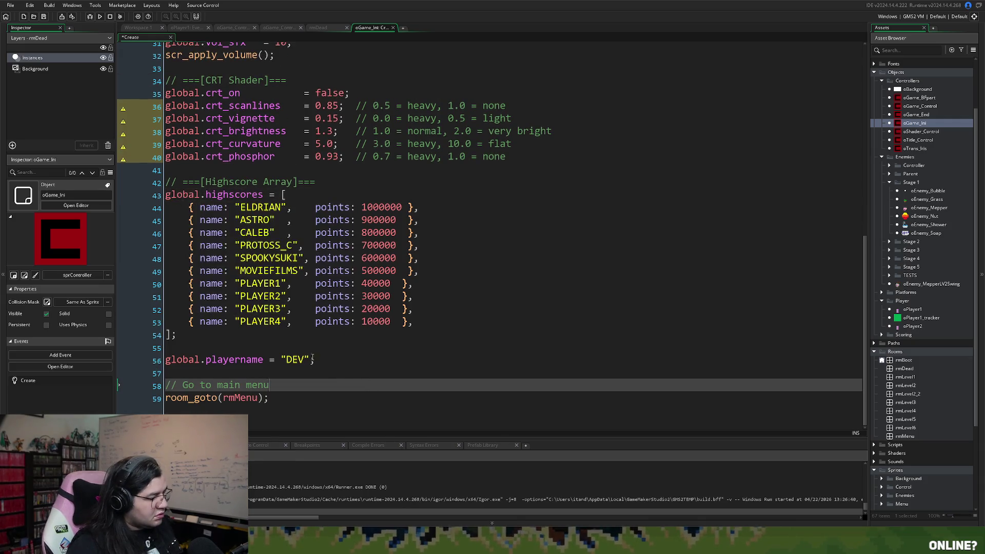
pyautogui.click(46, 16)
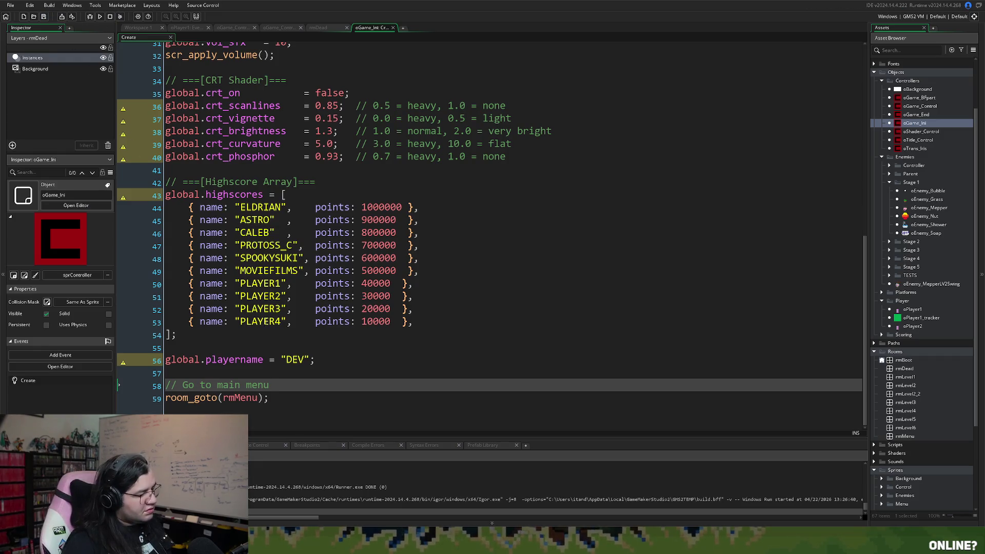
# Step: Delete the blank line after the array's closing '];'
pyautogui.click(179, 344)
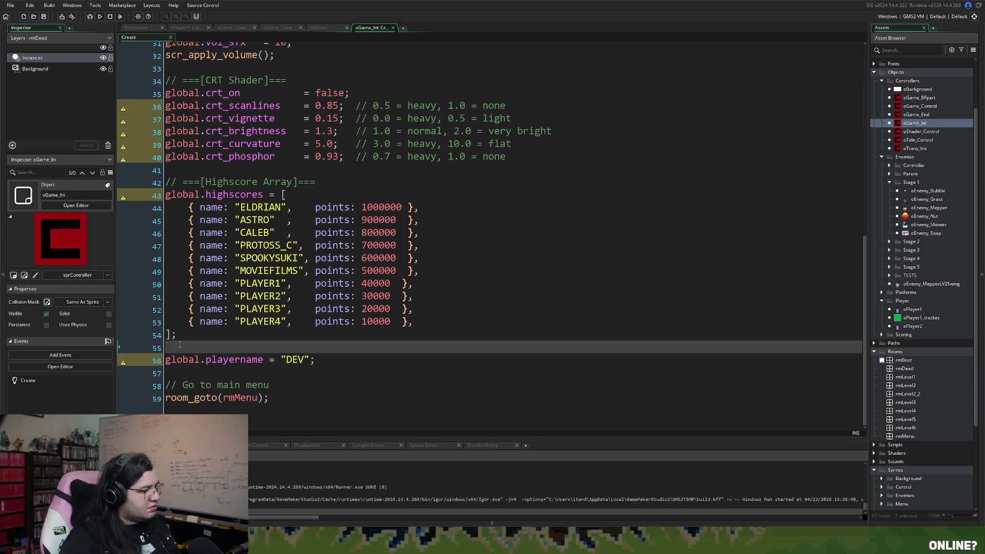
pyautogui.press('BackSpace')
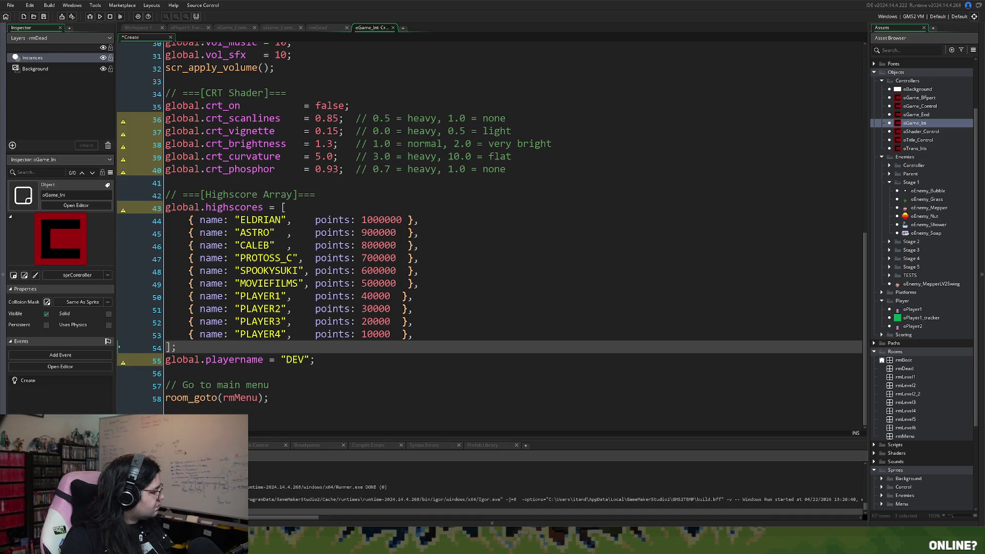
pyautogui.click(289, 28)
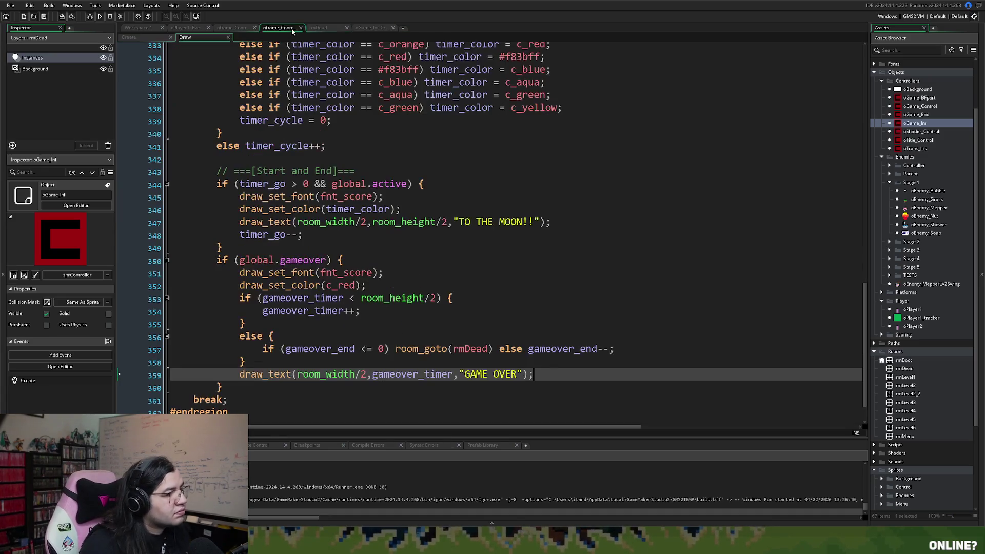
# Step: Open the oGame_End object editor from its instance in rmDead, then close the room
pyautogui.click(318, 28)
pyautogui.click(279, 28)
pyautogui.click(321, 29)
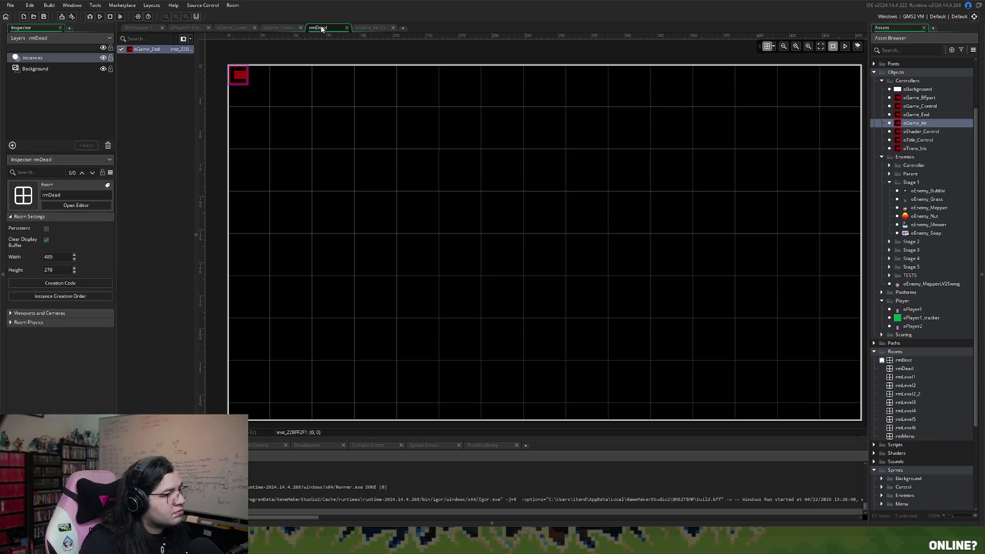
pyautogui.doubleClick(240, 76)
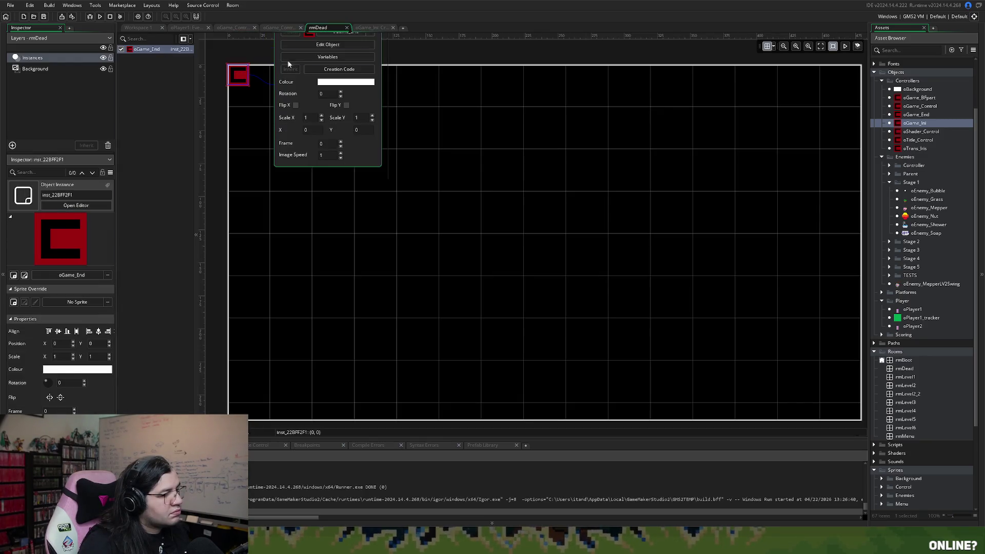
pyautogui.scroll(3, 276, 68)
pyautogui.click(315, 164)
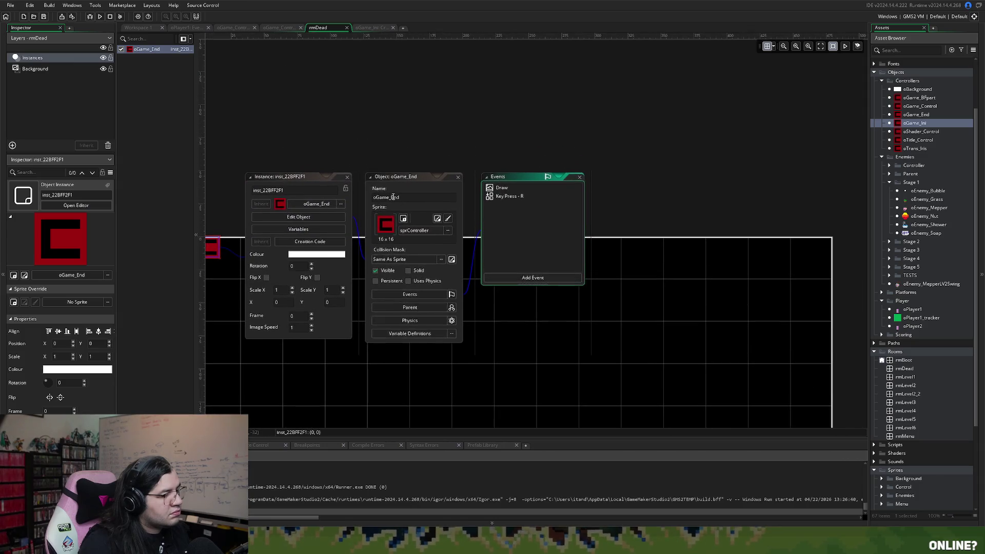
pyautogui.click(346, 28)
pyautogui.click(138, 28)
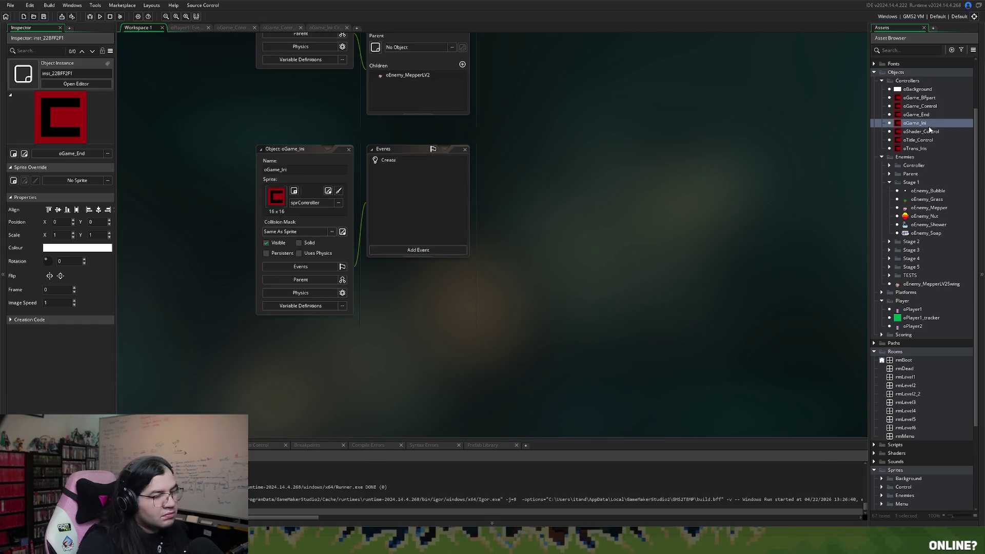
# Step: Open oGame_End's Draw event code in its own tab
pyautogui.doubleClick(909, 116)
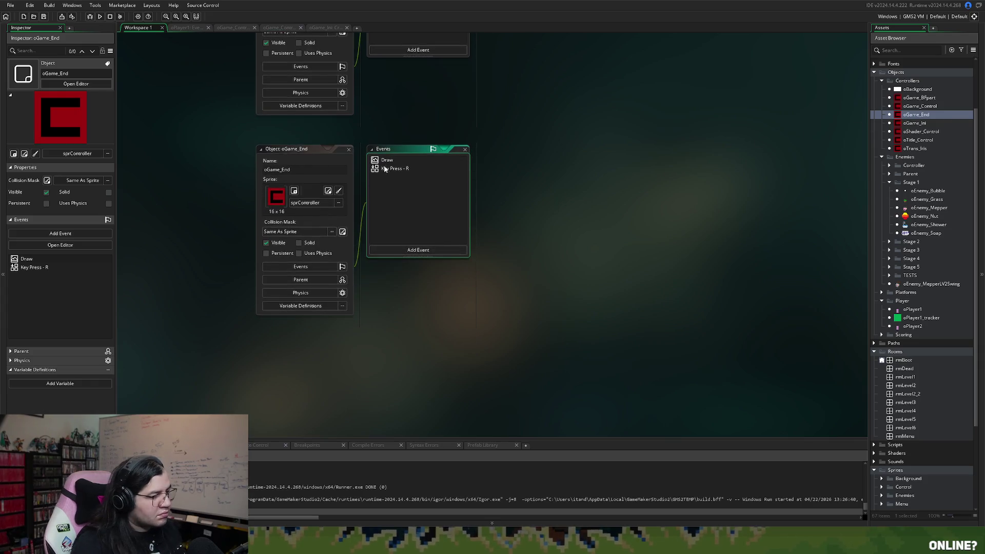
pyautogui.doubleClick(386, 159)
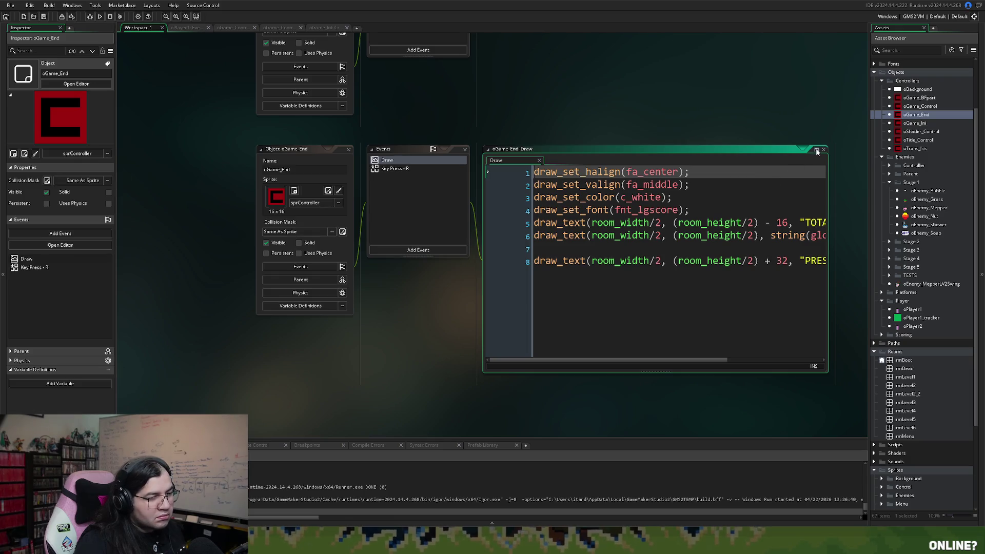
pyautogui.click(815, 151)
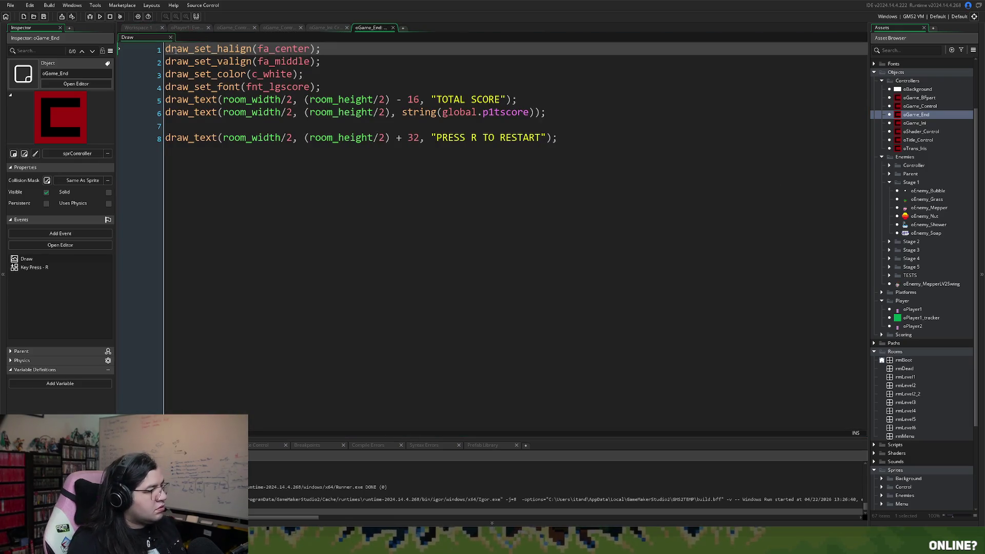
pyautogui.click(319, 28)
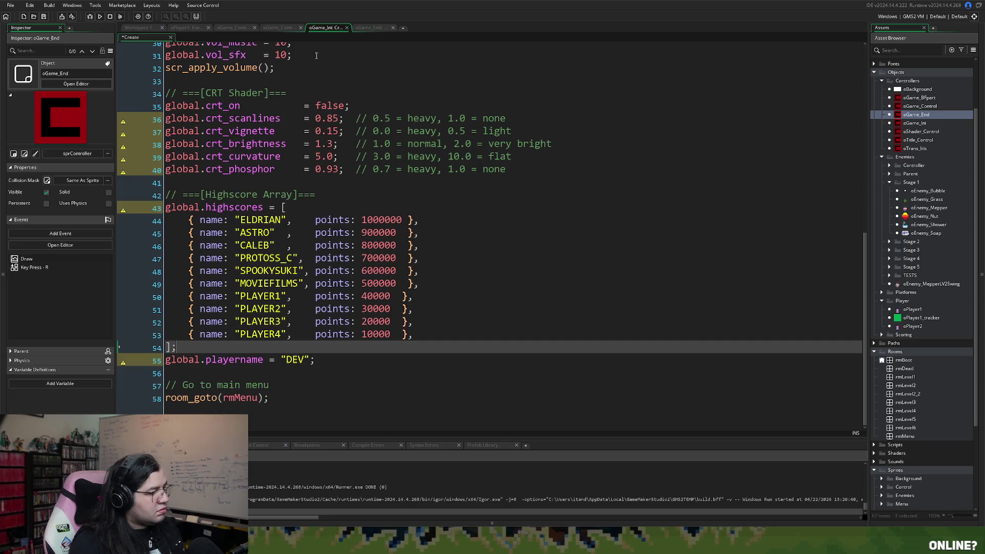
pyautogui.click(365, 28)
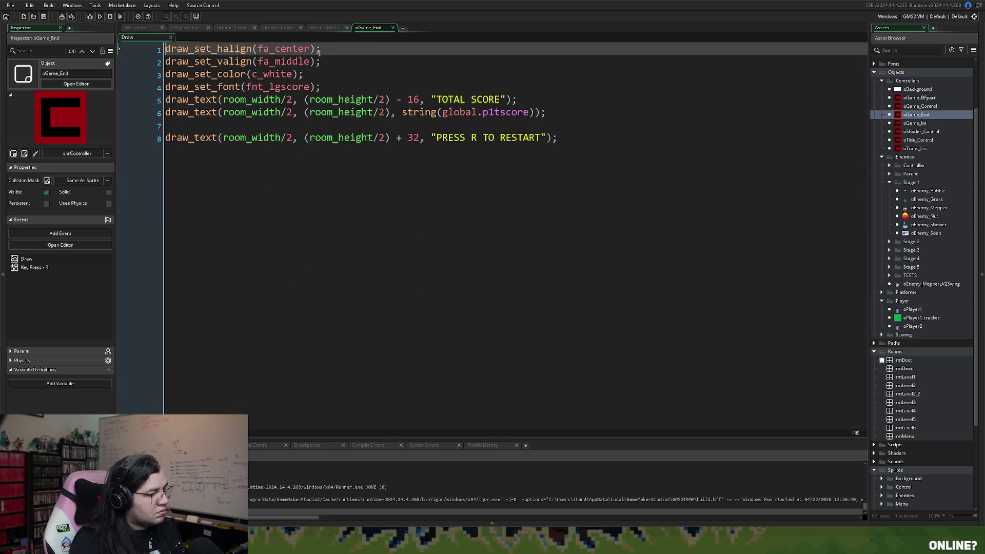
# Step: In oGame_Ini Create, insert a blank line between the highscores array and global.playername
pyautogui.click(327, 29)
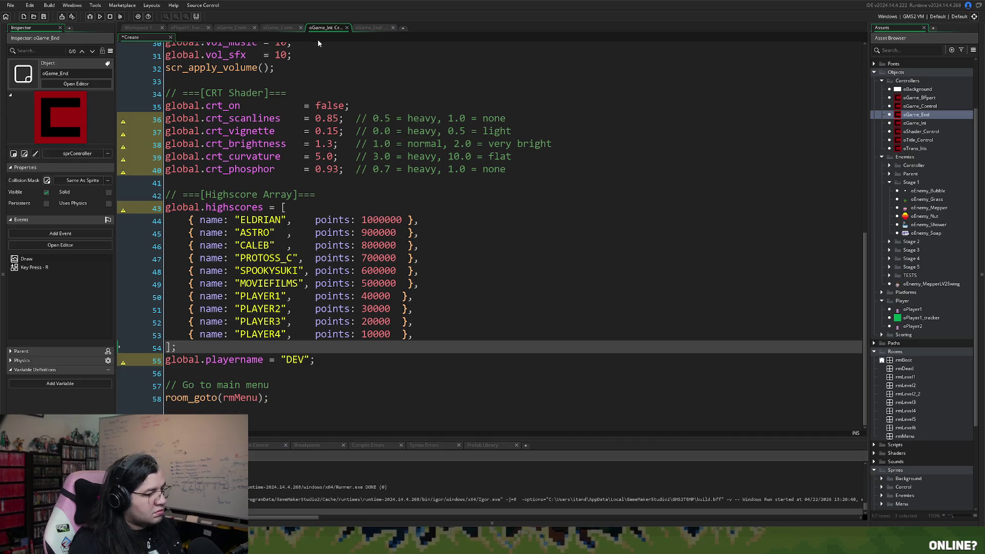
pyautogui.scroll(1, 254, 367)
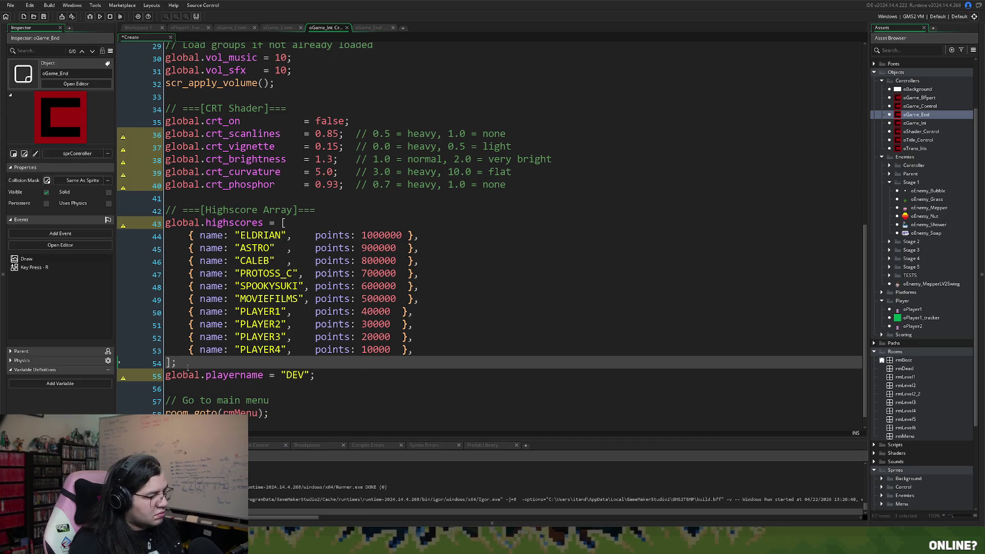
pyautogui.press('Return')
pyautogui.scroll(-2, 221, 362)
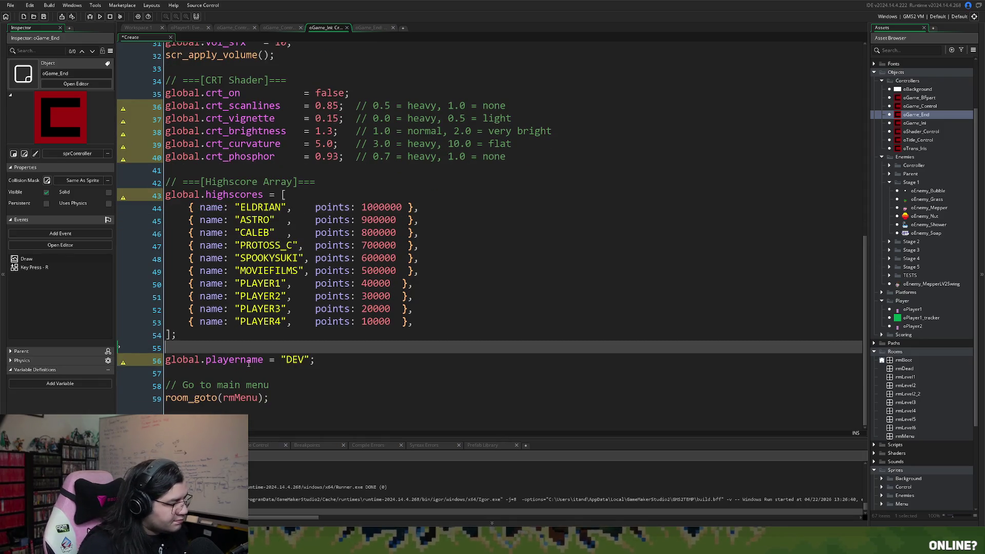
pyautogui.moveTo(265, 362); pyautogui.dragTo(206, 362)
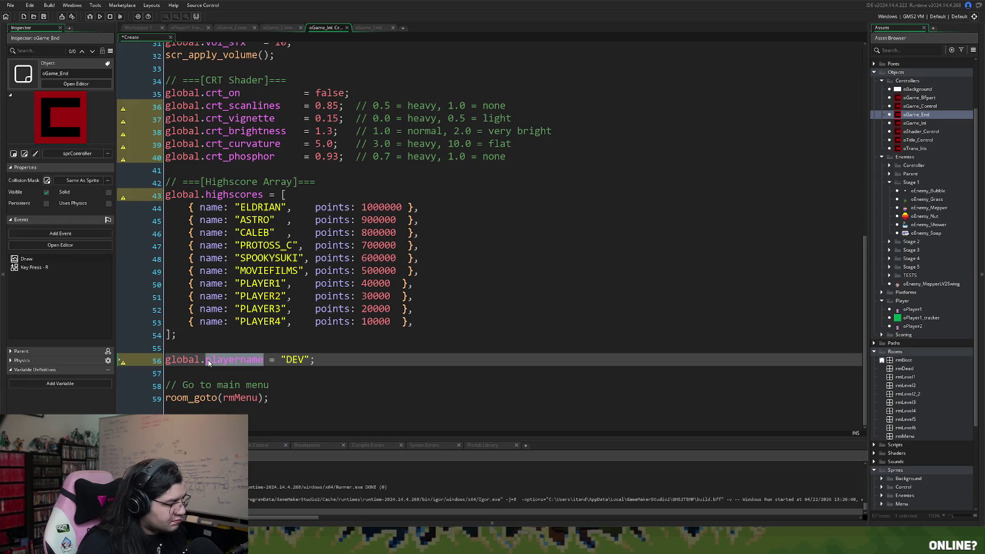
# Step: Rename global.playername to global.pname, keeping its "DEV" value
pyautogui.write('global')
pyautogui.press('BackSpace')
pyautogui.press('BackSpace')
pyautogui.press('BackSpace')
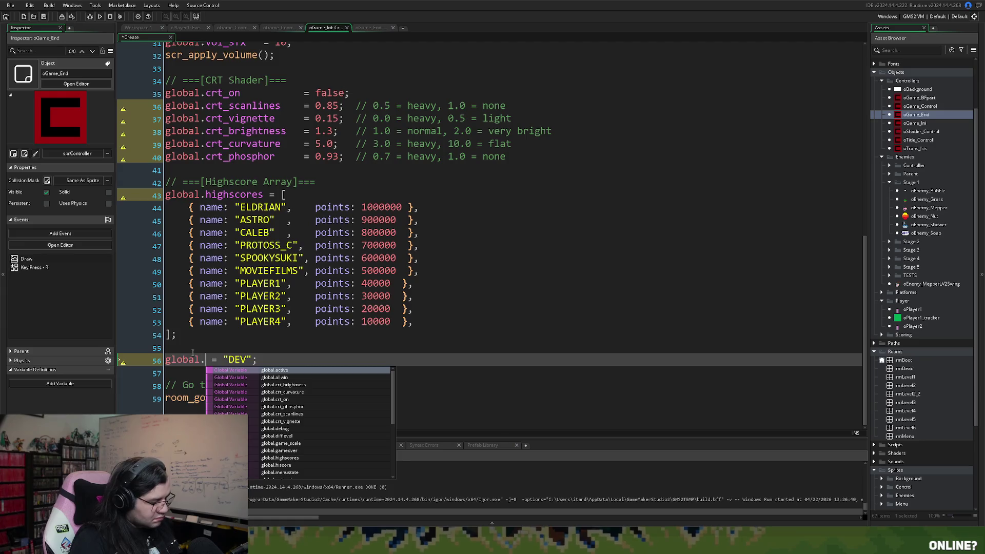
pyautogui.write('pname')
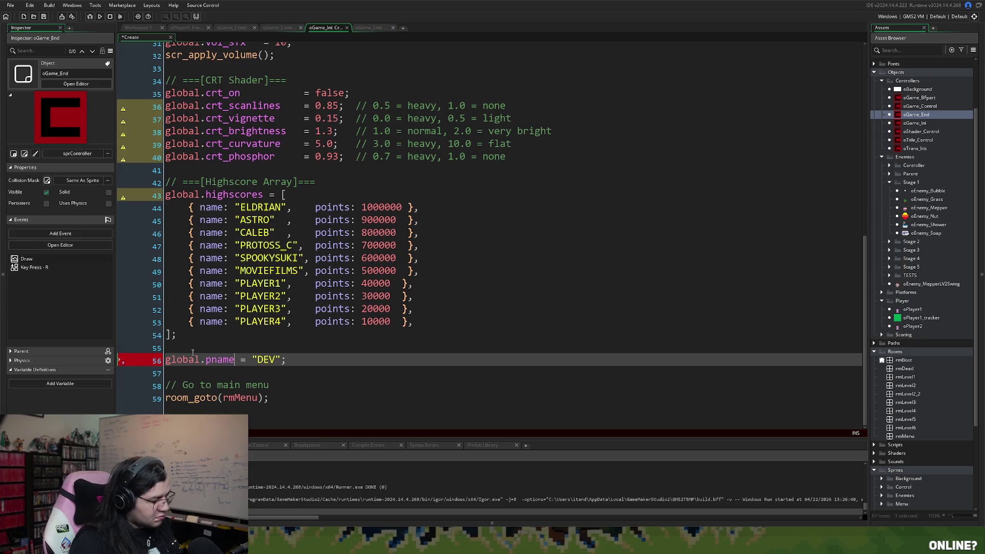
pyautogui.click(298, 360)
pyautogui.press('Return')
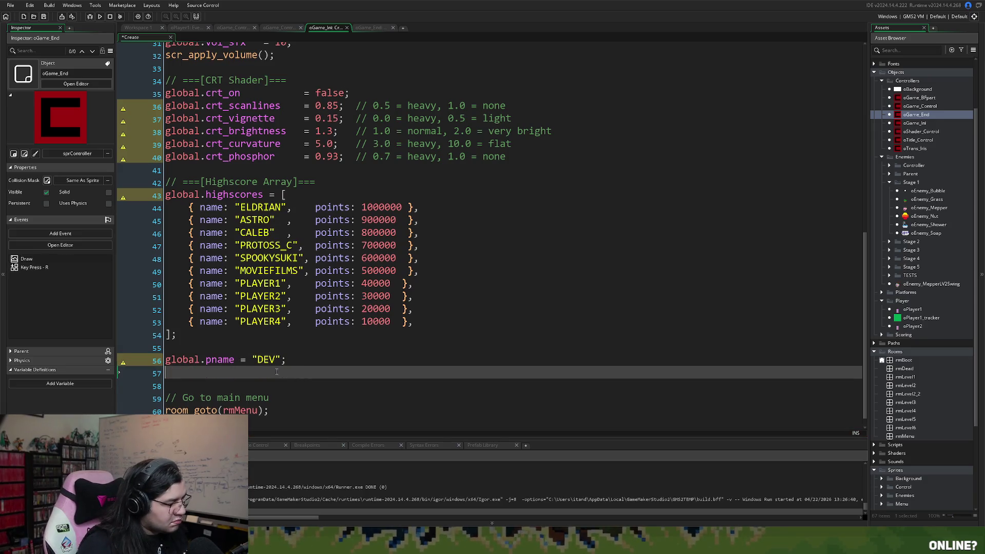
# Step: Add global.pscore = 0; below the pname line and align the two assignments
pyautogui.write('globa')
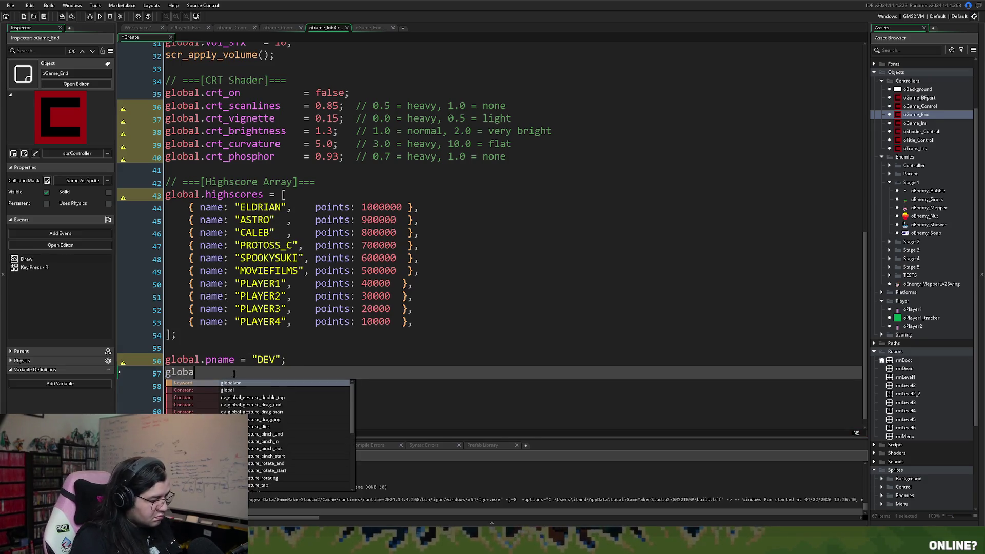
pyautogui.write('l.ps')
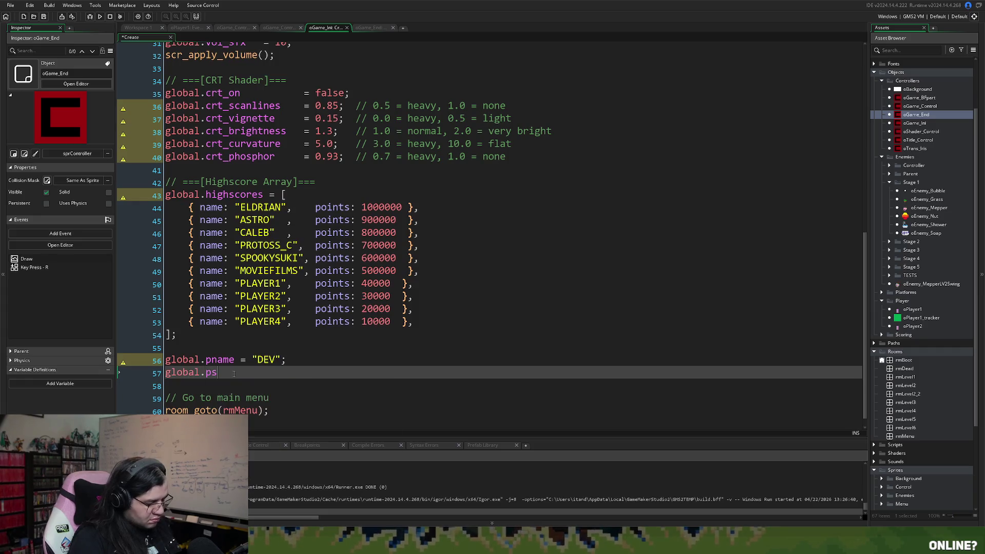
pyautogui.write('core = ')
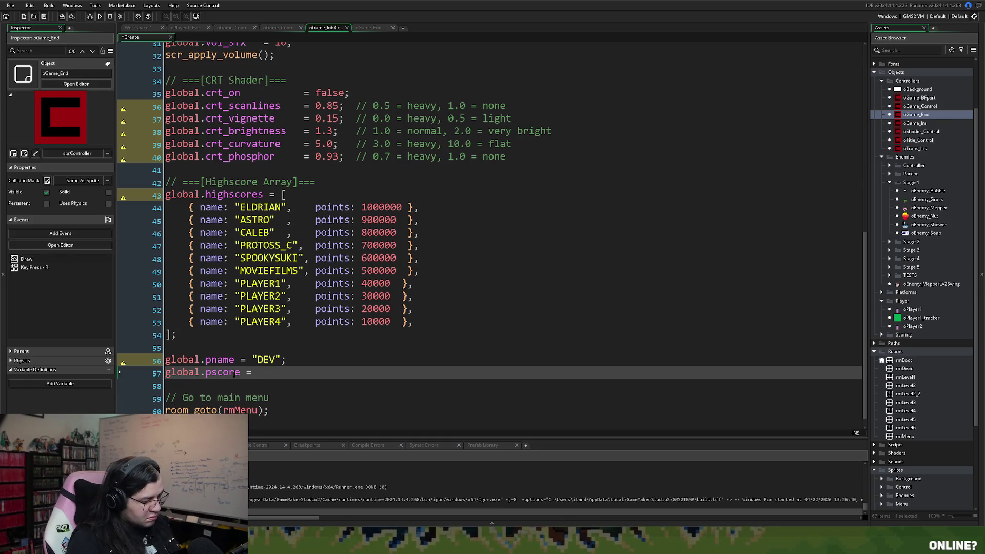
pyautogui.write('0;')
pyautogui.click(240, 360)
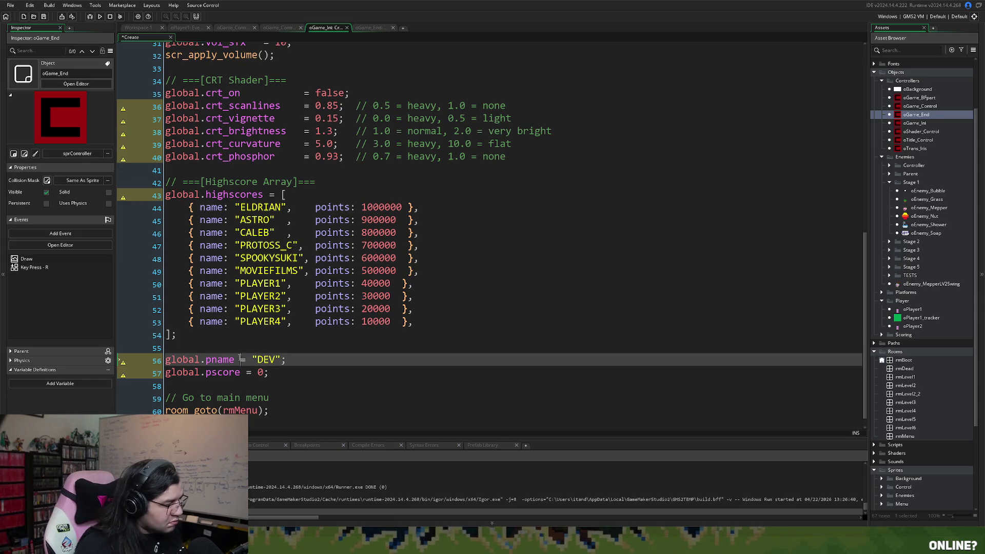
pyautogui.click(275, 379)
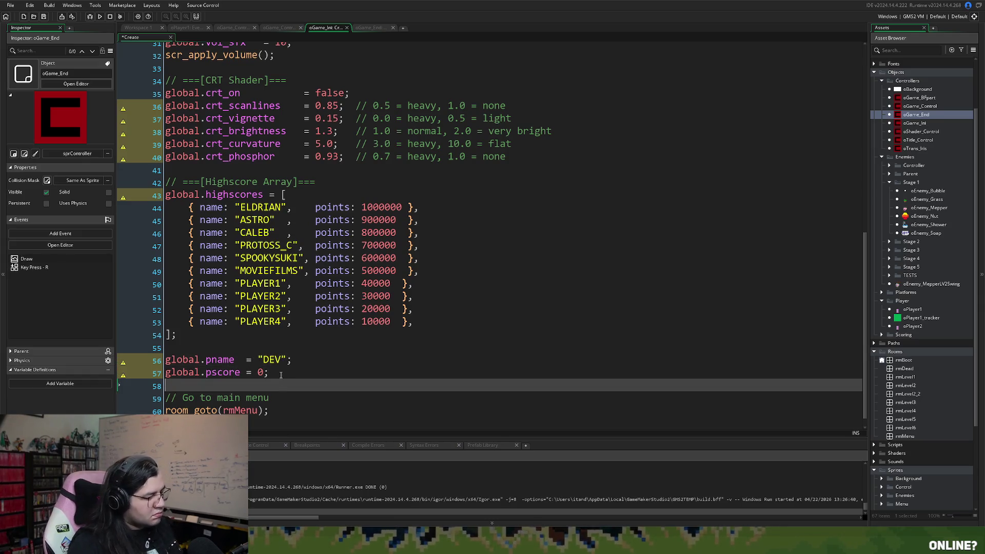
pyautogui.moveTo(280, 375)
pyautogui.mouseDown()
pyautogui.moveTo(156, 371)
pyautogui.moveTo(159, 360)
pyautogui.mouseUp()
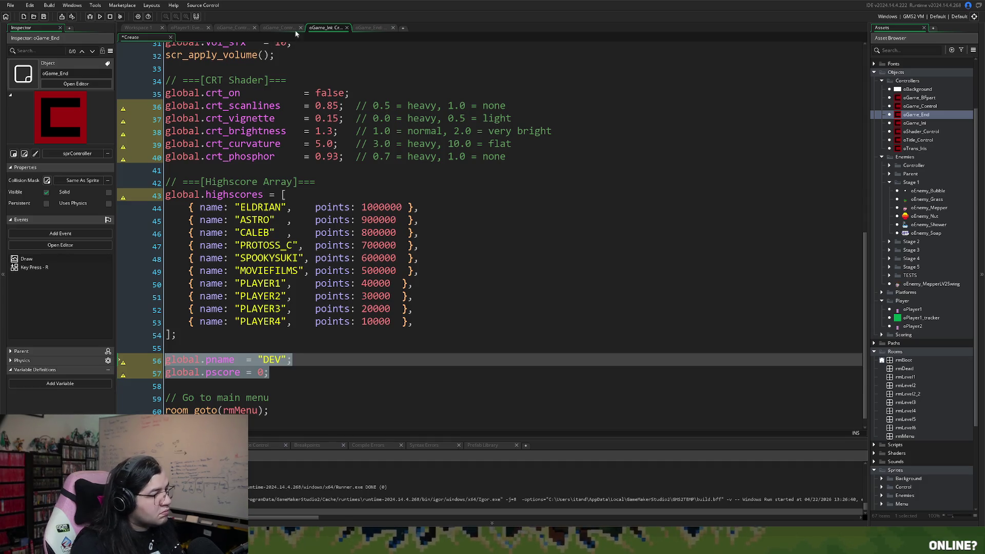
pyautogui.click(361, 27)
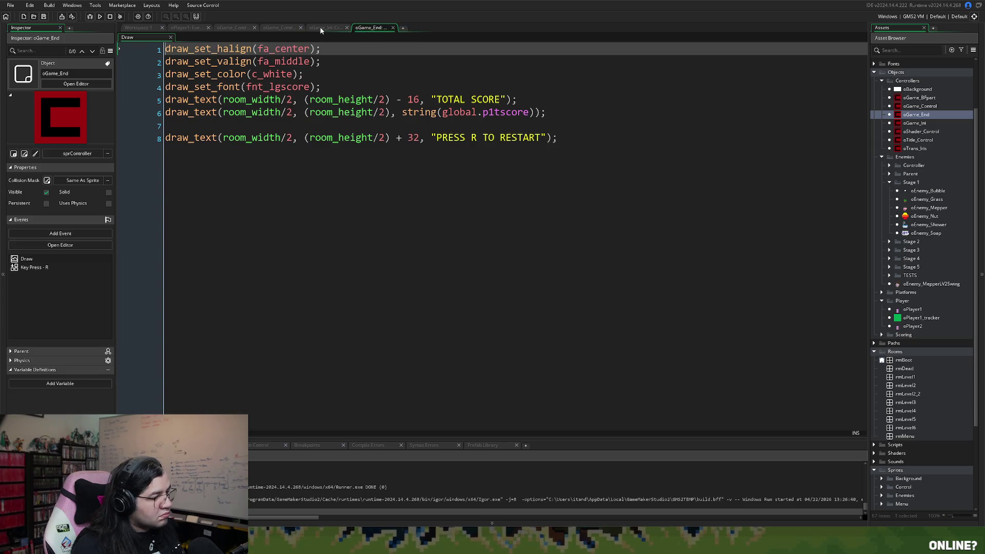
# Step: Close the oGame_Ini editor and show oGame_Control's Draw code in one merged editor
pyautogui.click(324, 27)
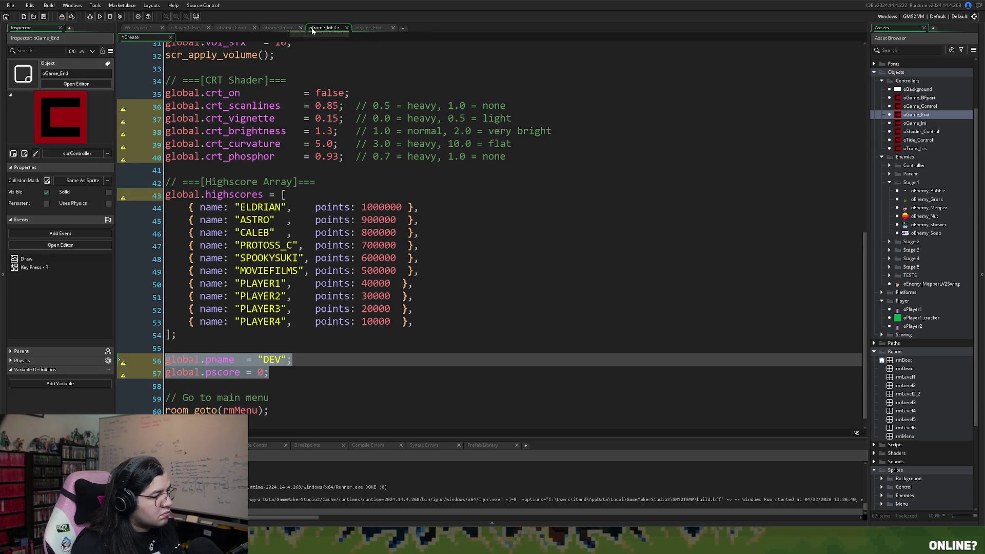
pyautogui.moveTo(316, 31)
pyautogui.mouseDown()
pyautogui.moveTo(280, 33)
pyautogui.moveTo(348, 29)
pyautogui.mouseUp()
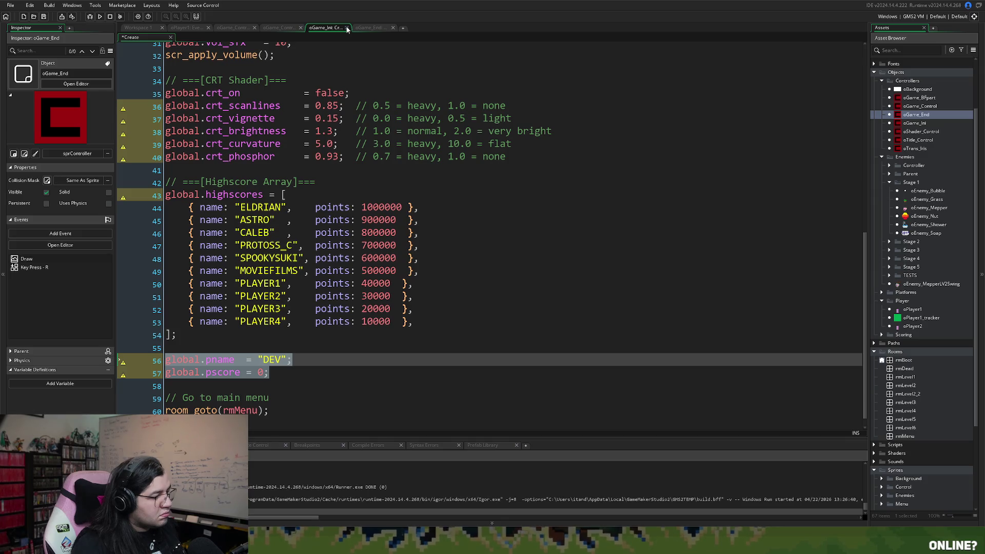
pyautogui.click(346, 28)
pyautogui.click(285, 29)
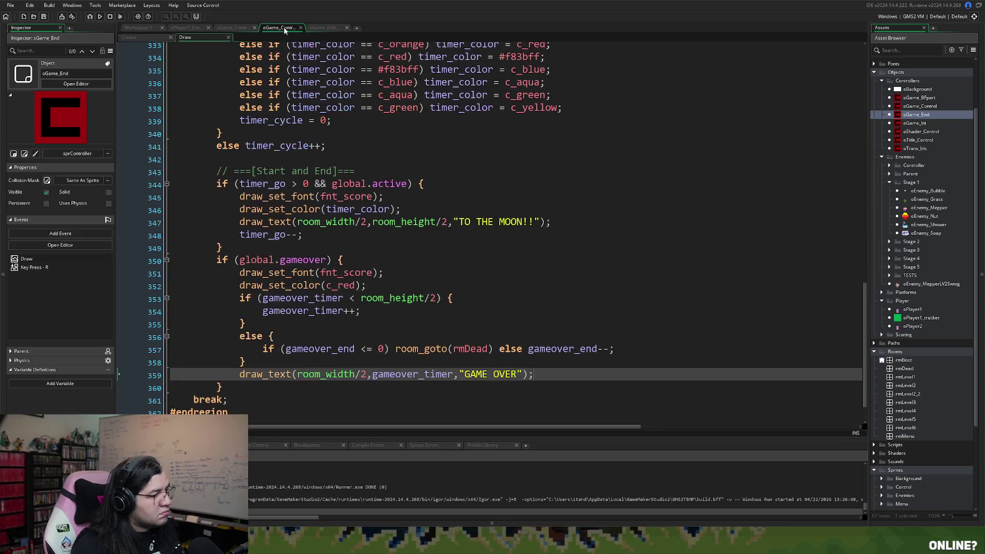
pyautogui.click(222, 29)
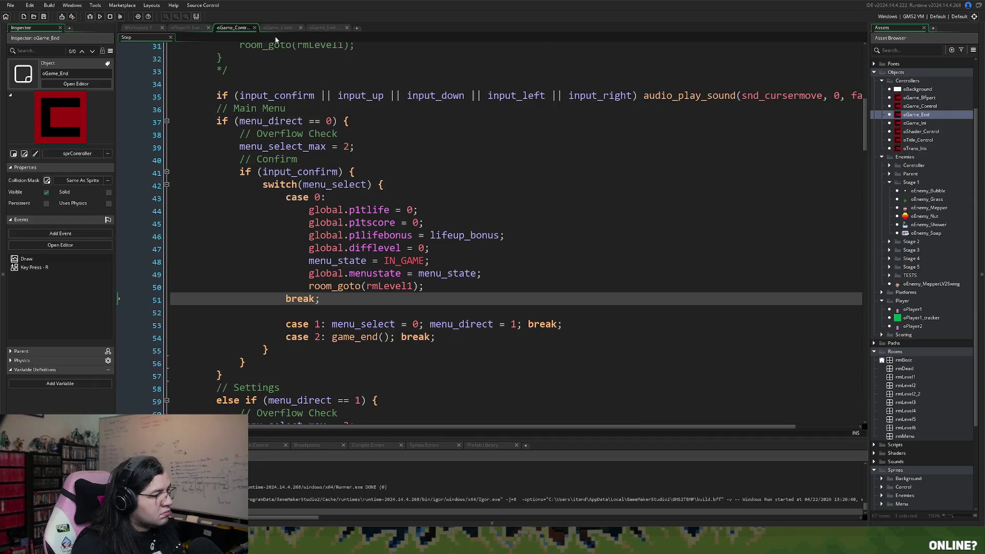
pyautogui.moveTo(263, 29)
pyautogui.mouseDown()
pyautogui.moveTo(166, 37)
pyautogui.moveTo(275, 30)
pyautogui.moveTo(208, 40)
pyautogui.mouseUp()
pyautogui.click(259, 38)
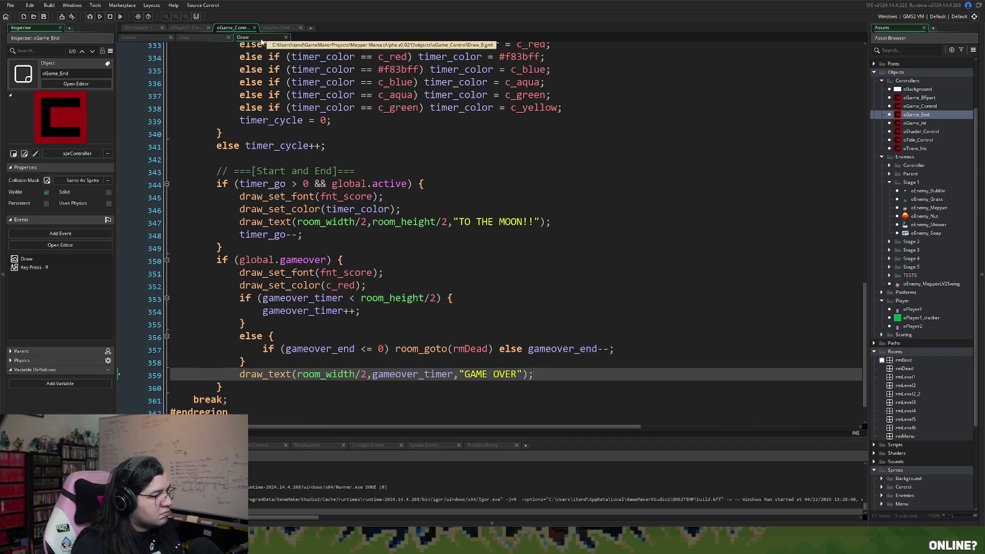
pyautogui.scroll(-1, 306, 279)
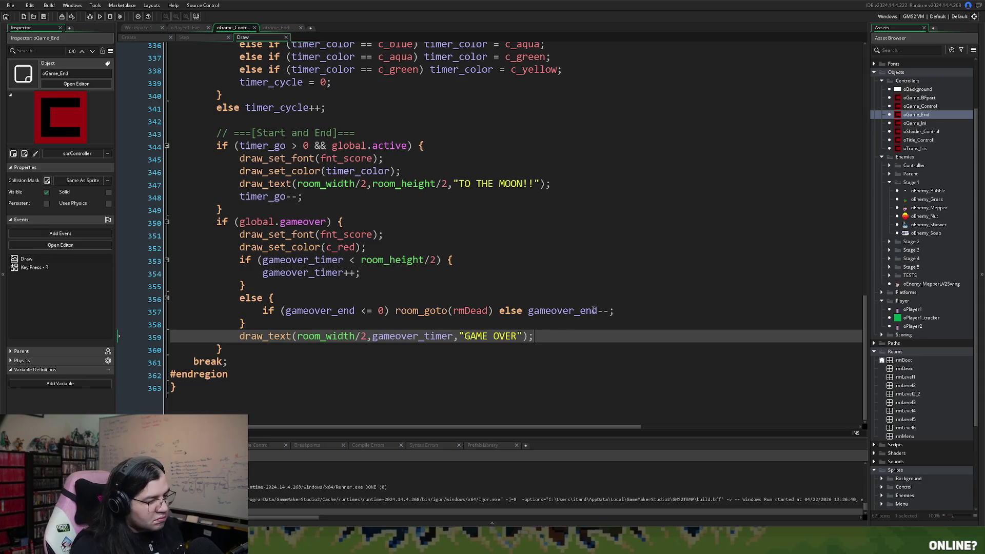
# Step: Wrap room_goto(rmDead) in braces with a blank line above it
pyautogui.click(398, 308)
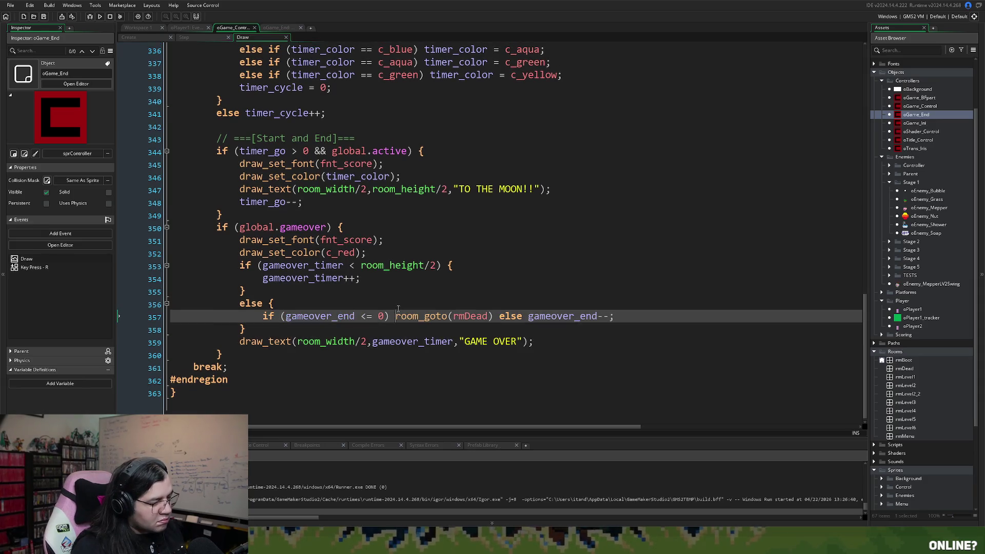
pyautogui.write('{')
pyautogui.press('Return')
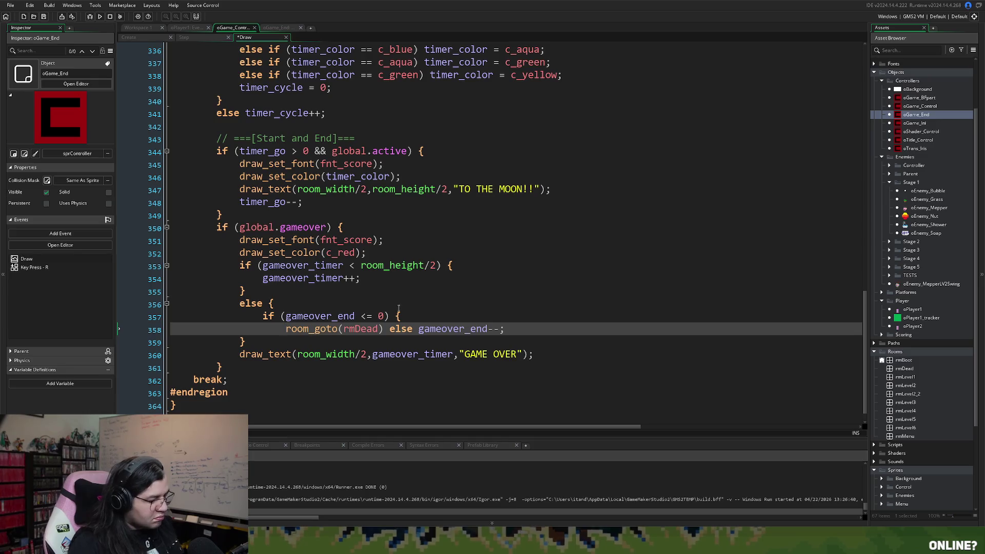
pyautogui.click(384, 332)
pyautogui.press('Return')
pyautogui.press('Return')
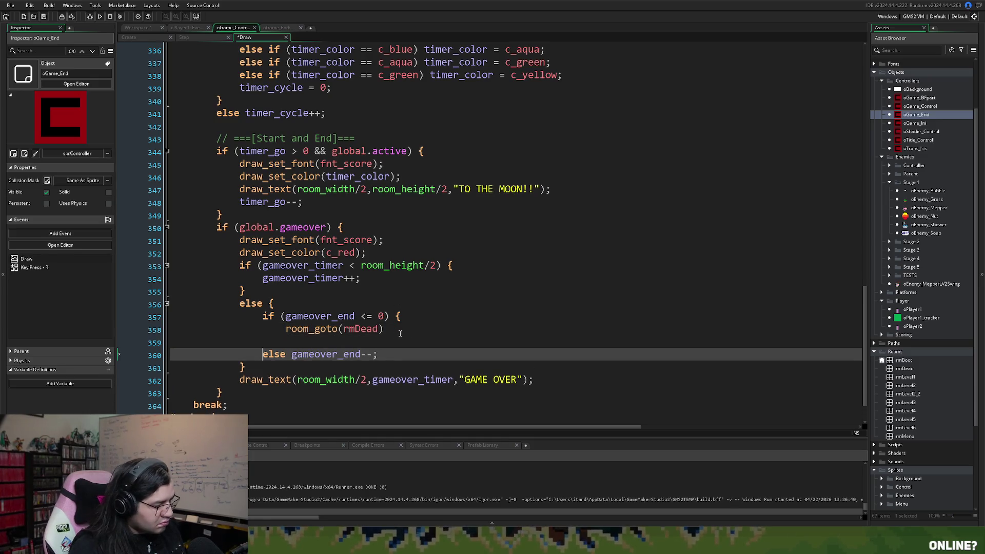
pyautogui.click(268, 342)
pyautogui.write('}')
pyautogui.click(288, 330)
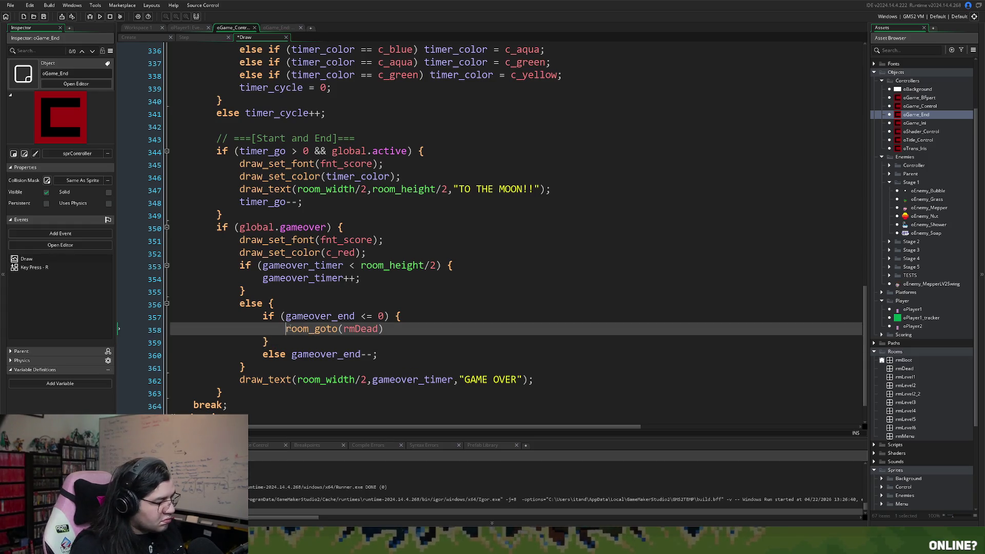
pyautogui.press('Return')
# Step: Separate the two if blocks and add // Start Game and // Game Over comments
pyautogui.click(248, 216)
pyautogui.press('Return')
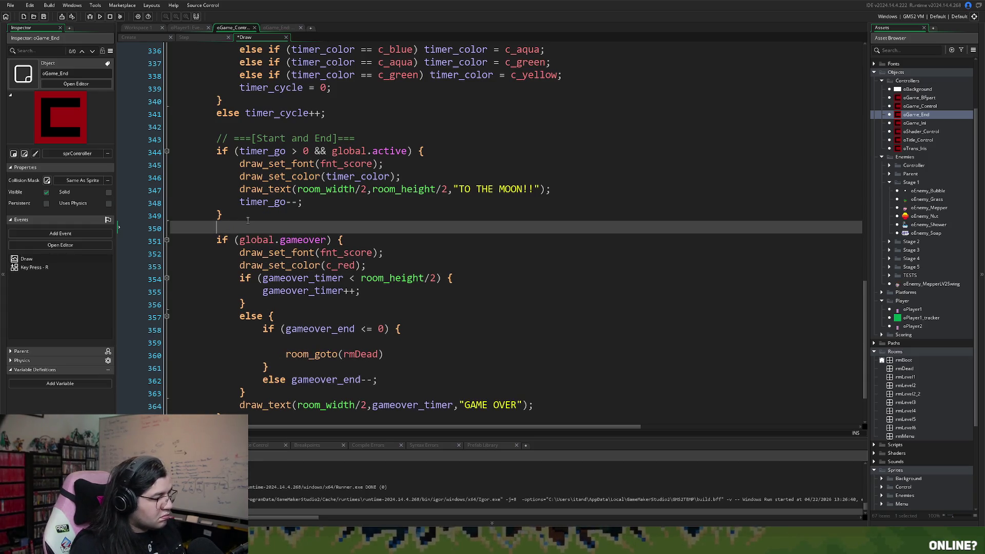
pyautogui.click(218, 151)
pyautogui.press('Return')
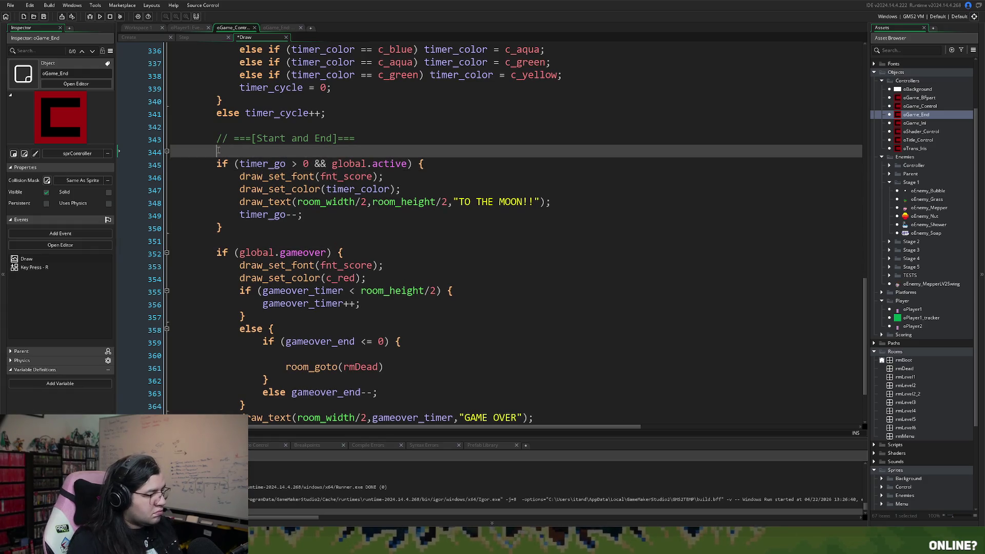
pyautogui.write('// Start')
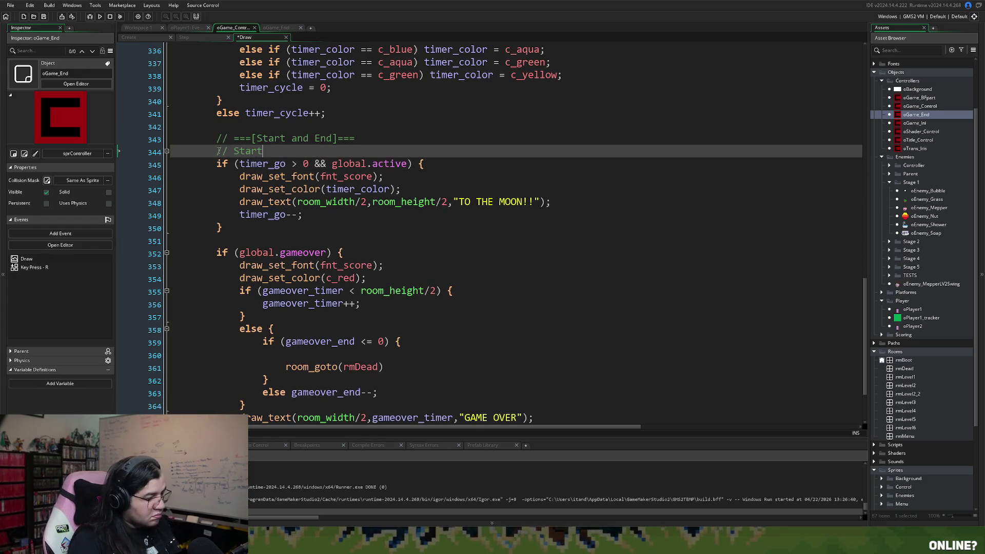
pyautogui.write(' Game')
pyautogui.click(224, 239)
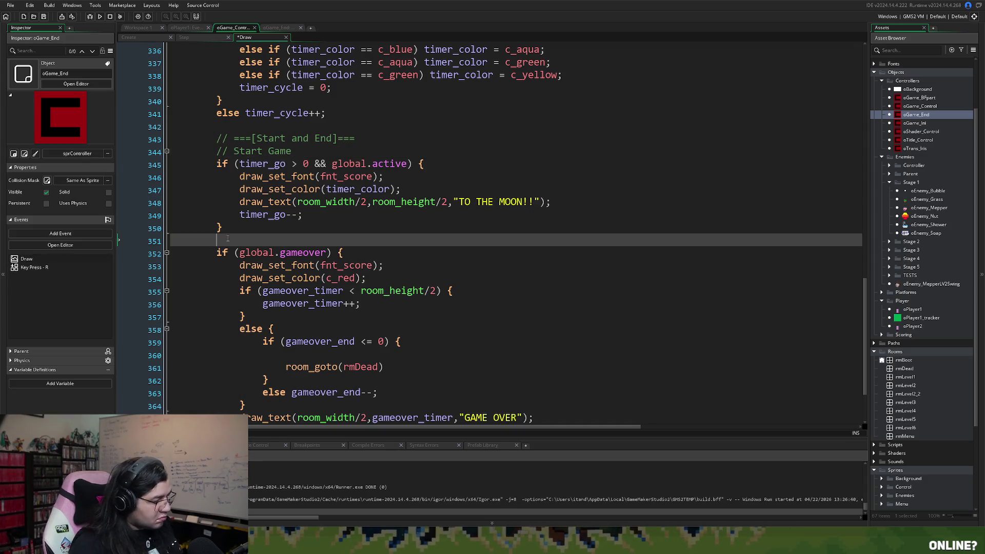
pyautogui.write('// Game Over')
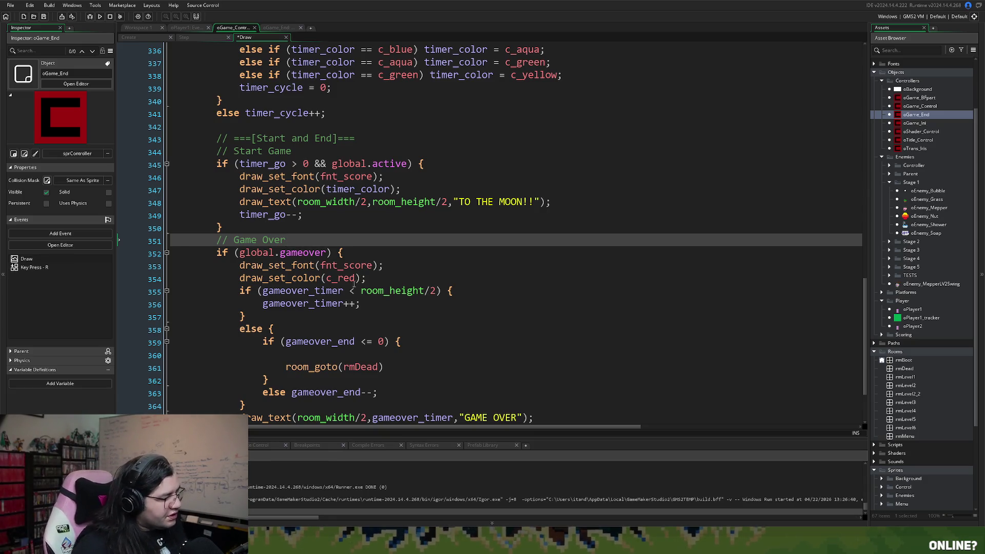
pyautogui.scroll(-2, 348, 300)
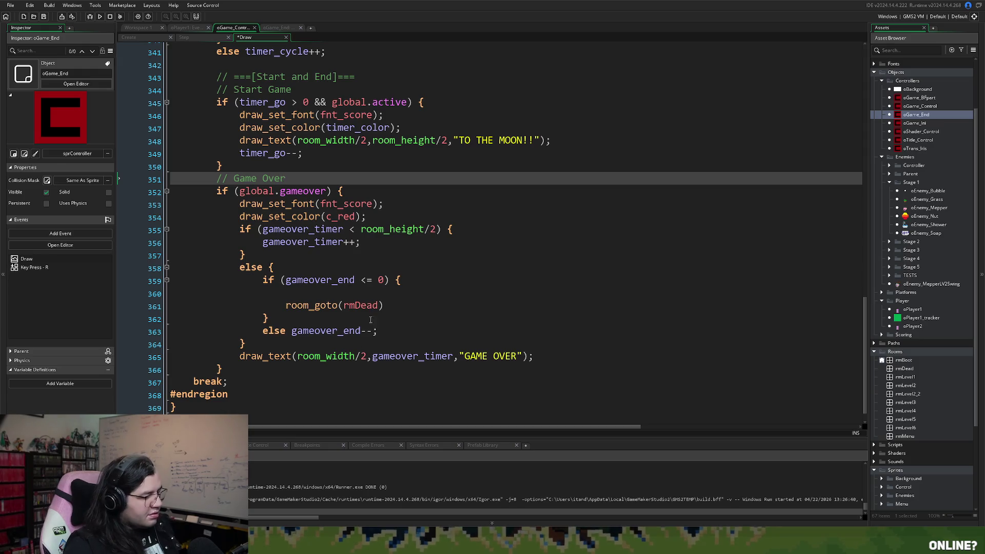
pyautogui.click(304, 295)
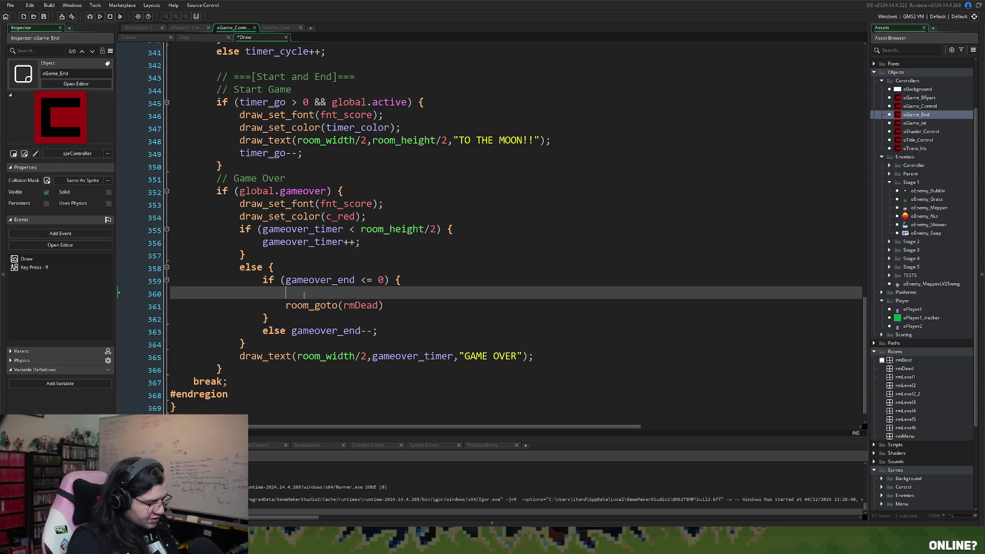
# Step: Start typing a global.pscore = global. assignment, then delete it and its empty line
pyautogui.write('global.')
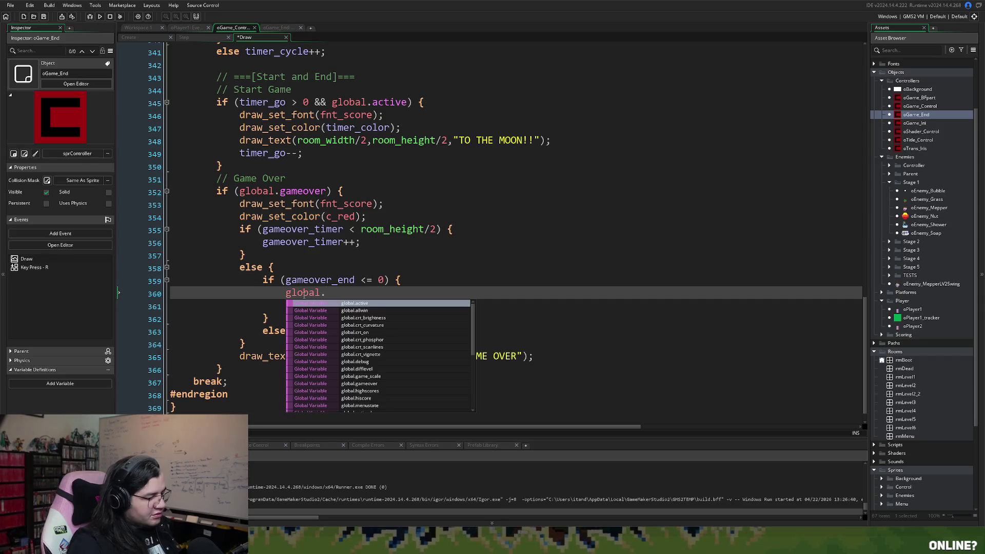
pyautogui.write('pn')
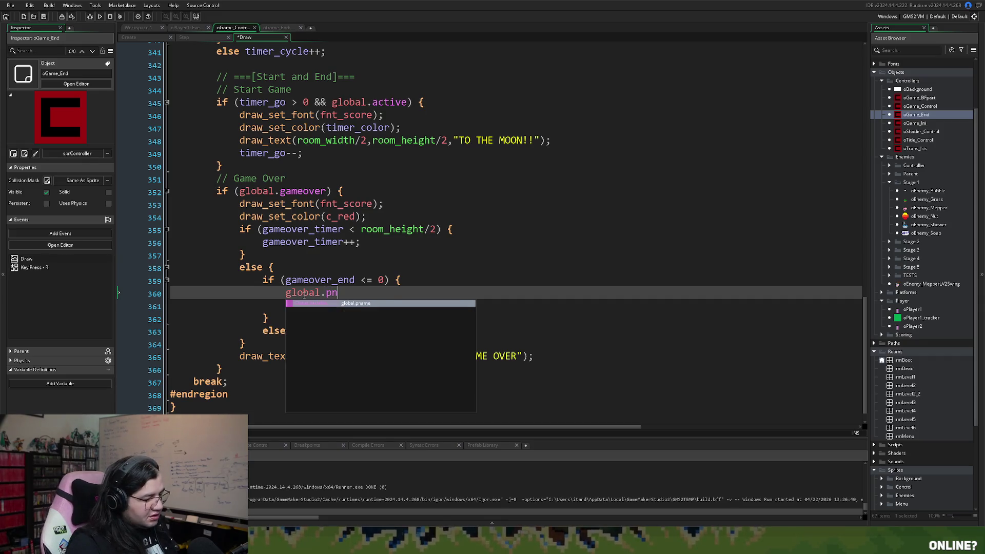
pyautogui.press('BackSpace')
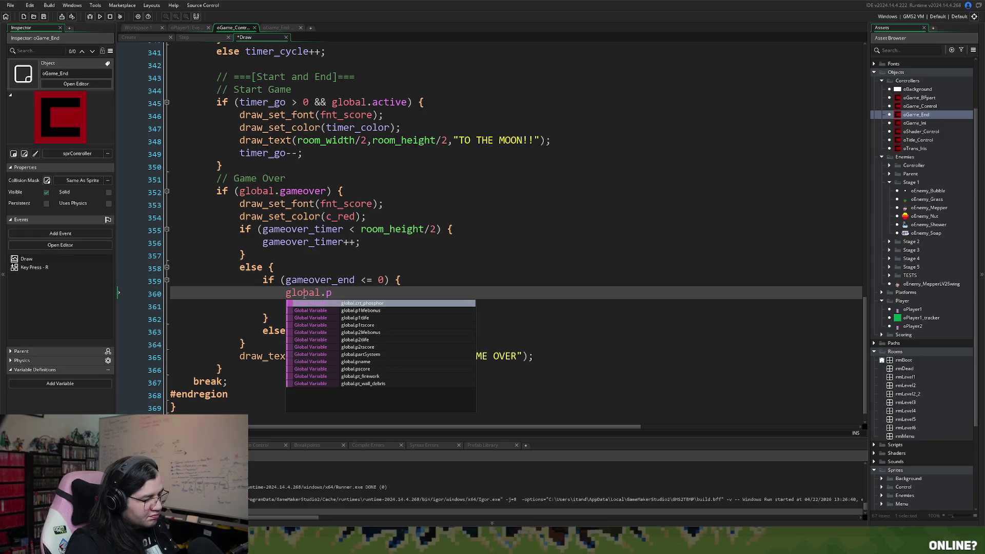
pyautogui.write('sc')
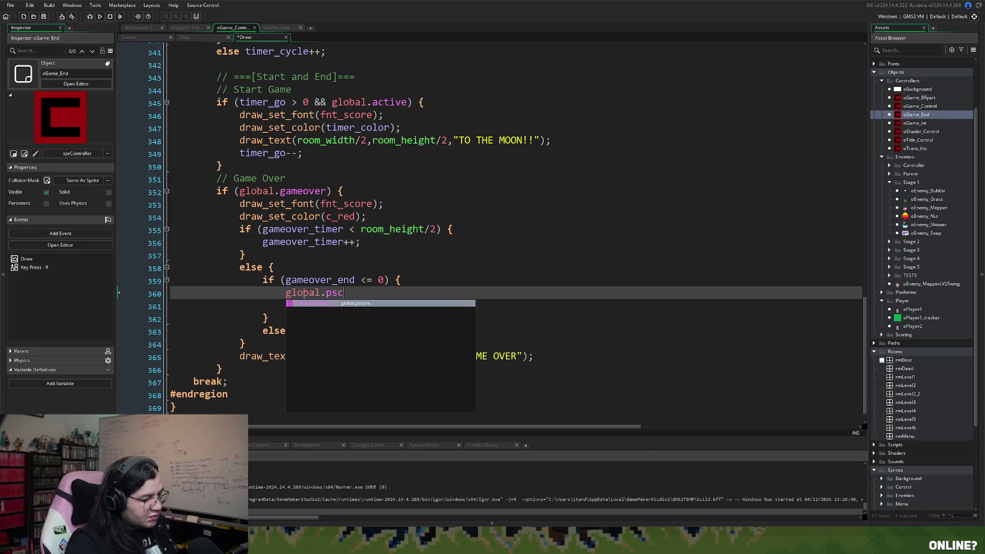
pyautogui.write('ore = gl')
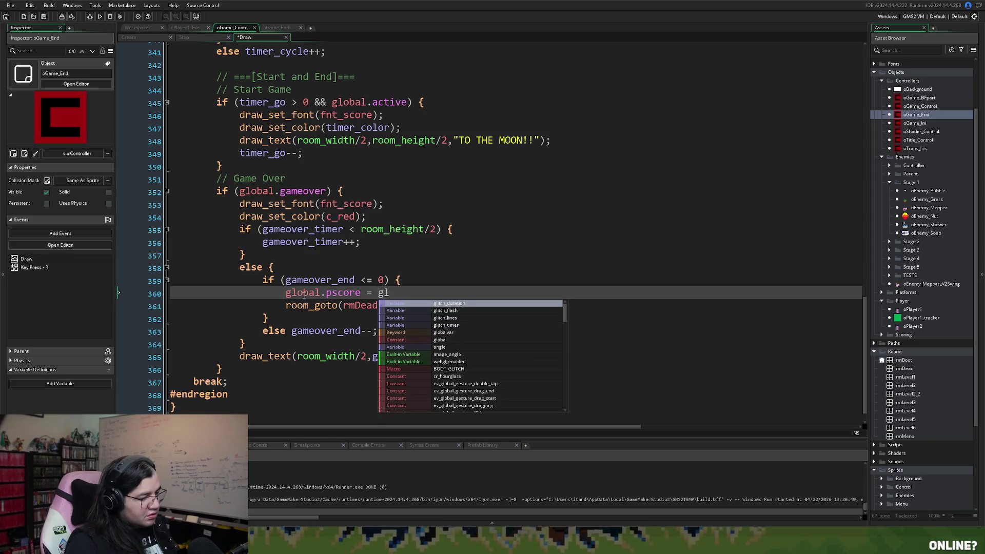
pyautogui.write('obal.')
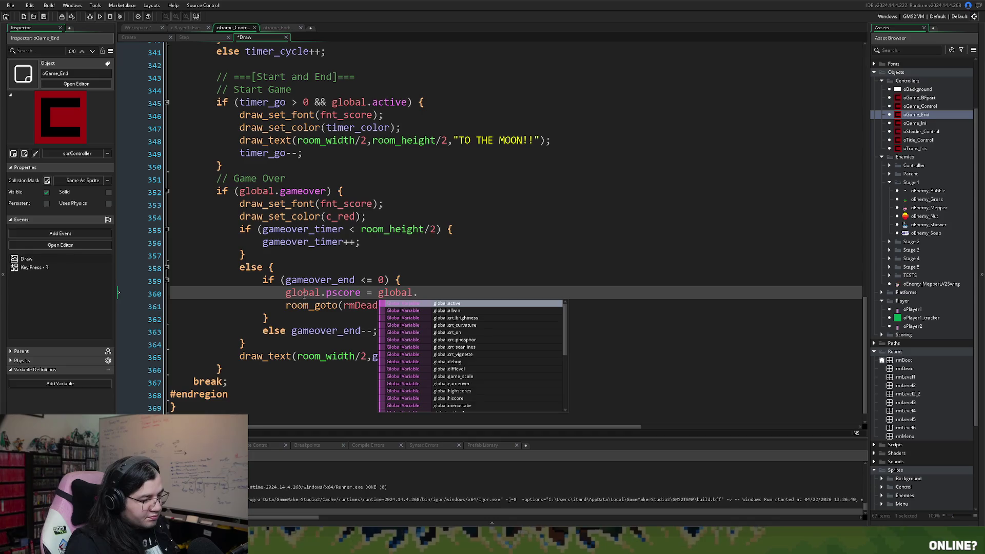
pyautogui.scroll(-2, 494, 384)
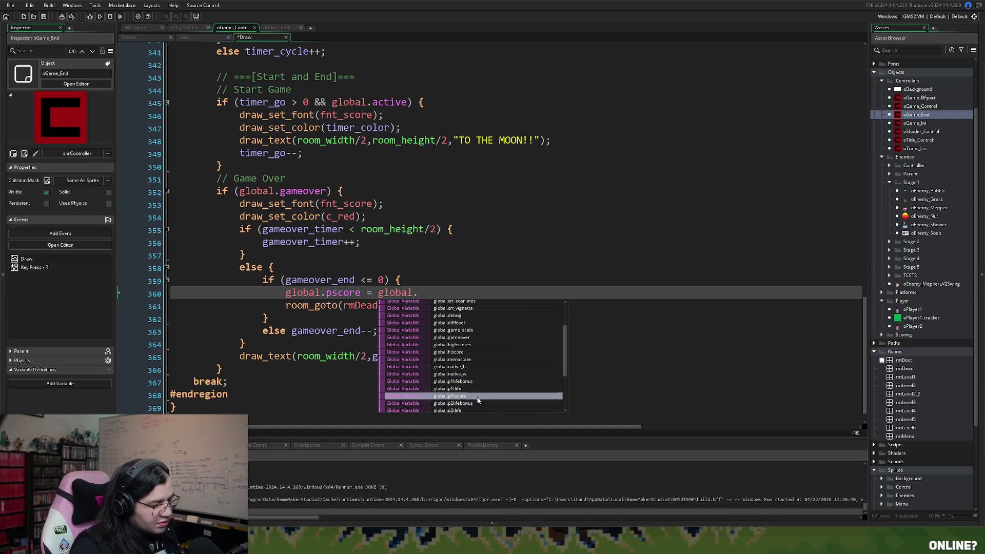
pyautogui.click(435, 292)
pyautogui.moveTo(435, 292); pyautogui.dragTo(286, 295)
pyautogui.press('BackSpace')
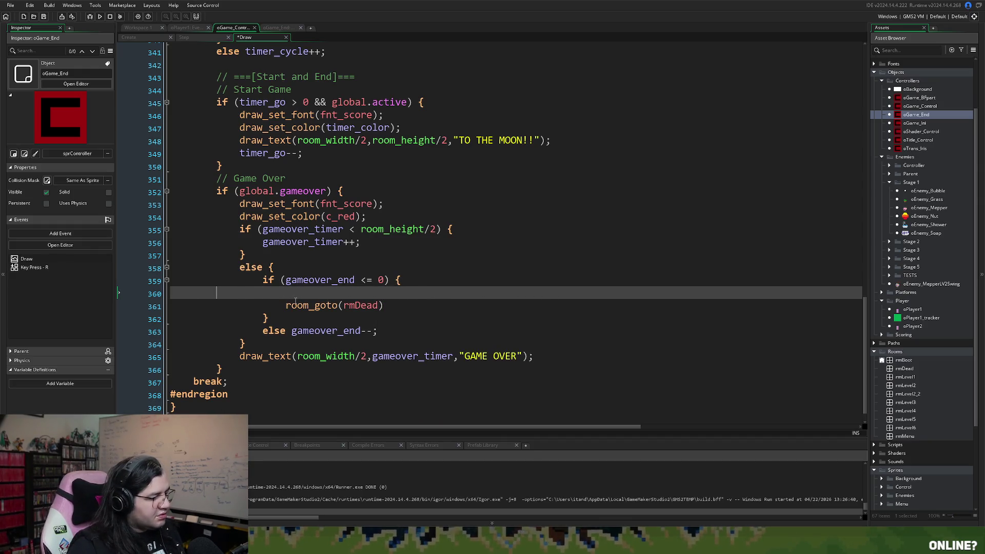
pyautogui.press('BackSpace')
pyautogui.press('BackSpace')
pyautogui.press('BackSpace')
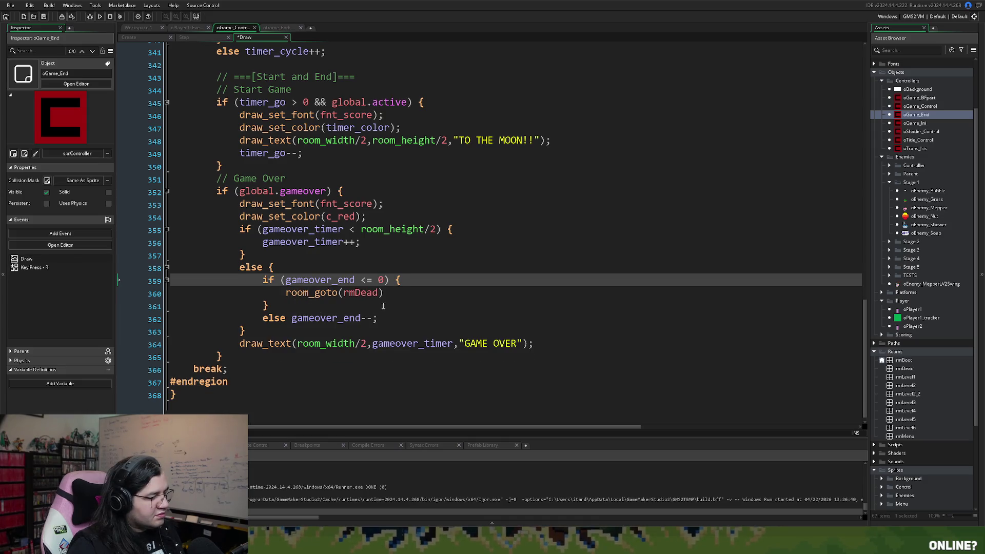
# Step: Close the open Draw code tabs and return to the object workspace with oGame_End focused
pyautogui.click(278, 28)
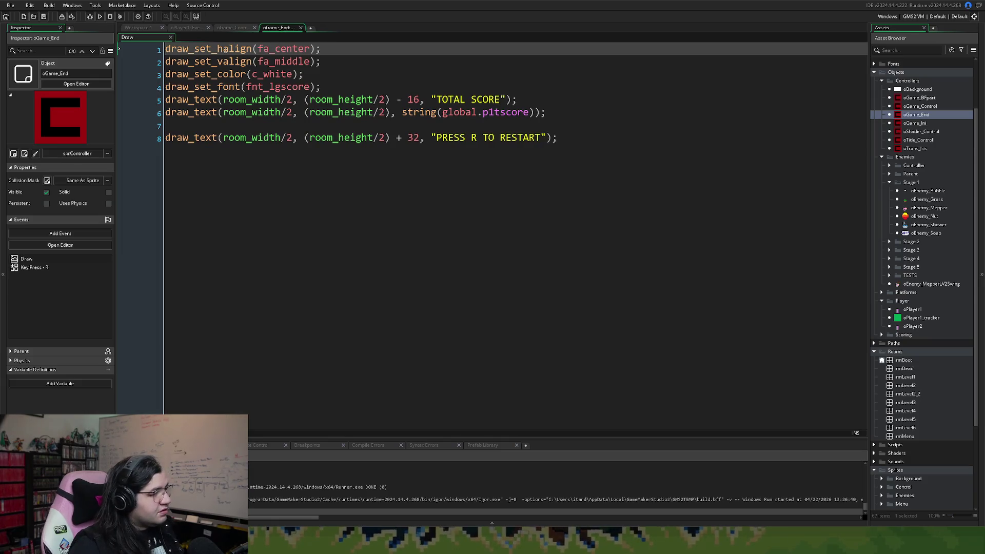
pyautogui.click(233, 28)
pyautogui.click(277, 28)
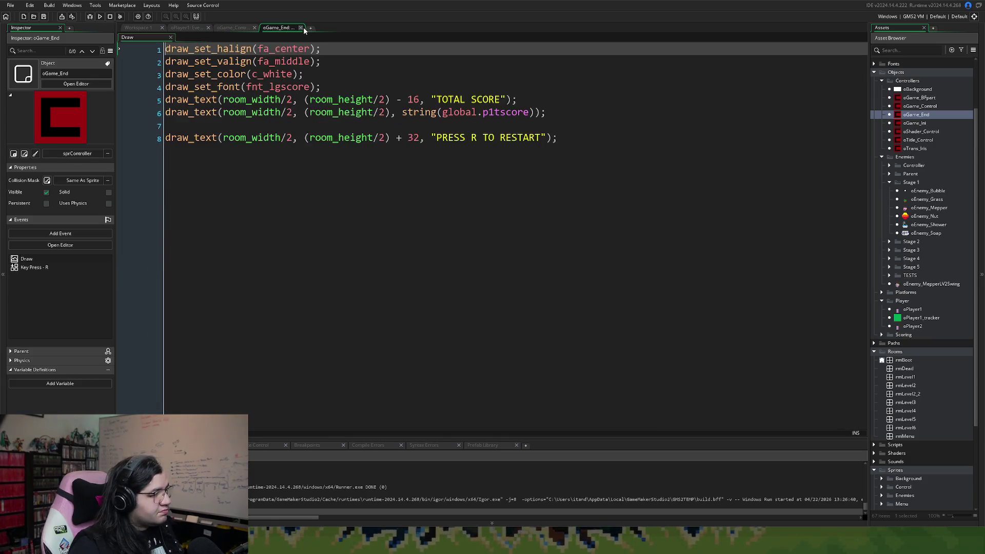
pyautogui.click(300, 28)
pyautogui.click(180, 29)
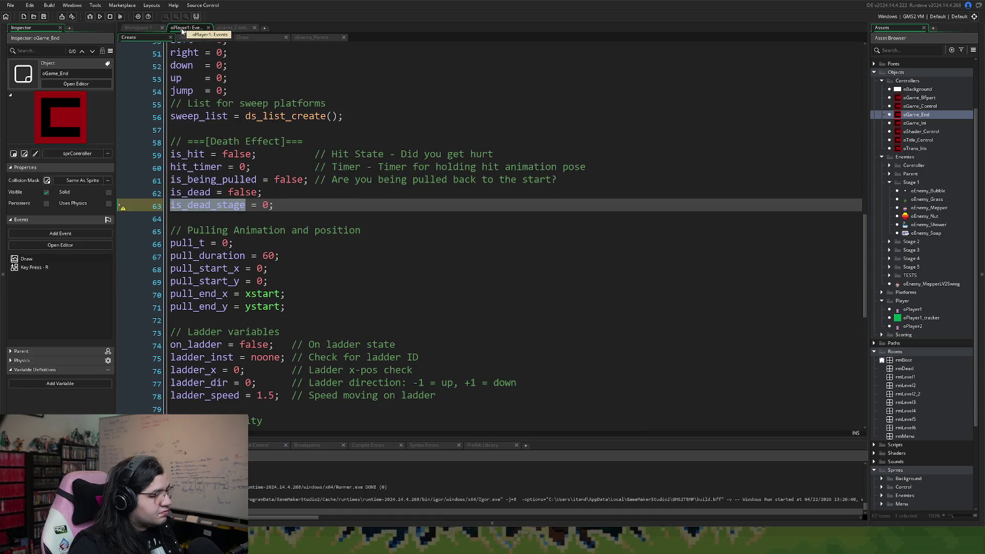
pyautogui.click(154, 28)
pyautogui.click(265, 169)
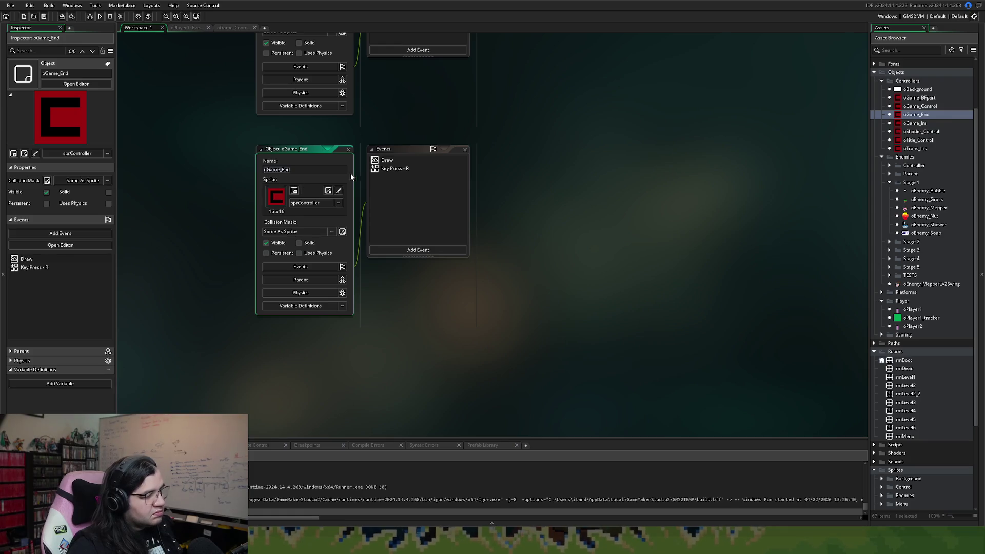
# Step: Add a Create event to oGame_End and expand its empty code into a full editor tab
pyautogui.click(385, 160)
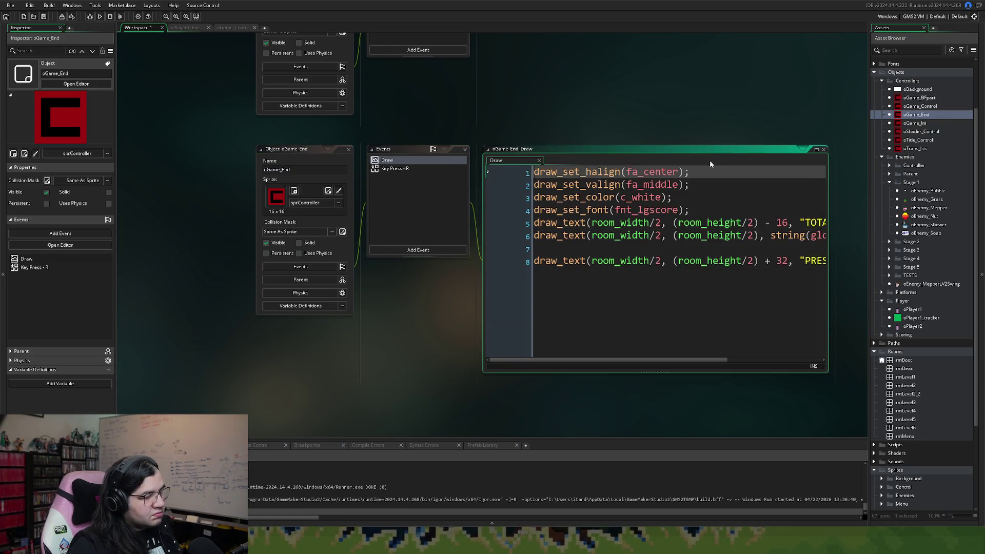
pyautogui.click(824, 149)
pyautogui.click(418, 251)
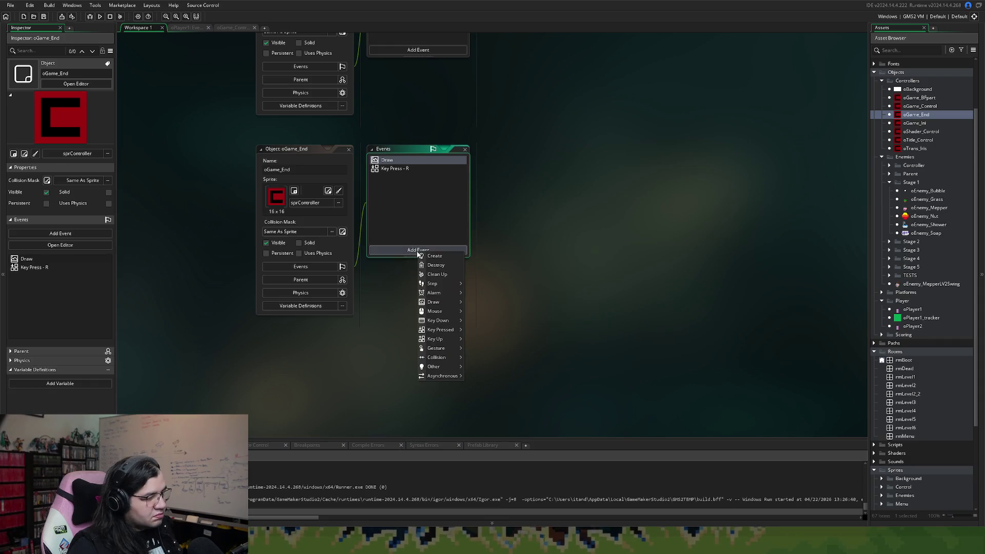
pyautogui.click(434, 256)
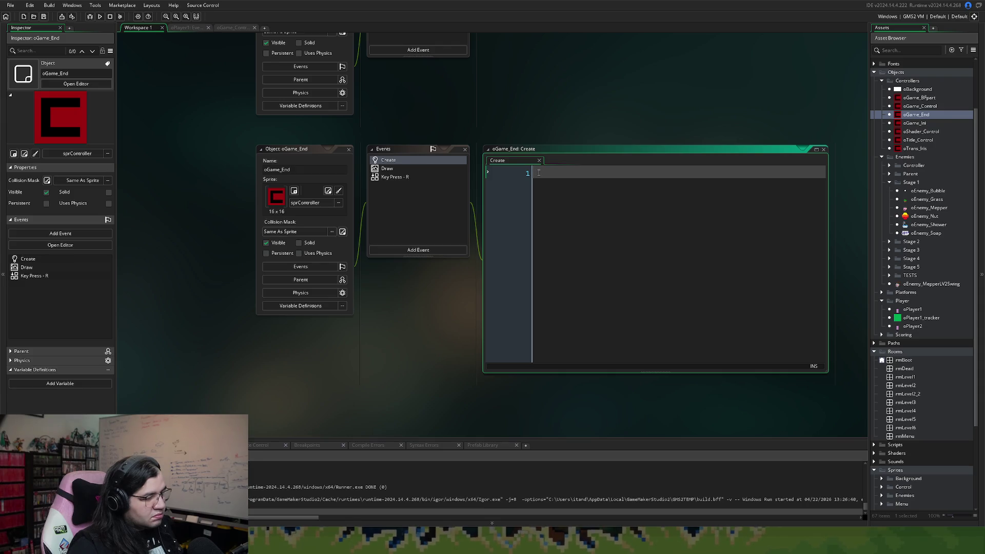
pyautogui.click(816, 150)
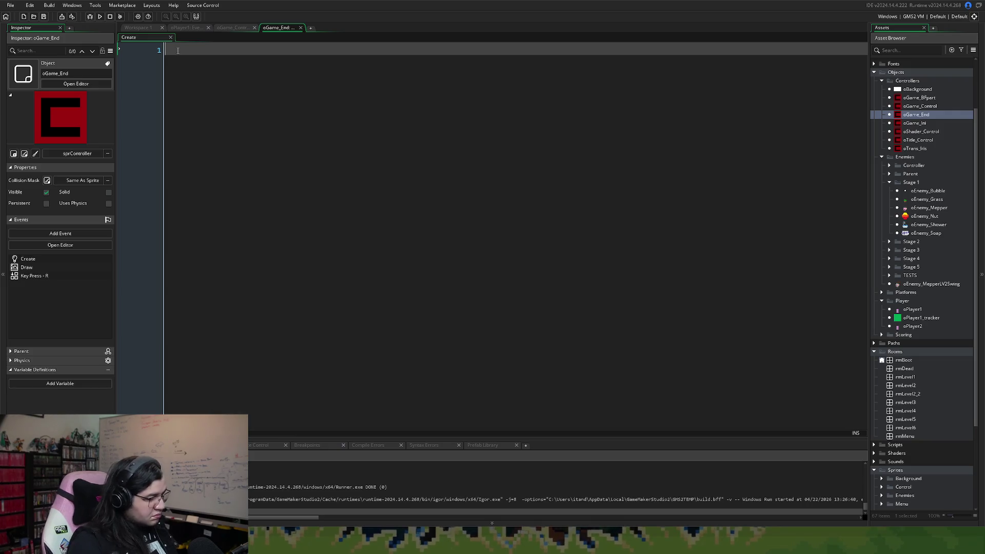
# Step: Clear the stray 'oGame_End' text and write an empty 'var _new_entry = { }' struct
pyautogui.write('oGame_End')
pyautogui.hotkey('ctrl', 'a')
pyautogui.press('BackSpace')
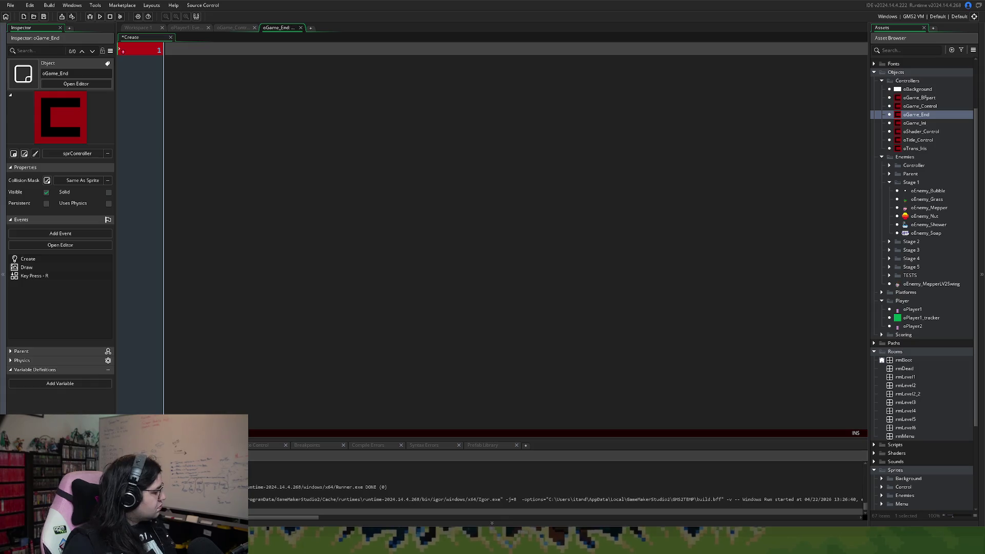
pyautogui.write('var')
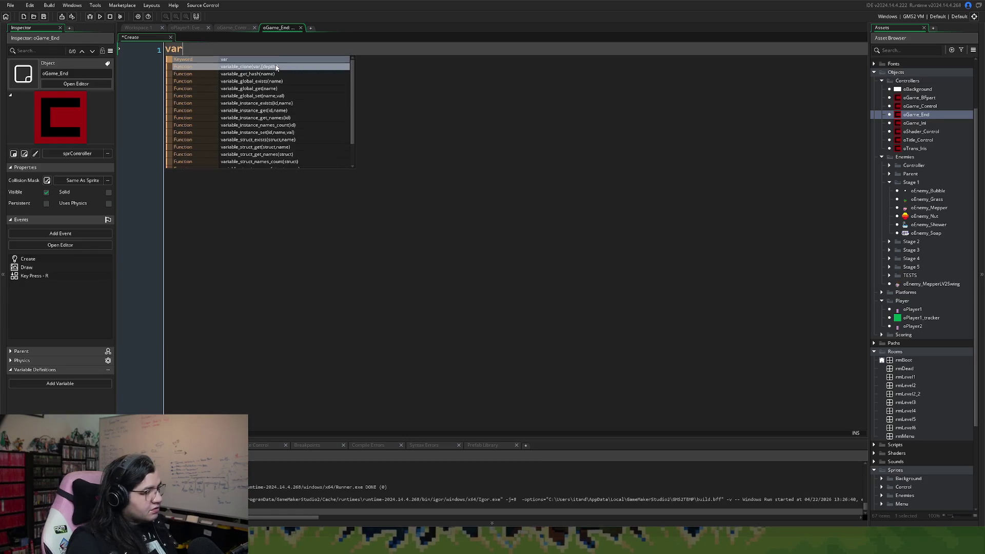
pyautogui.write(' _')
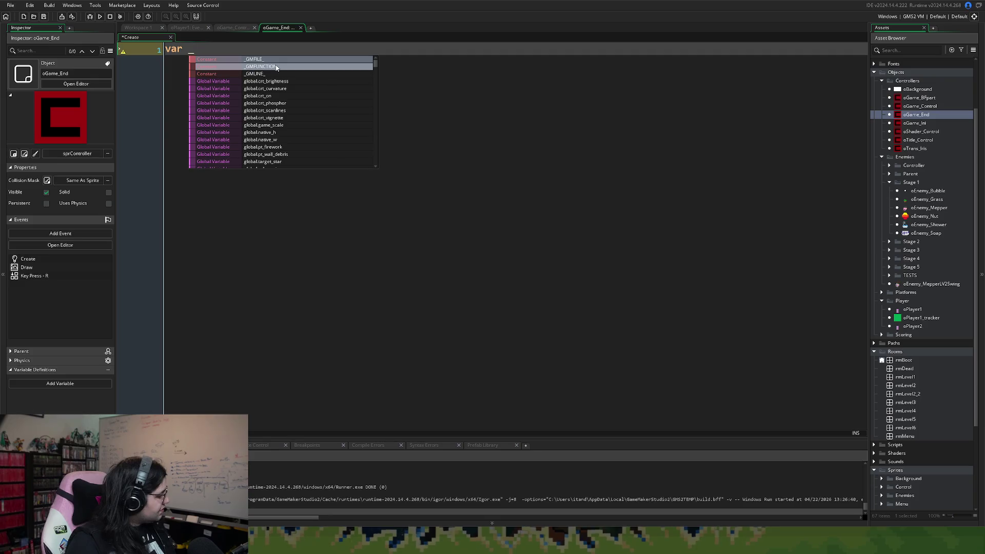
pyautogui.write('new_entry =')
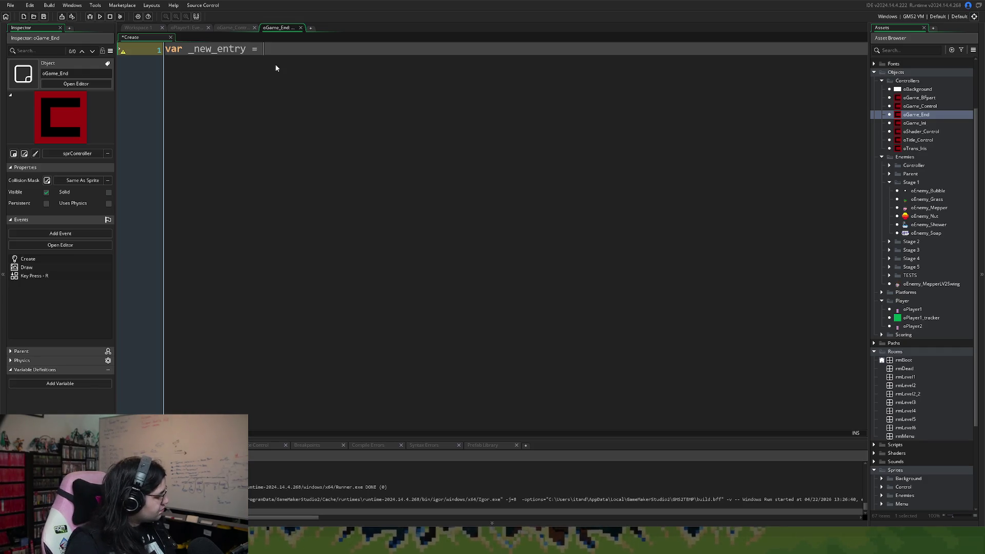
pyautogui.write('{')
pyautogui.press('Return')
pyautogui.press('Return')
pyautogui.press('Return')
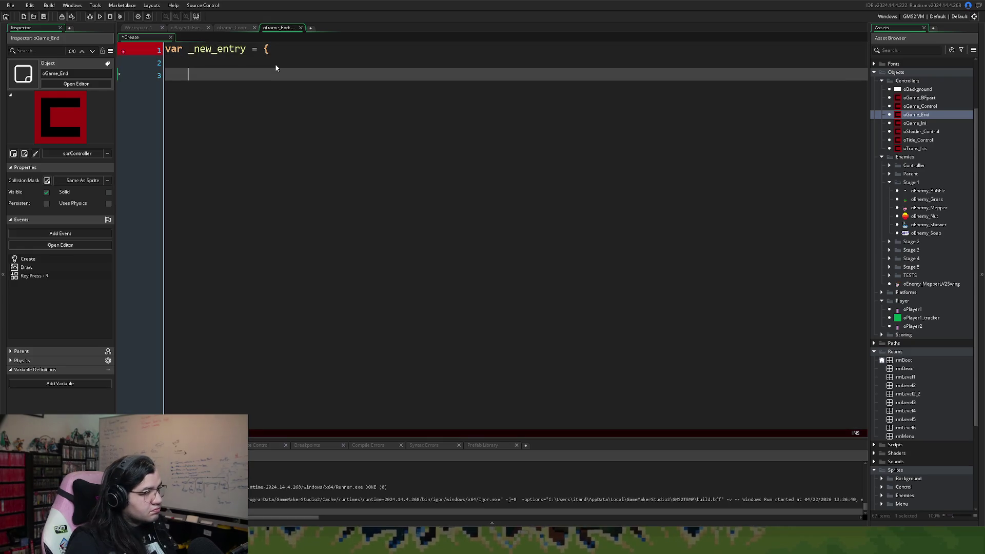
pyautogui.write('}')
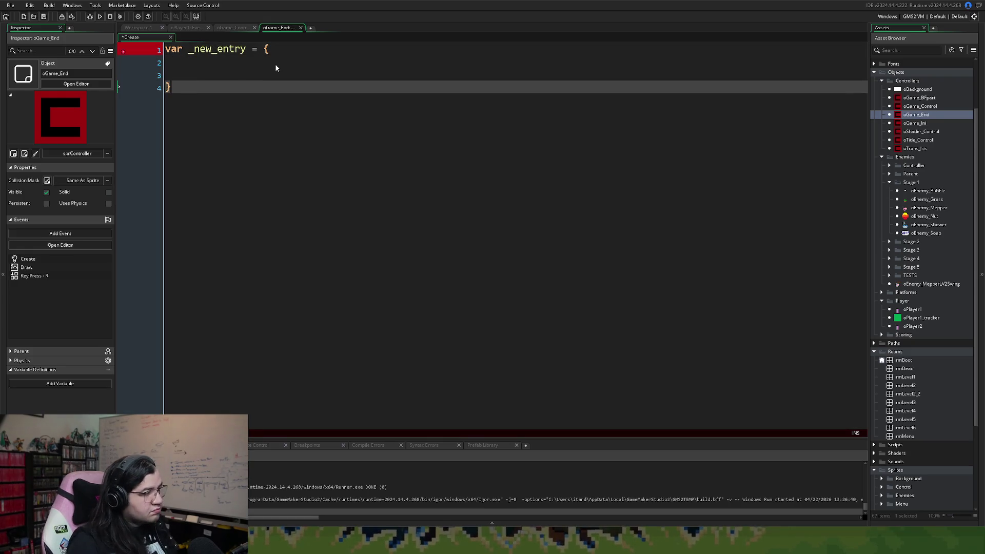
# Step: Add the comment '// Add Score to table' on a new line above the struct
pyautogui.click(166, 49)
pyautogui.press('Return')
pyautogui.click(165, 50)
pyautogui.write('// ')
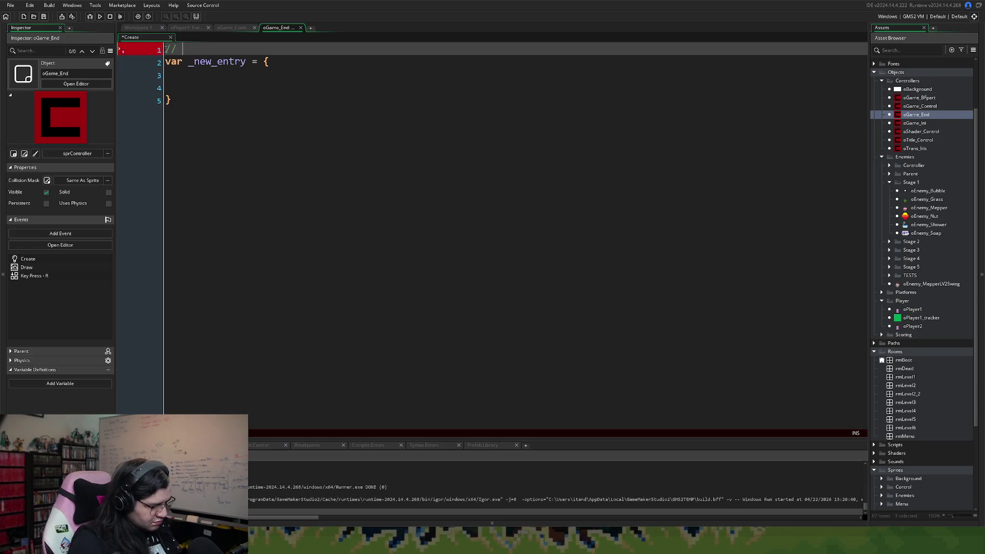
pyautogui.write('Add S')
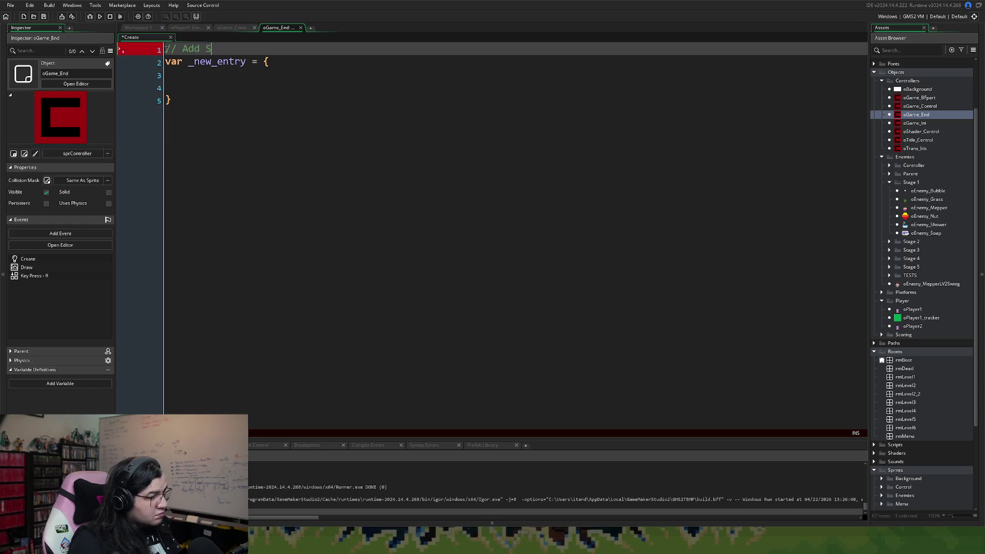
pyautogui.write('core to player')
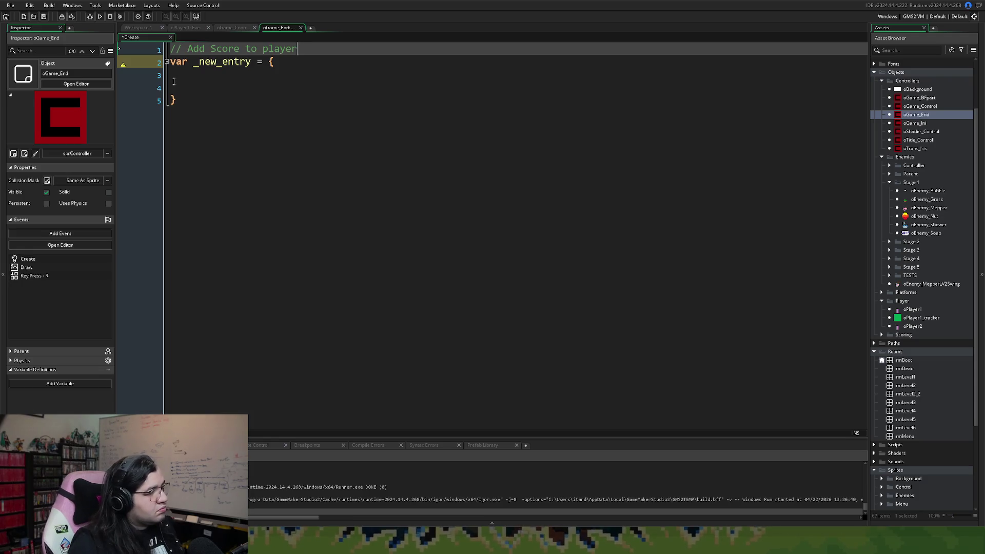
pyautogui.moveTo(297, 48); pyautogui.dragTo(264, 57)
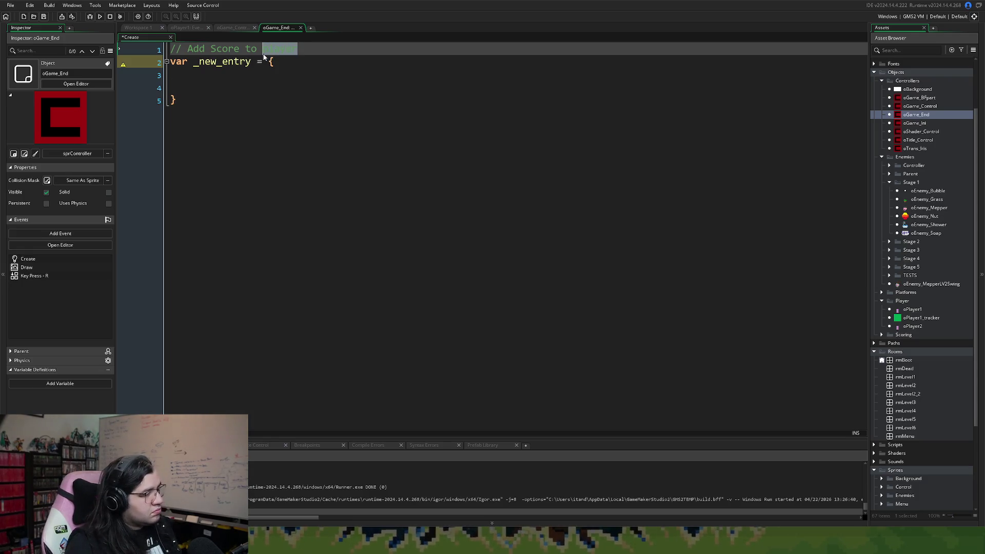
pyautogui.write('table')
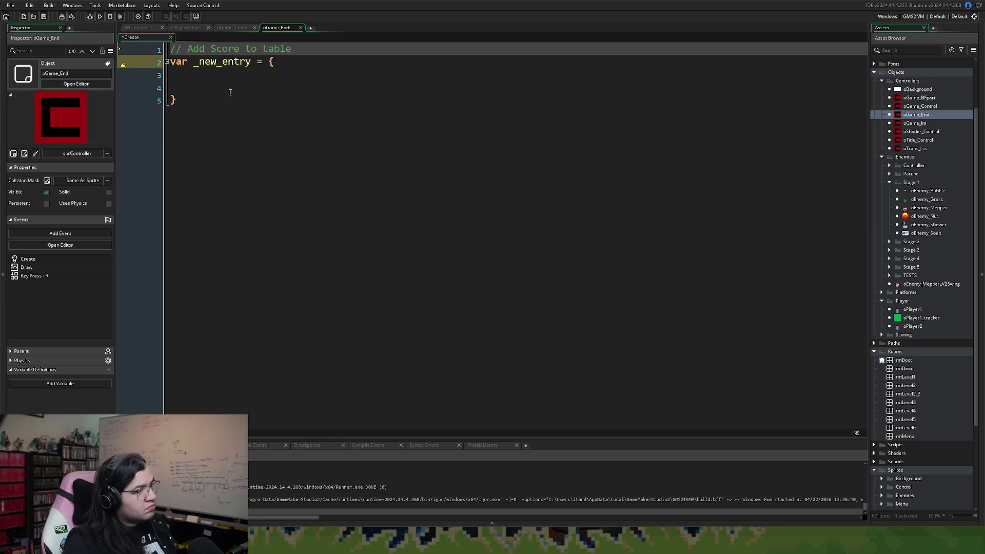
# Step: Tidy the struct's blank lines and add the field 'name: global.pname' inside it
pyautogui.click(187, 93)
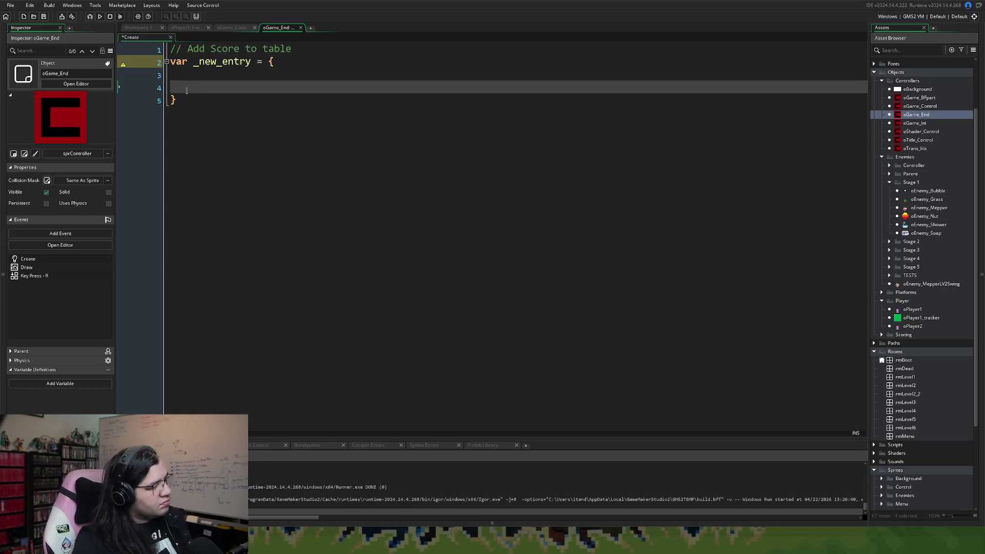
pyautogui.press('Delete')
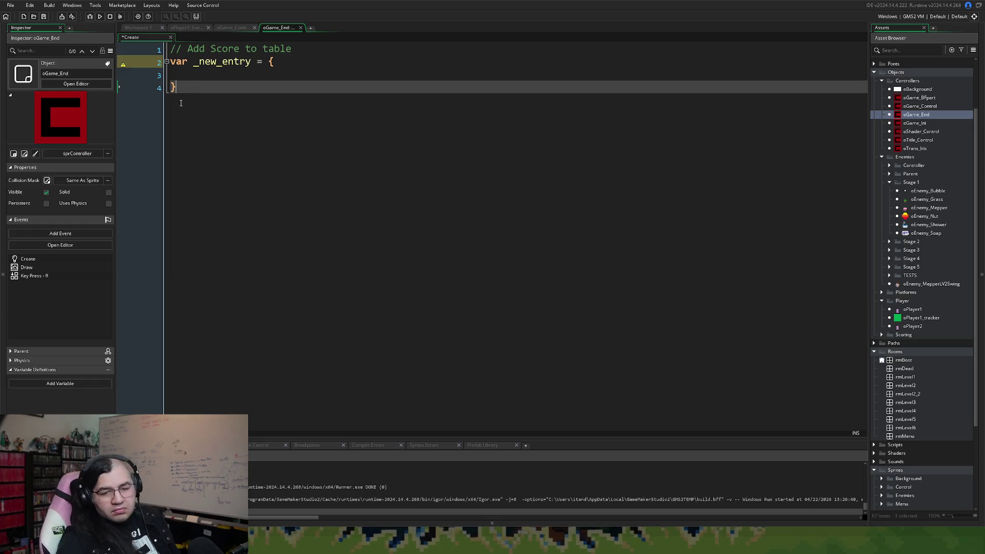
pyautogui.press('Return')
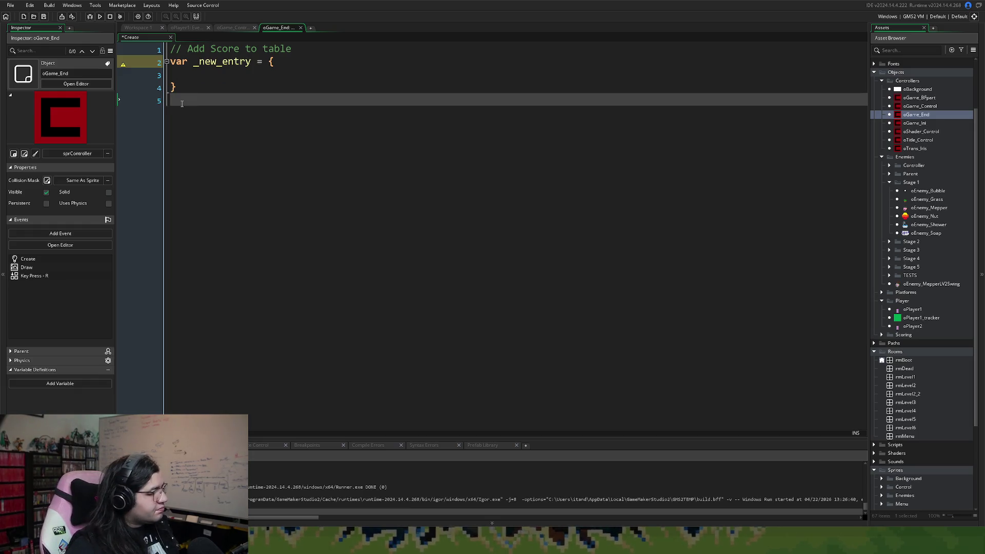
pyautogui.click(174, 74)
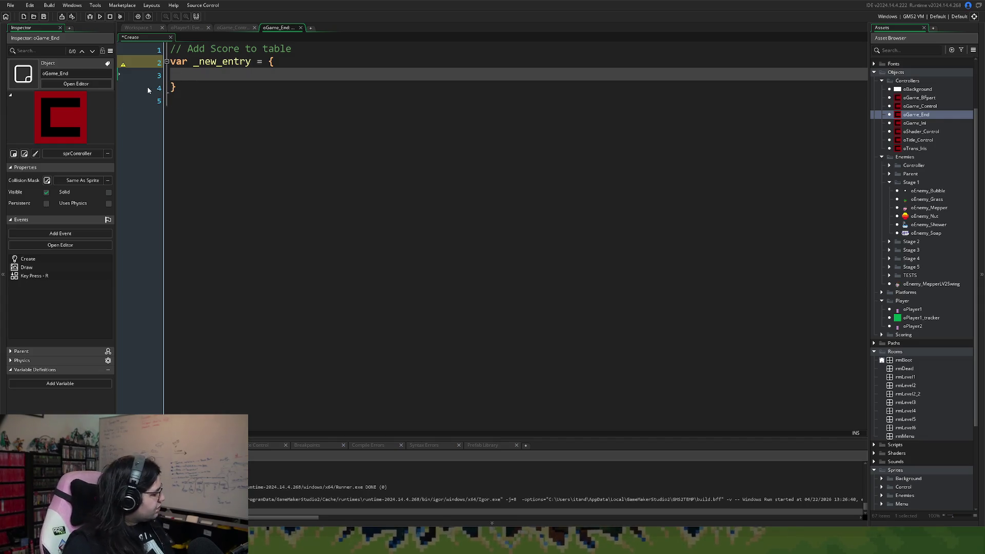
pyautogui.write('name:')
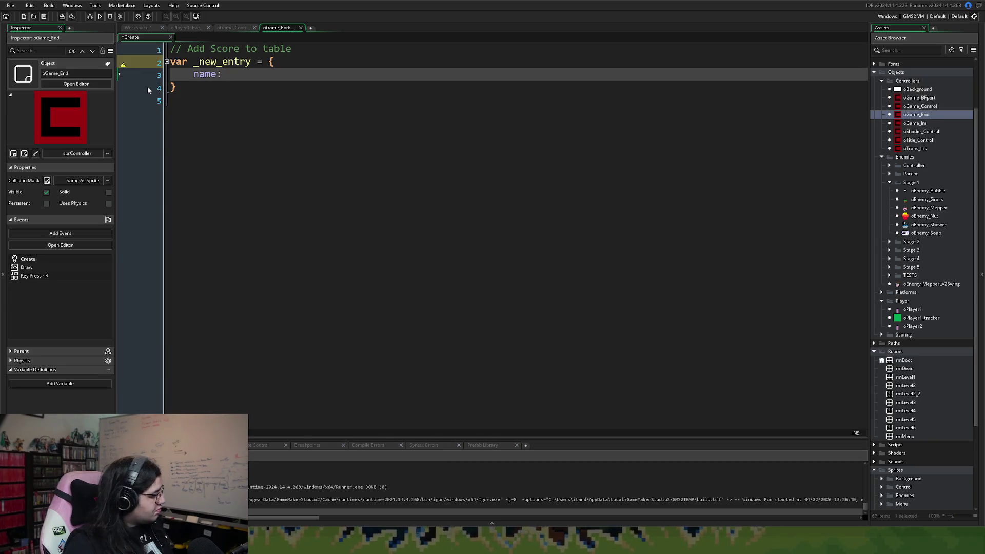
pyautogui.write(' pla')
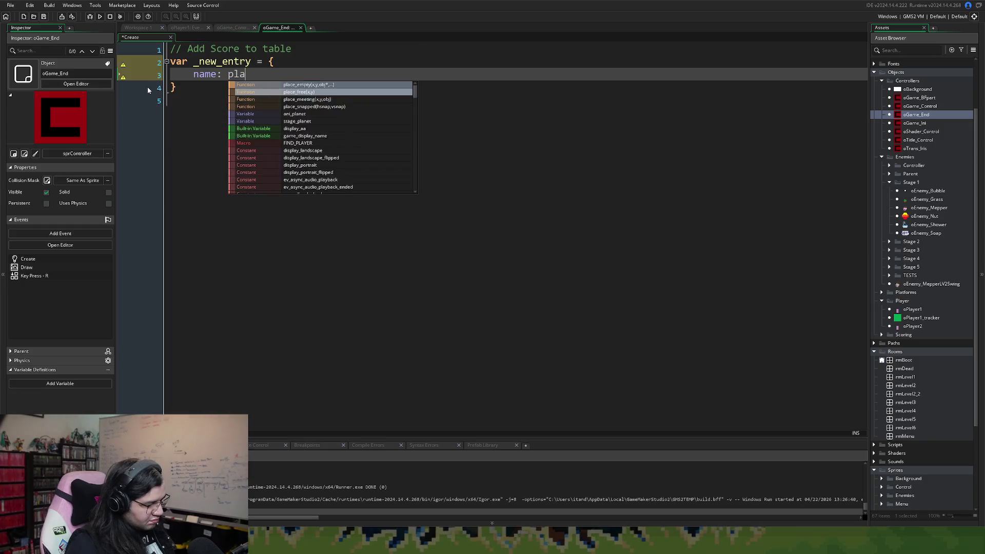
pyautogui.press('BackSpace')
pyautogui.press('BackSpace')
pyautogui.press('BackSpace')
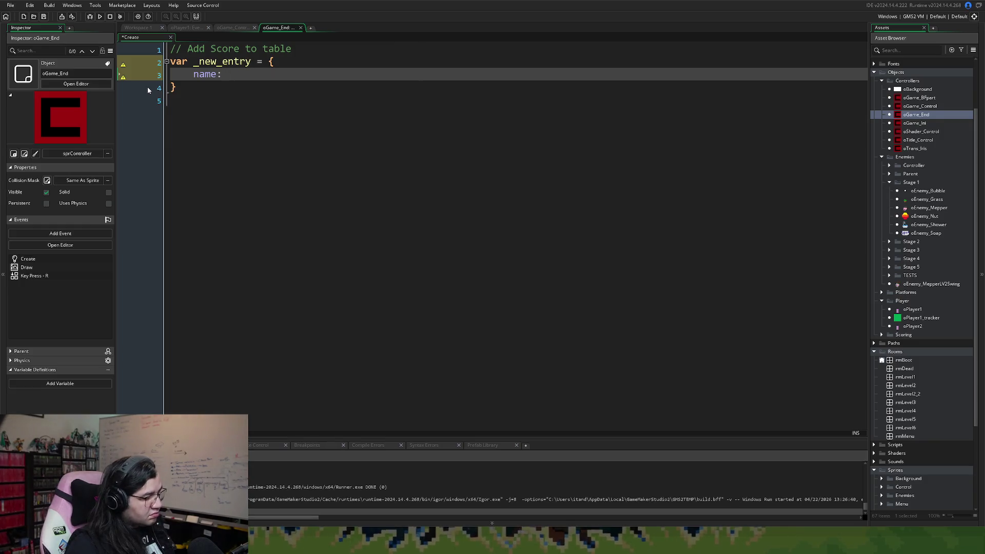
pyautogui.write('globa')
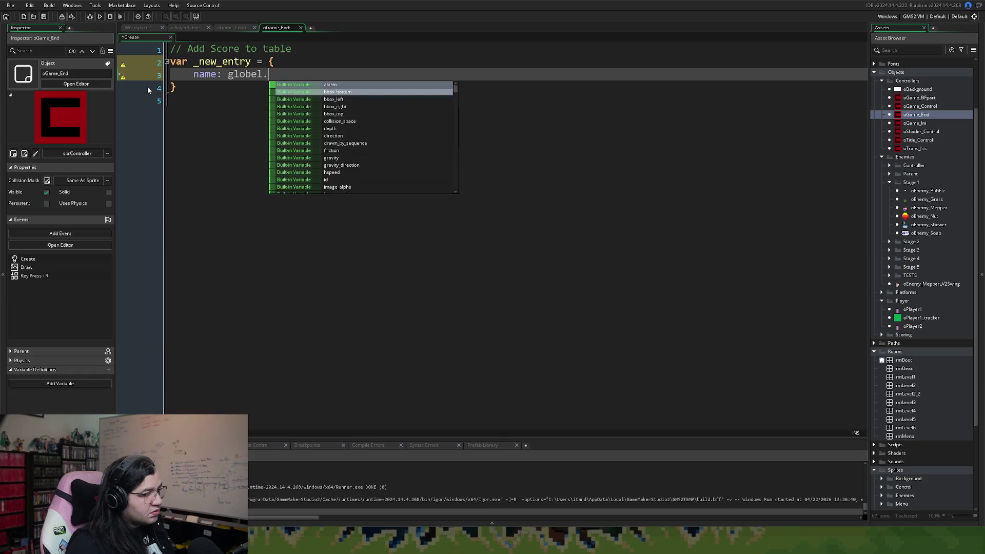
pyautogui.write('l.p')
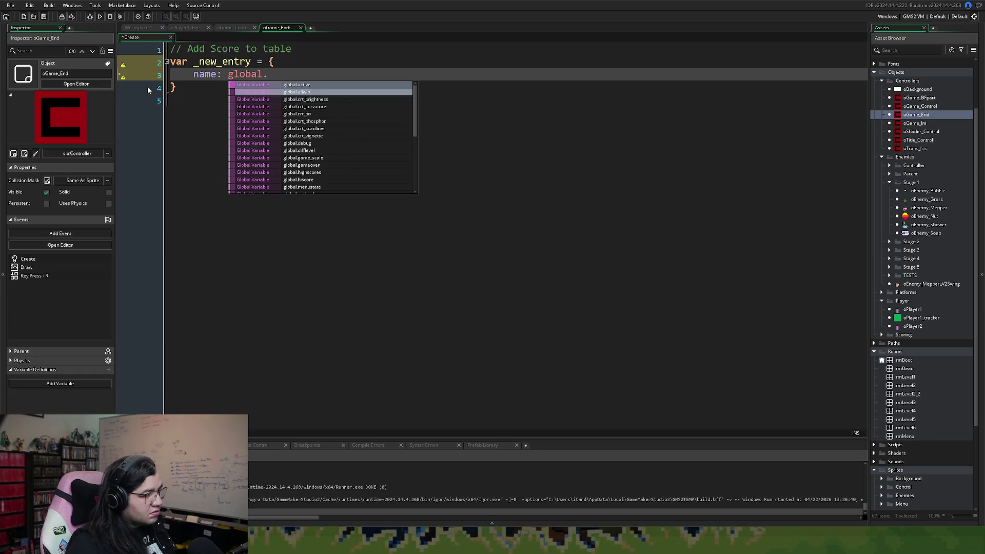
pyautogui.write('nam')
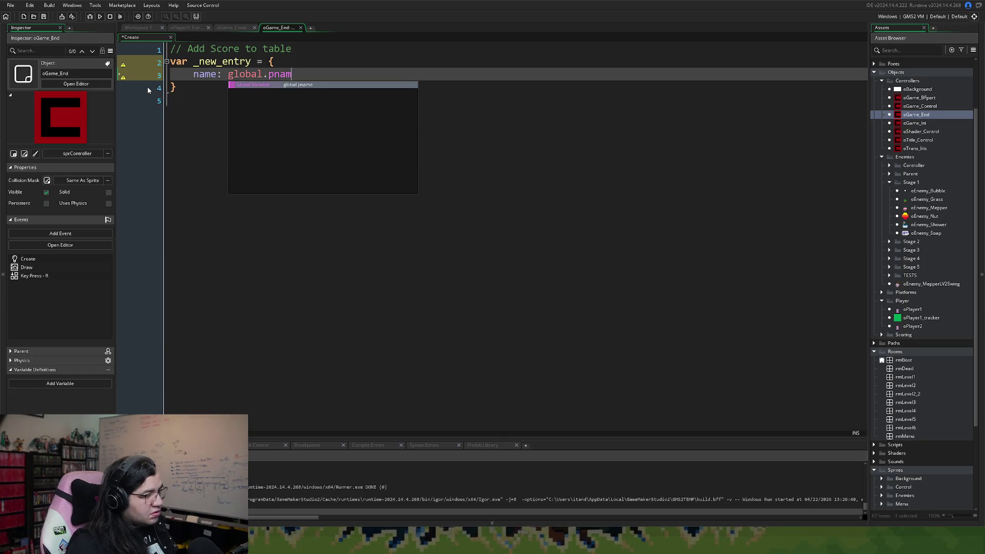
pyautogui.write('e,')
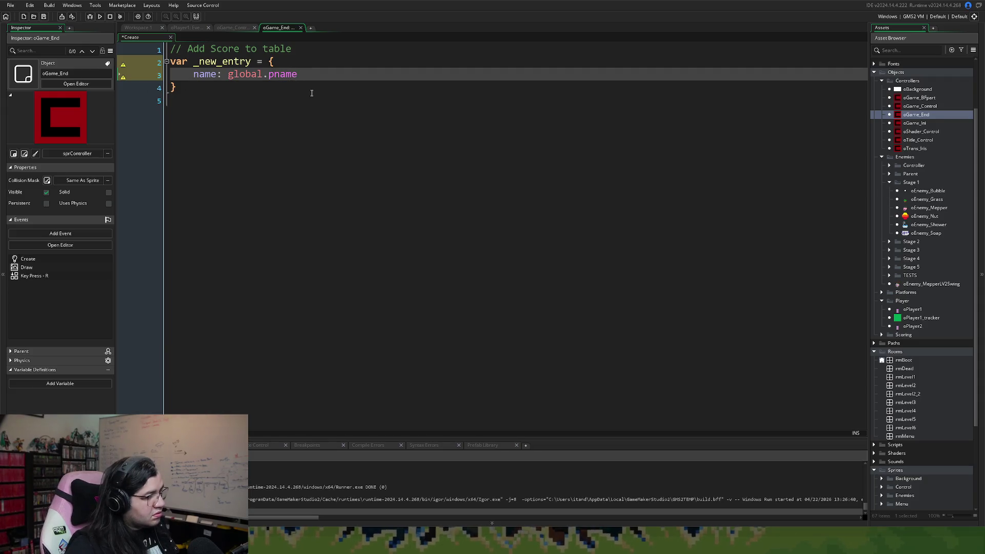
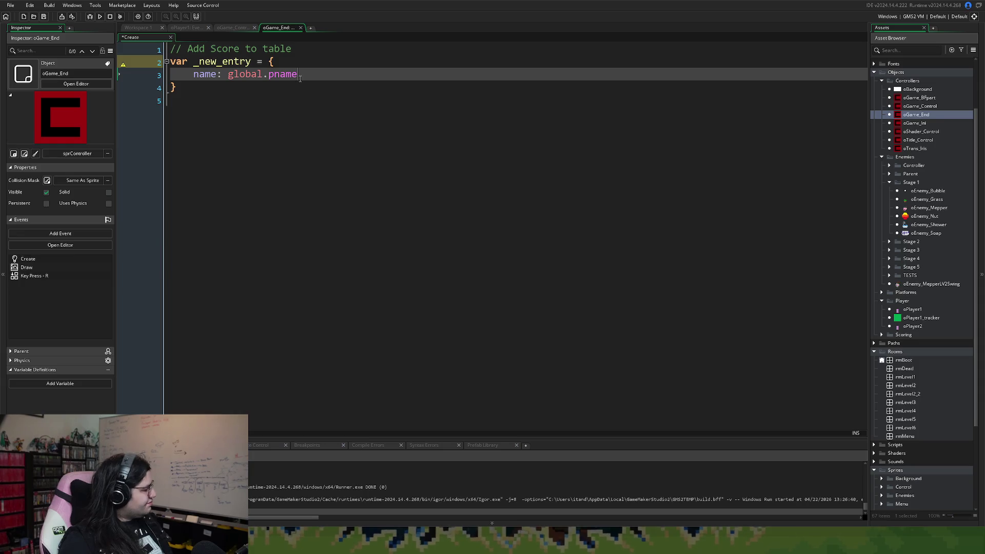
# Step: Add a comma after global.pname and begin a new 'points' field line in the _new_entry struct
pyautogui.write(',')
pyautogui.press('Return')
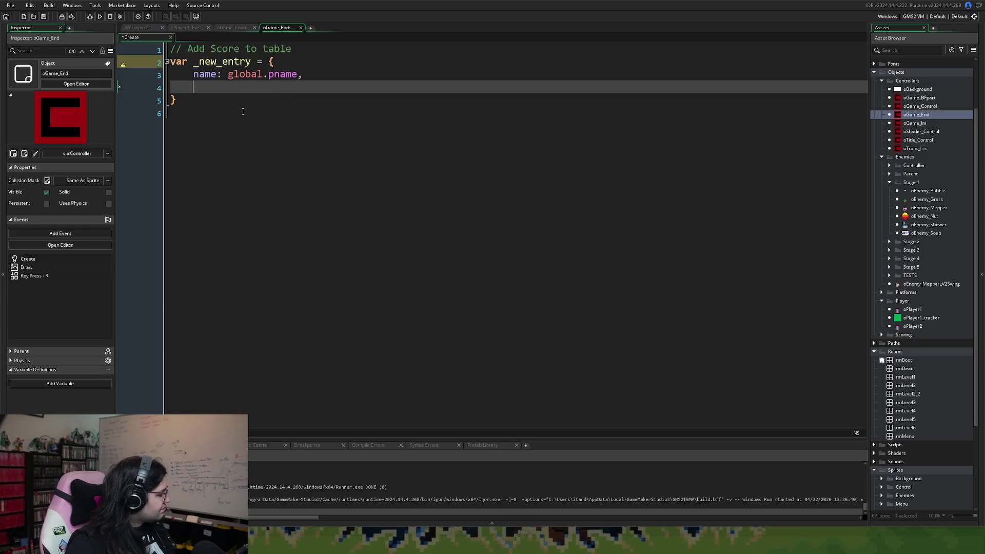
pyautogui.write('score')
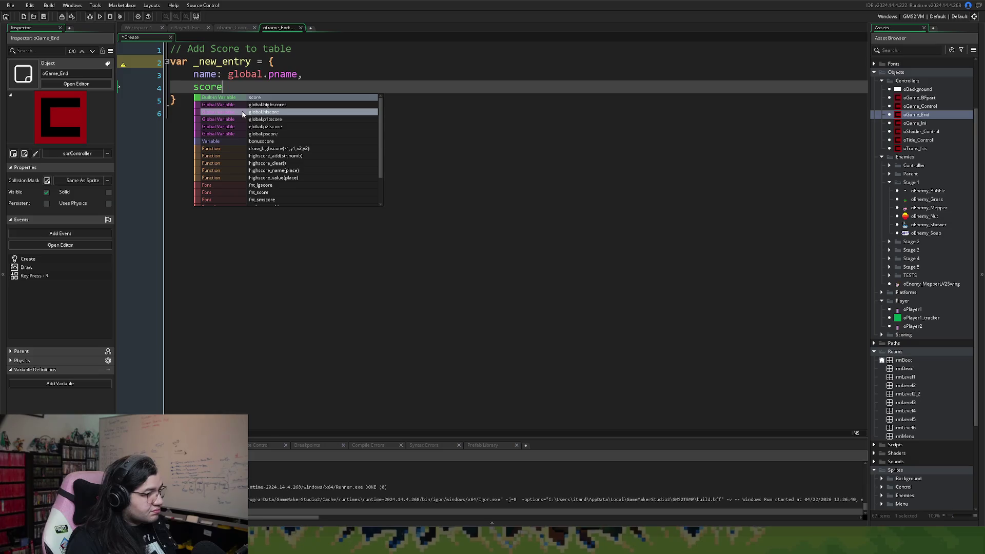
pyautogui.press('BackSpace')
pyautogui.press('BackSpace')
pyautogui.press('BackSpace')
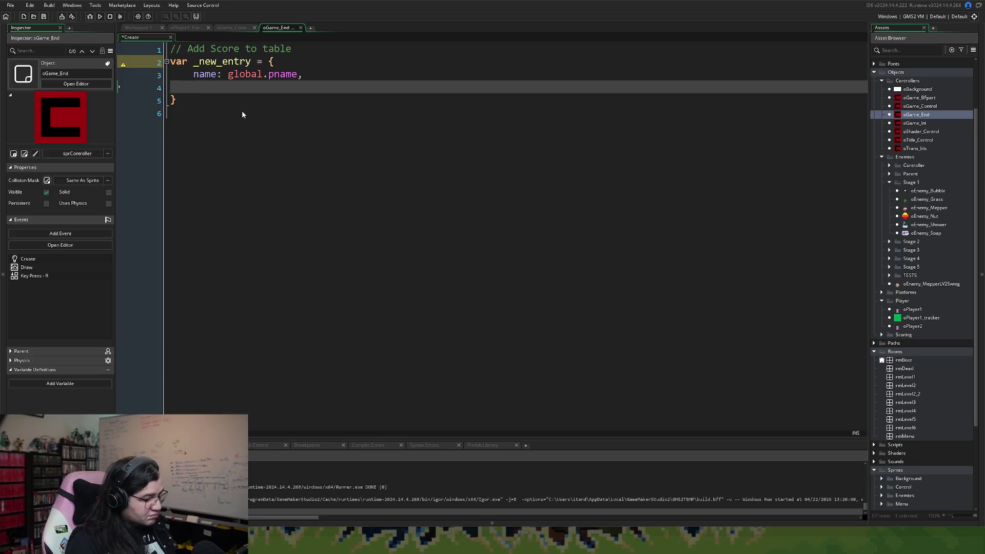
pyautogui.write('points')
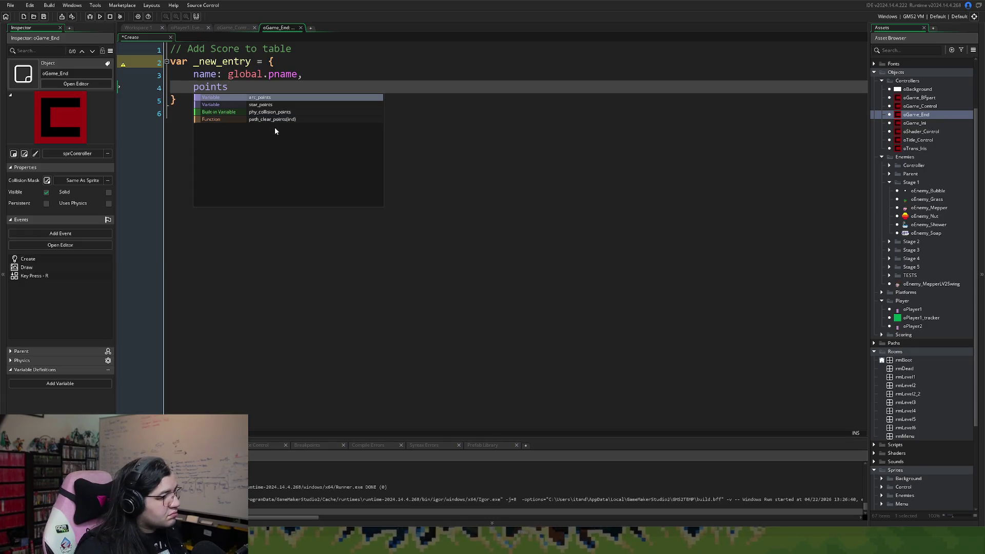
pyautogui.click(223, 29)
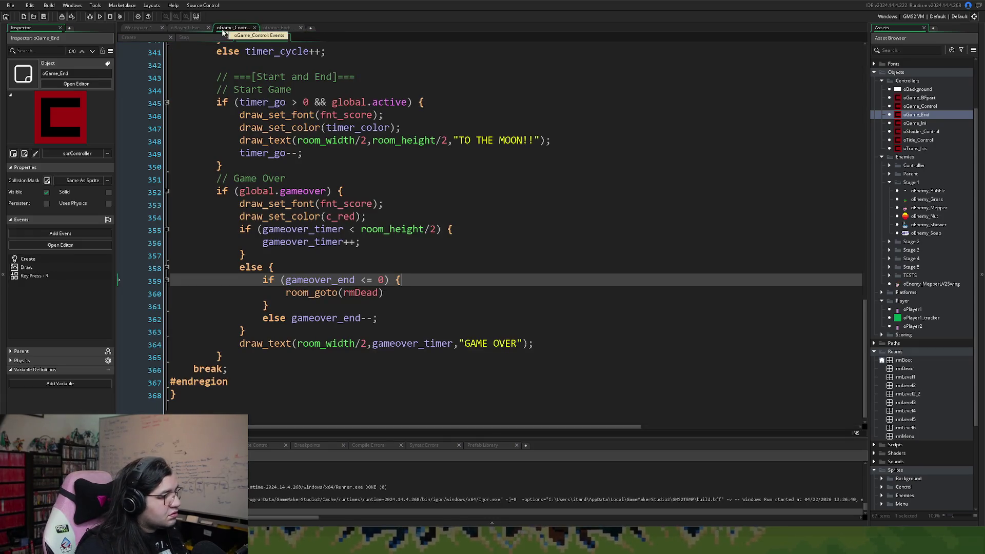
# Step: Open oGame_Ini's Create code in its own tab to check the global.highscores name/points entry format
pyautogui.click(188, 28)
pyautogui.click(145, 29)
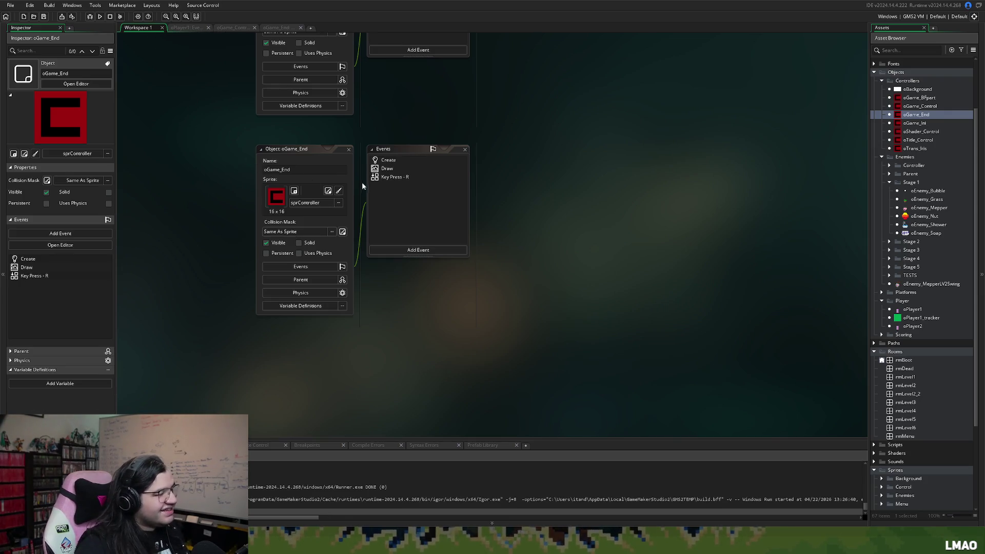
pyautogui.scroll(3, 375, 202)
pyautogui.scroll(4, 390, 330)
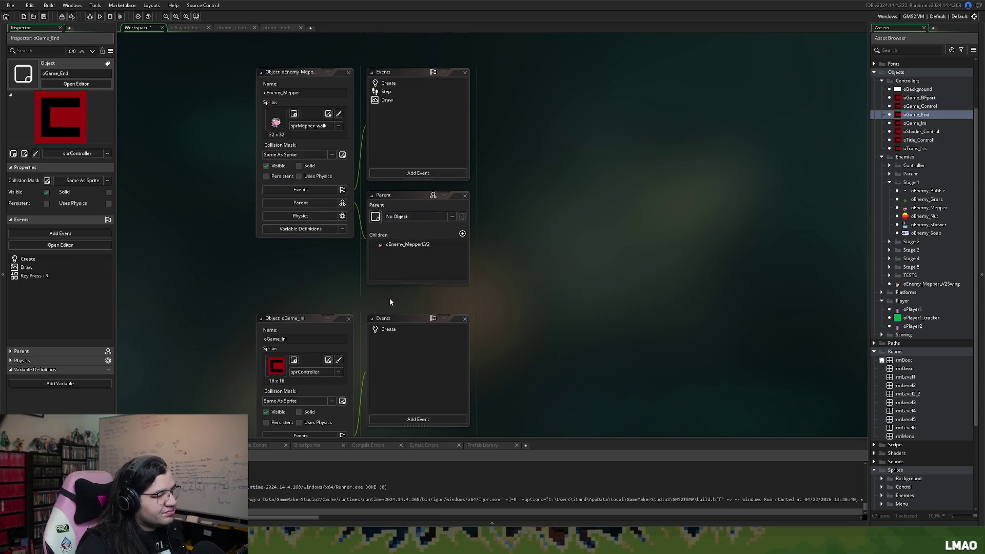
pyautogui.doubleClick(390, 329)
pyautogui.scroll(-6, 607, 348)
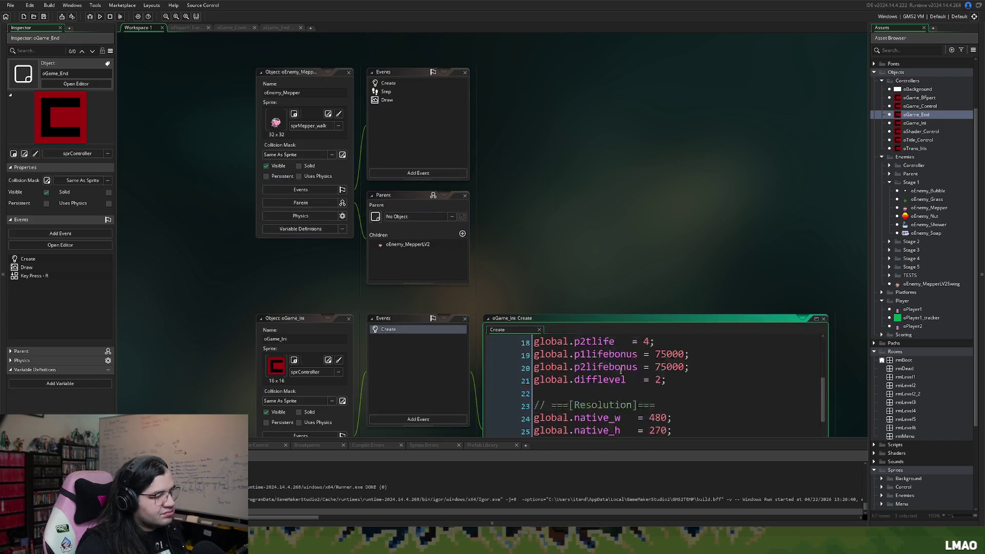
pyautogui.click(816, 319)
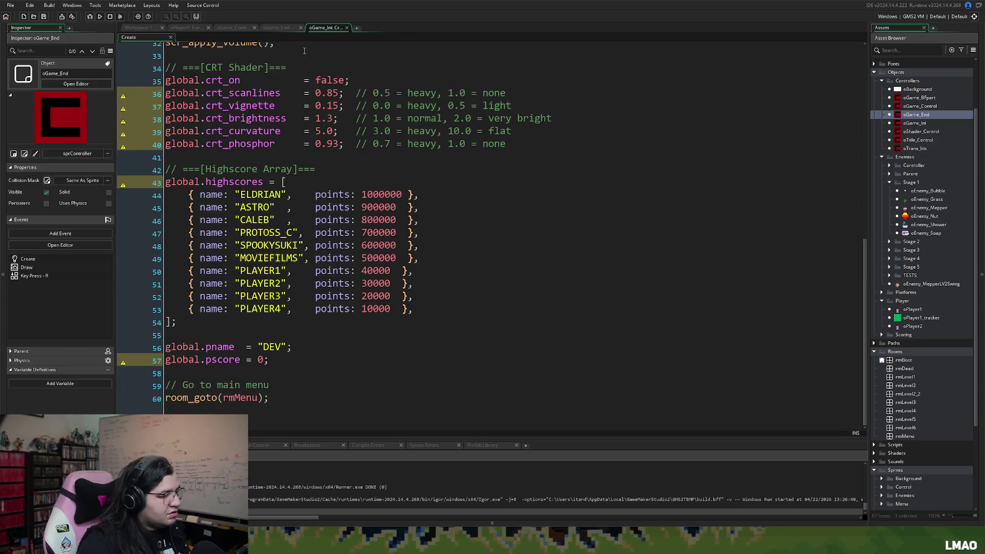
pyautogui.click(280, 28)
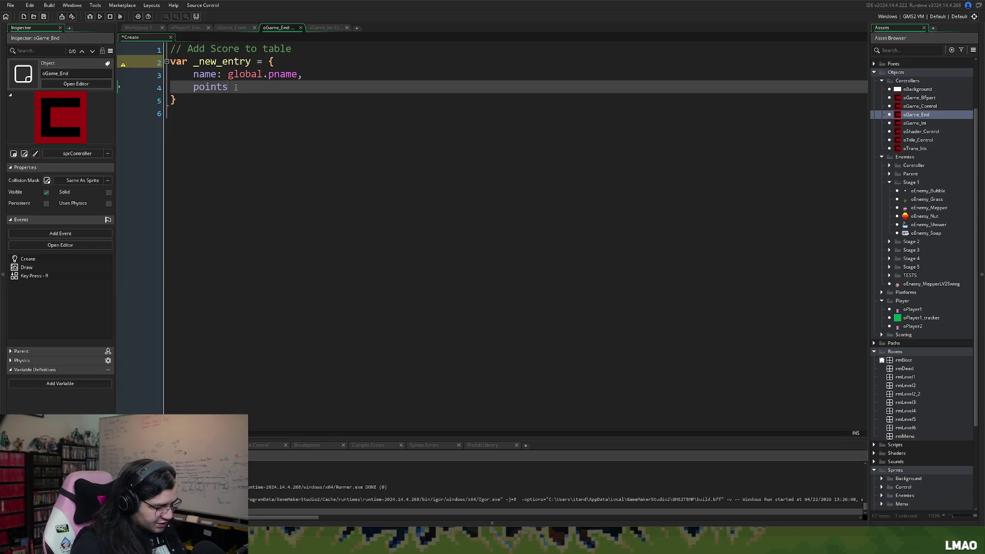
# Step: Set the points field to global.p1tscore and close the _new_entry struct with a semicolon
pyautogui.write(': ')
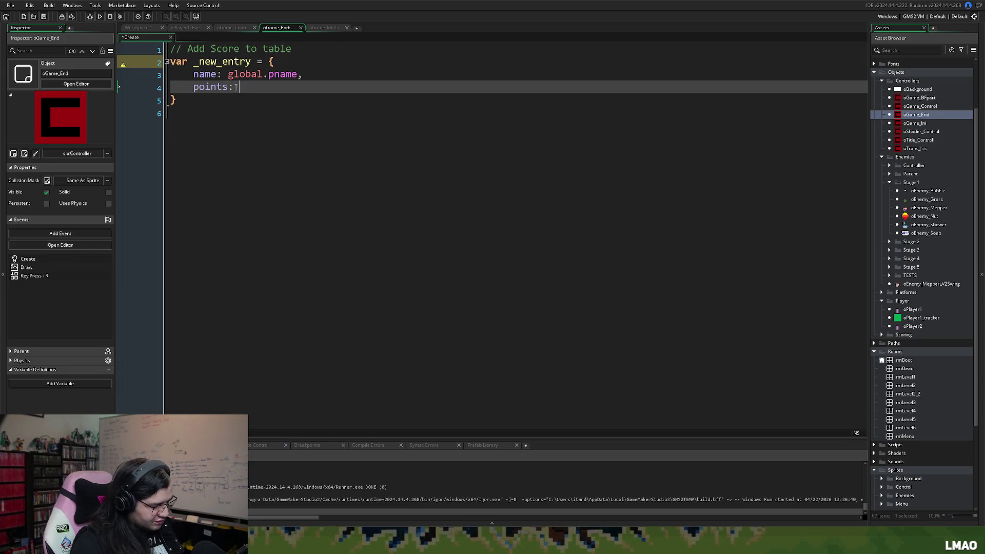
pyautogui.write('global.p1')
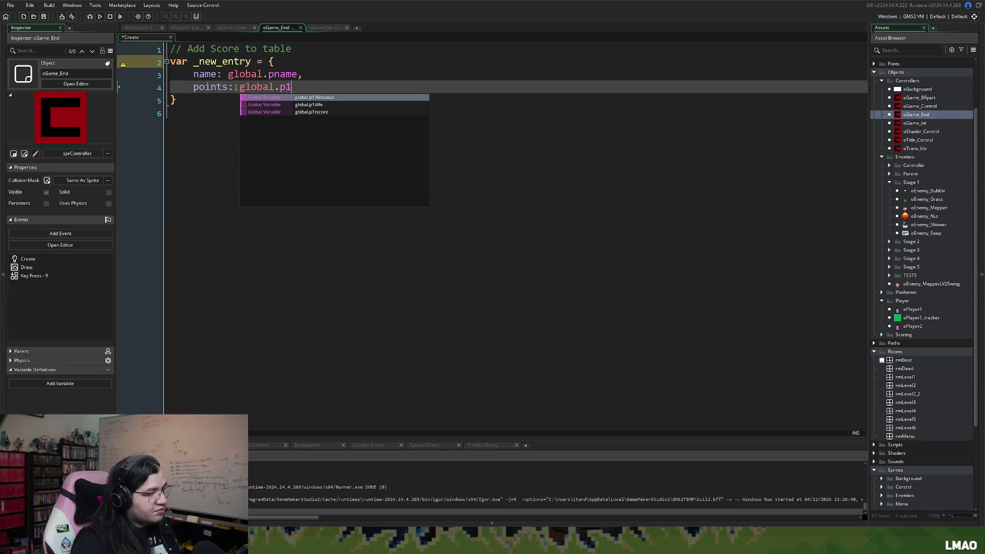
pyautogui.click(305, 112)
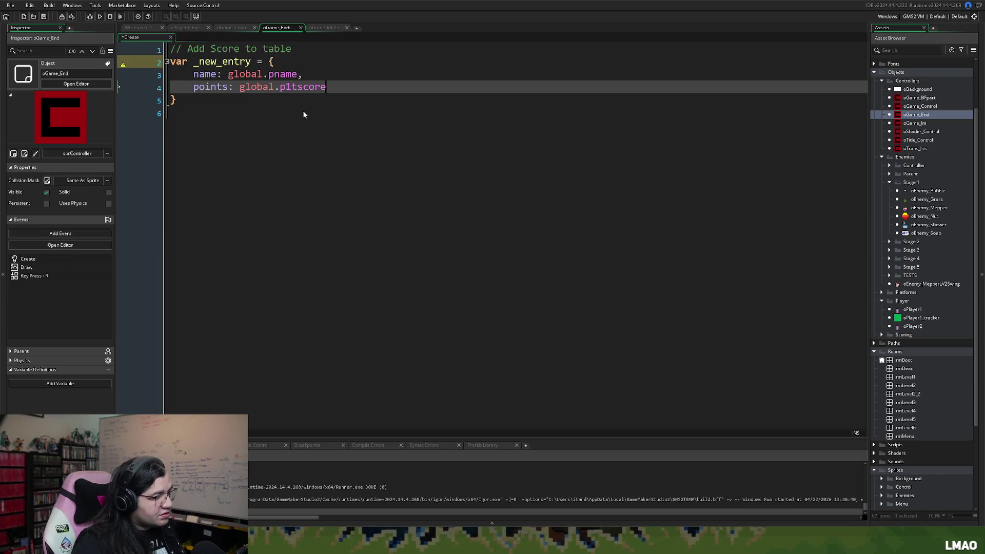
pyautogui.click(223, 75)
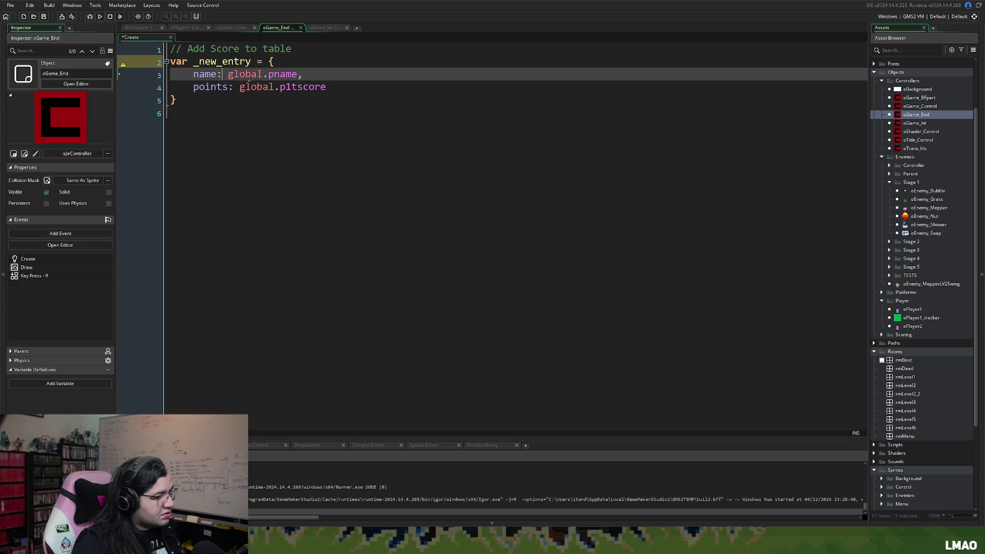
pyautogui.click(332, 89)
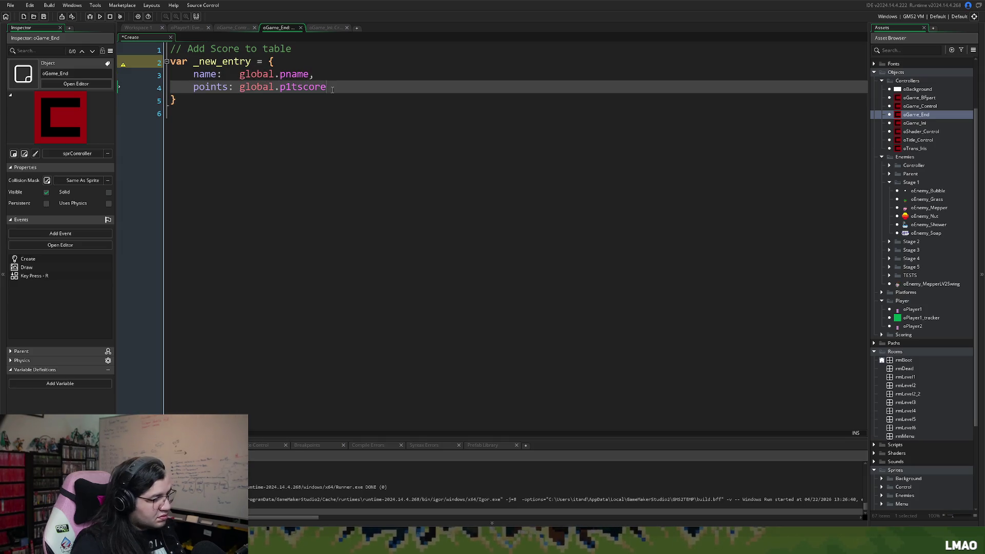
pyautogui.write(',')
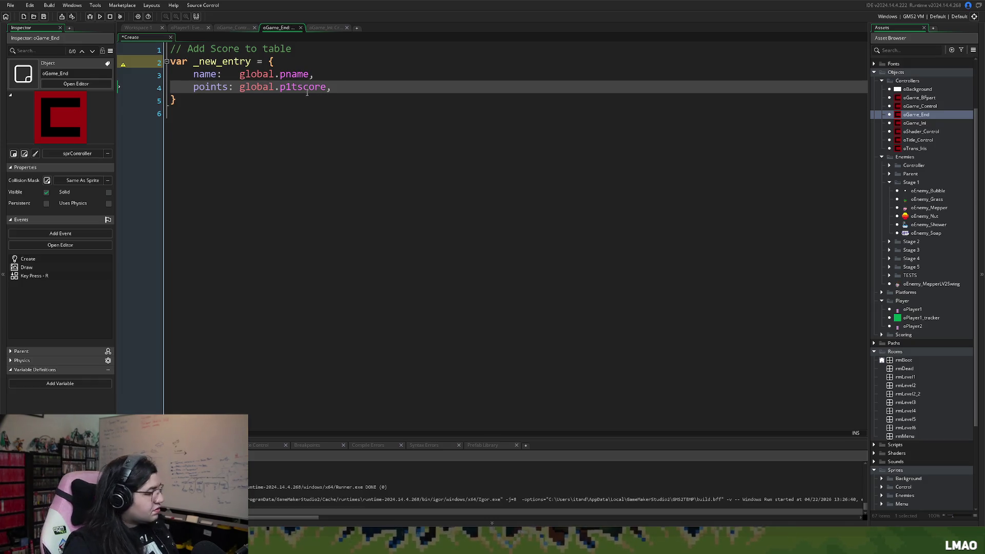
pyautogui.press('Return')
pyautogui.press('BackSpace')
pyautogui.press('BackSpace')
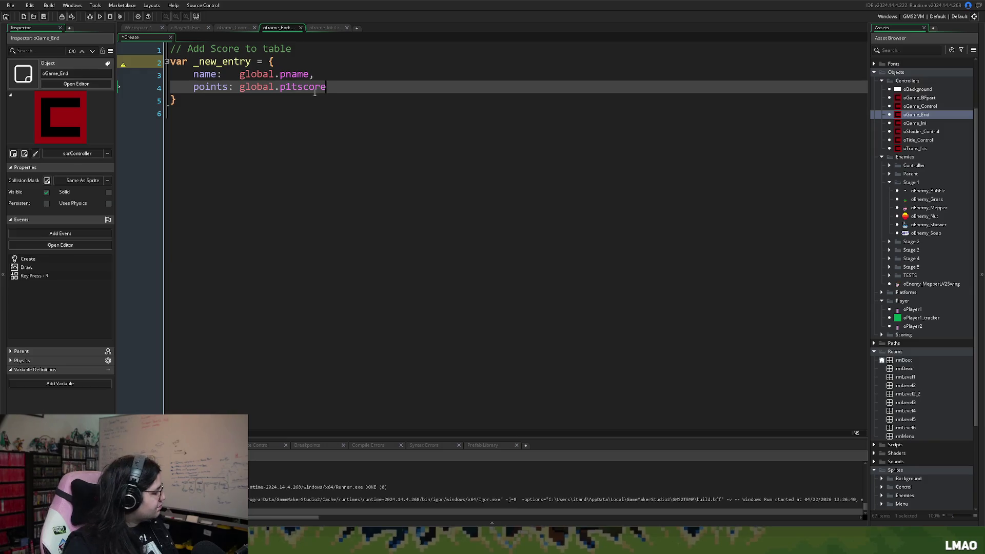
pyautogui.click(194, 102)
pyautogui.write(';')
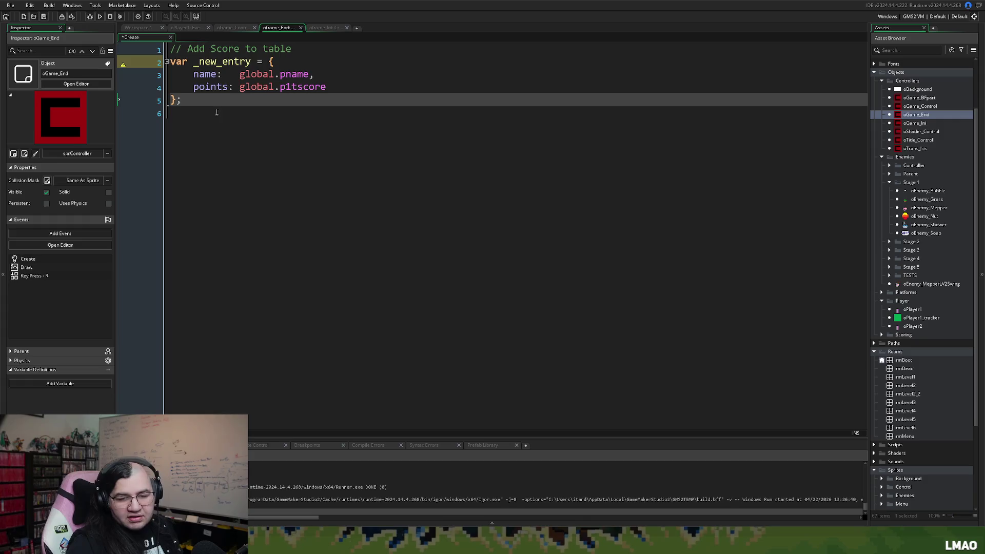
# Step: Change line 1's comment to '// Pull variable to create new array' and open a line below the struct
pyautogui.click(187, 109)
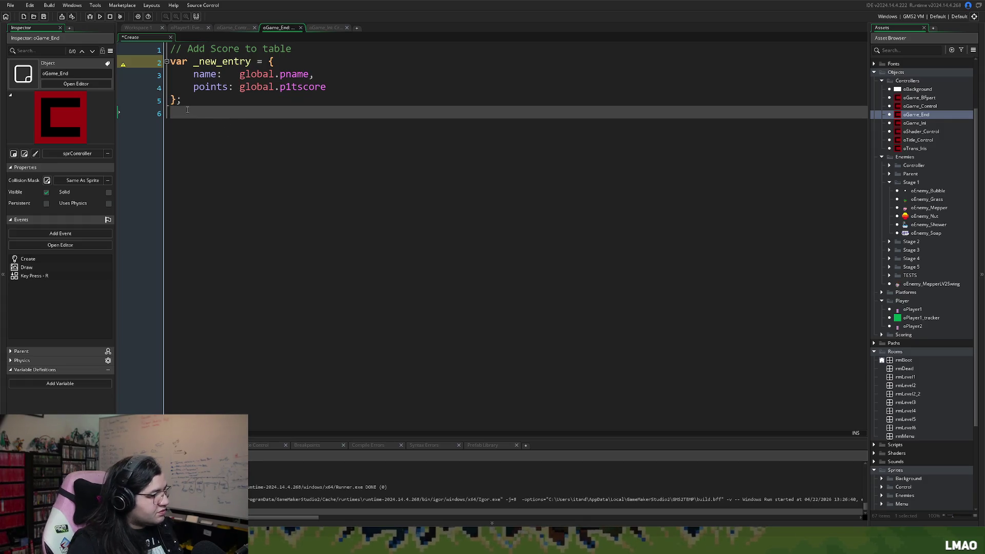
pyautogui.write('//')
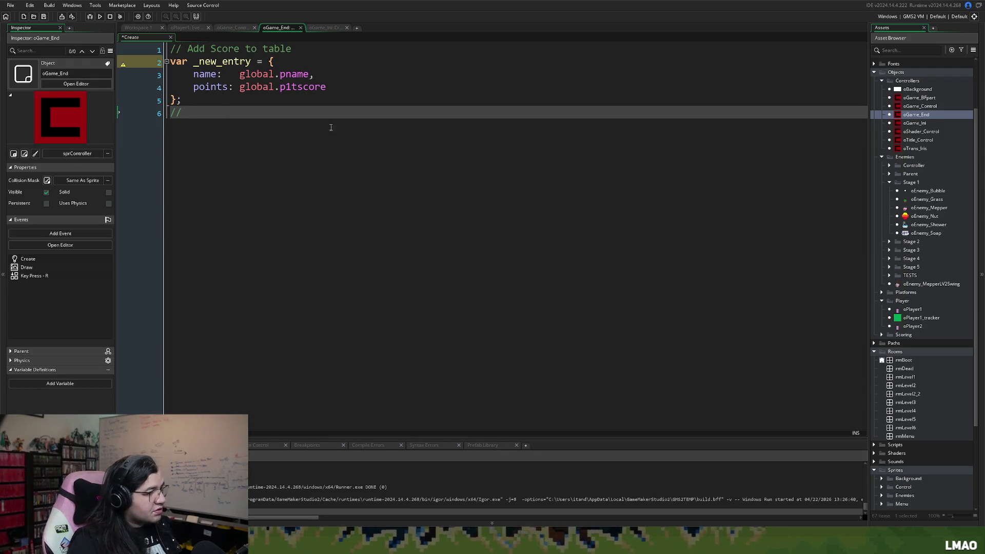
pyautogui.moveTo(292, 48); pyautogui.dragTo(187, 48)
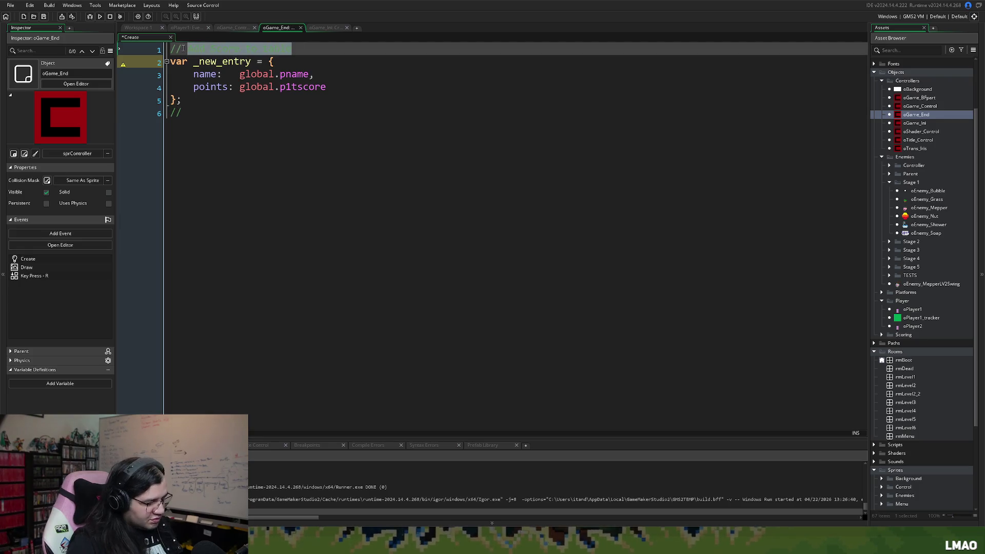
pyautogui.write('Pull variable to create new array')
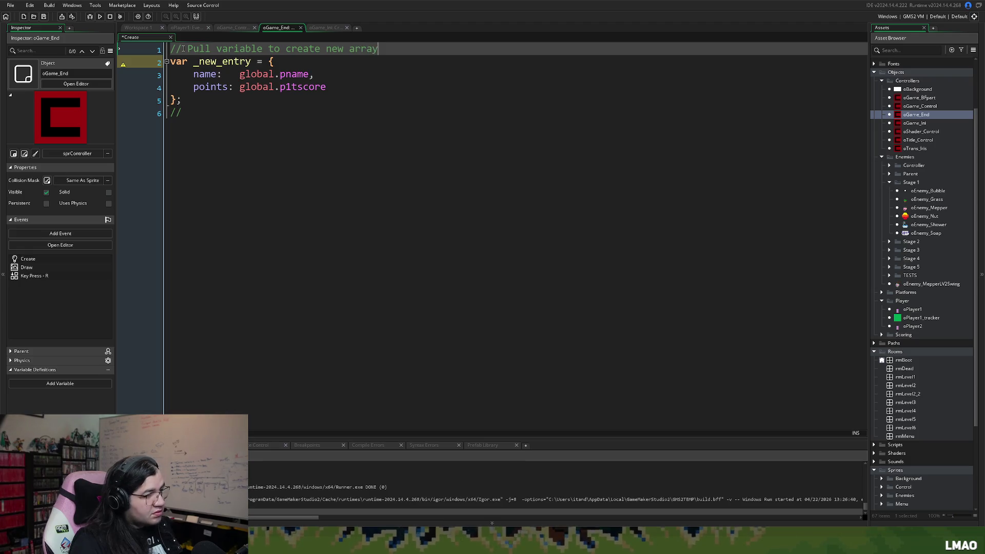
pyautogui.click(190, 102)
pyautogui.press('Return')
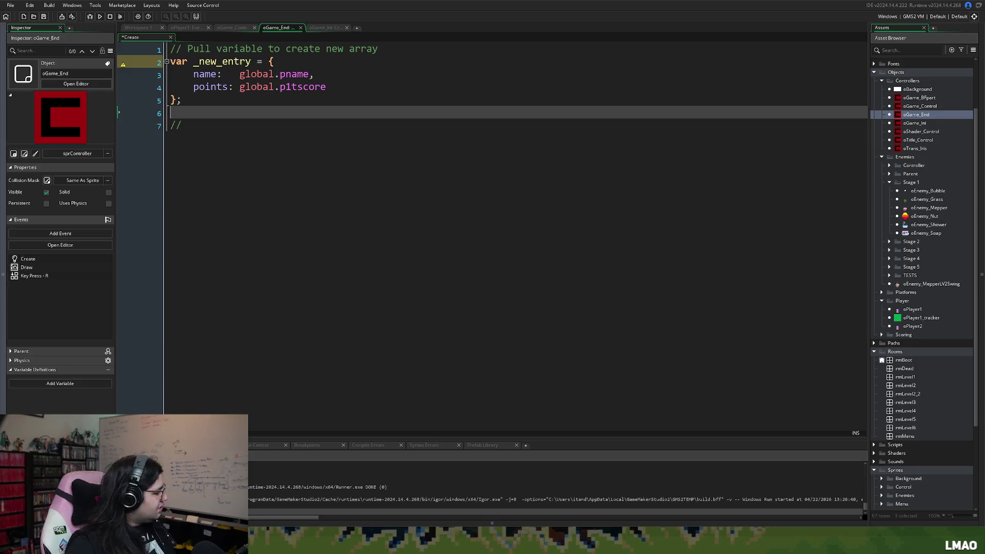
# Step: Write a '// Push to table' comment below the struct
pyautogui.click(199, 130)
pyautogui.write('array_push')
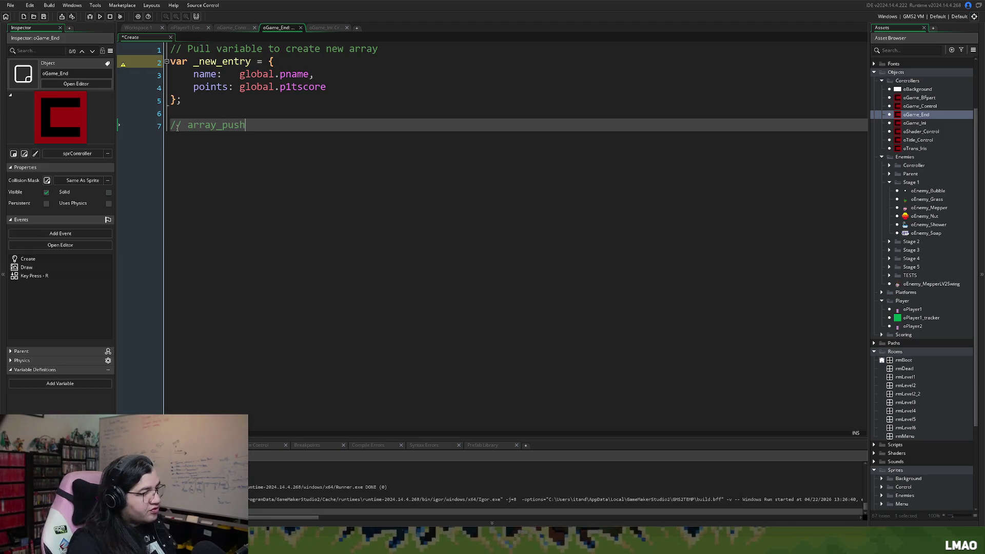
pyautogui.press('BackSpace')
pyautogui.press('BackSpace')
pyautogui.press('BackSpace')
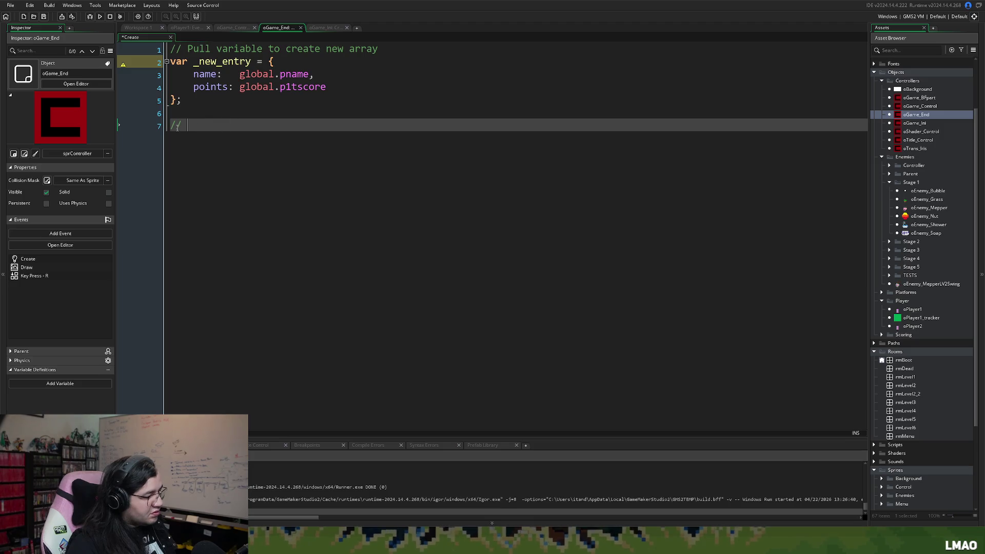
pyautogui.write('Pus')
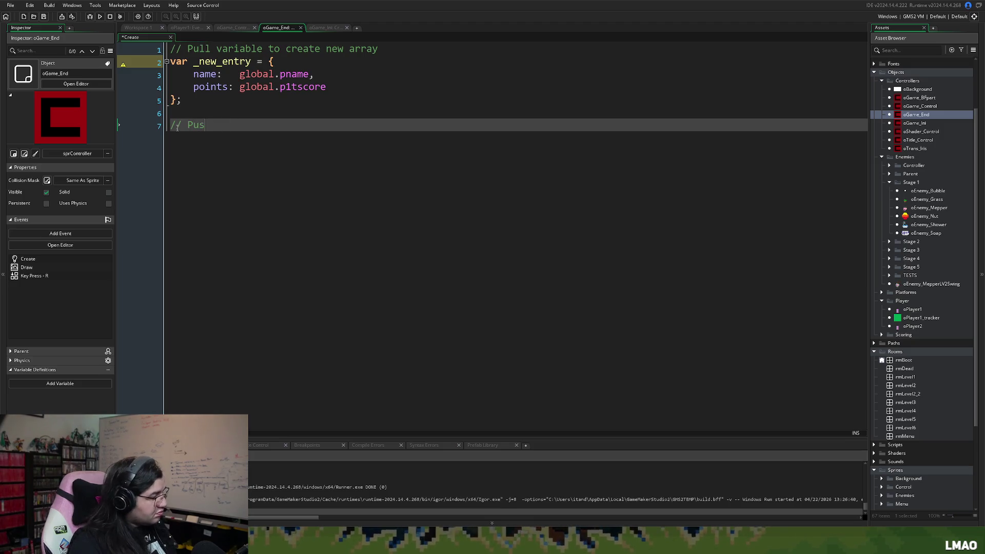
pyautogui.write('h to table')
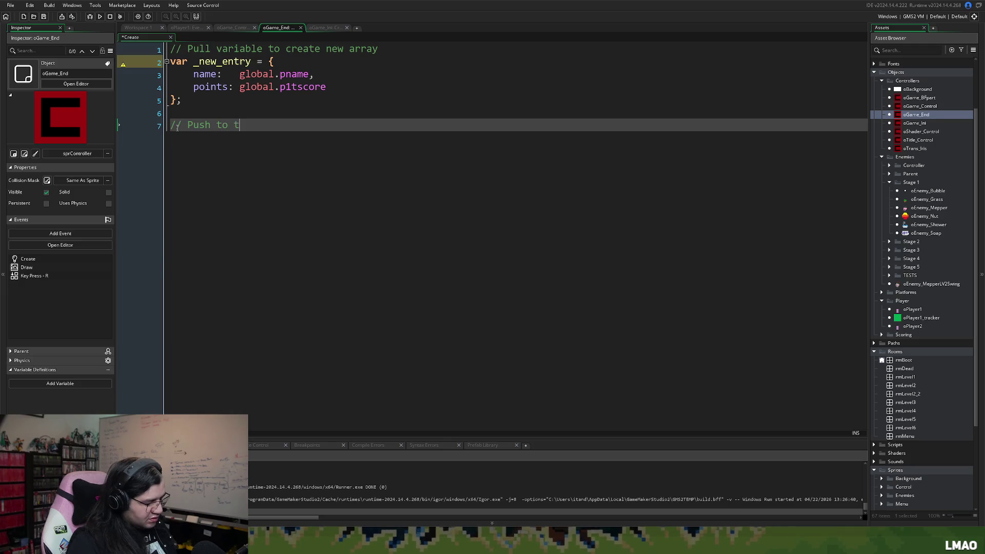
pyautogui.press('Return')
# Step: Add array_push(global.highscores, _new_entry); and remove the extra blank line after the struct
pyautogui.write('array_')
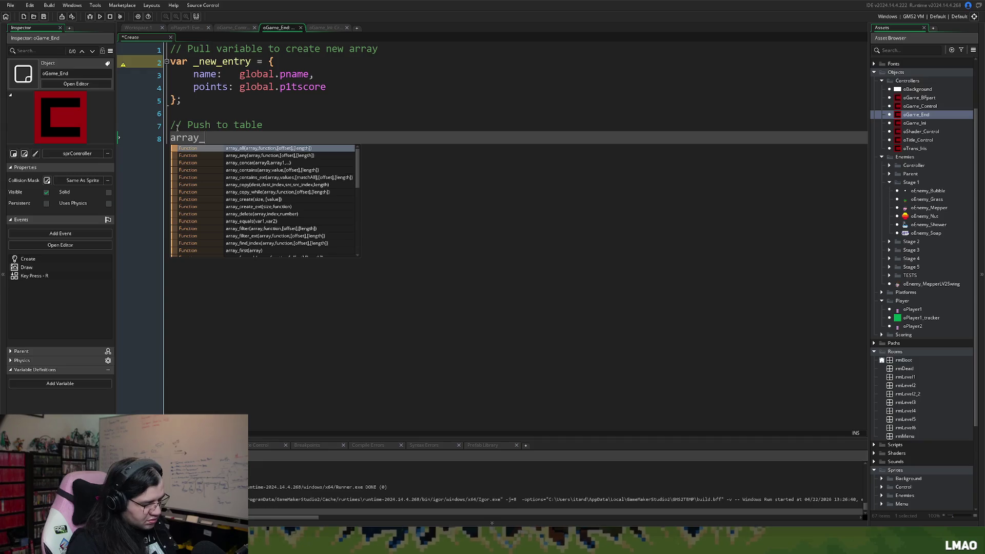
pyautogui.write('push(')
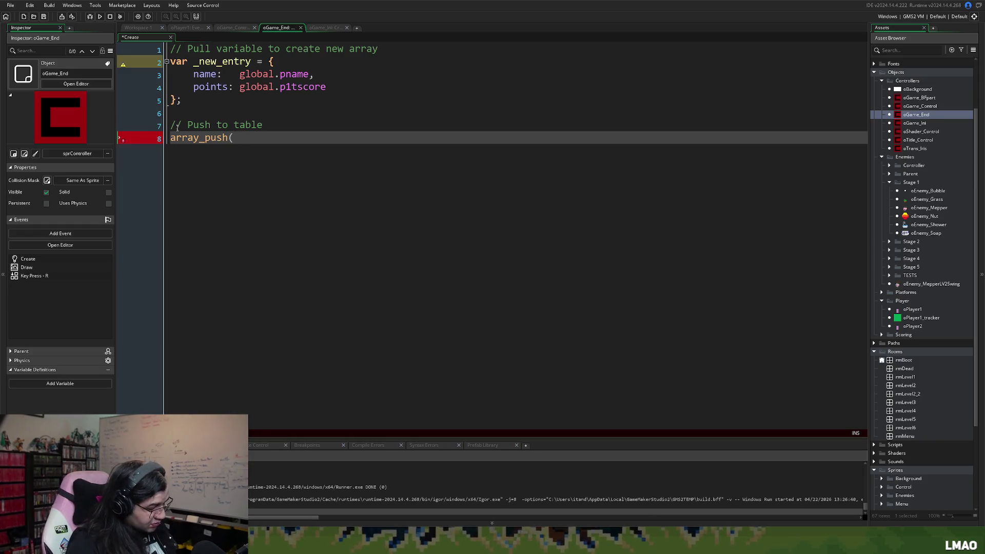
pyautogui.write('global.hi')
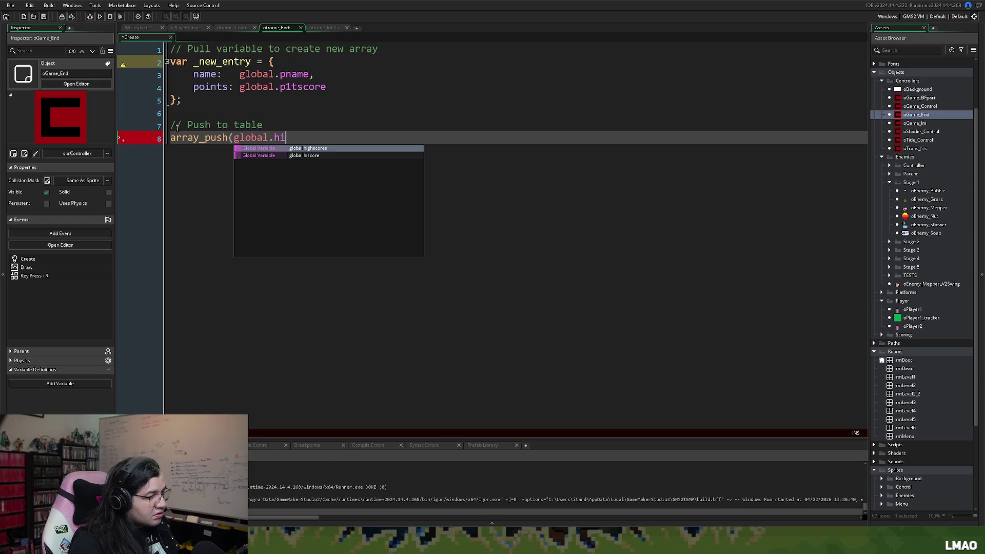
pyautogui.click(326, 149)
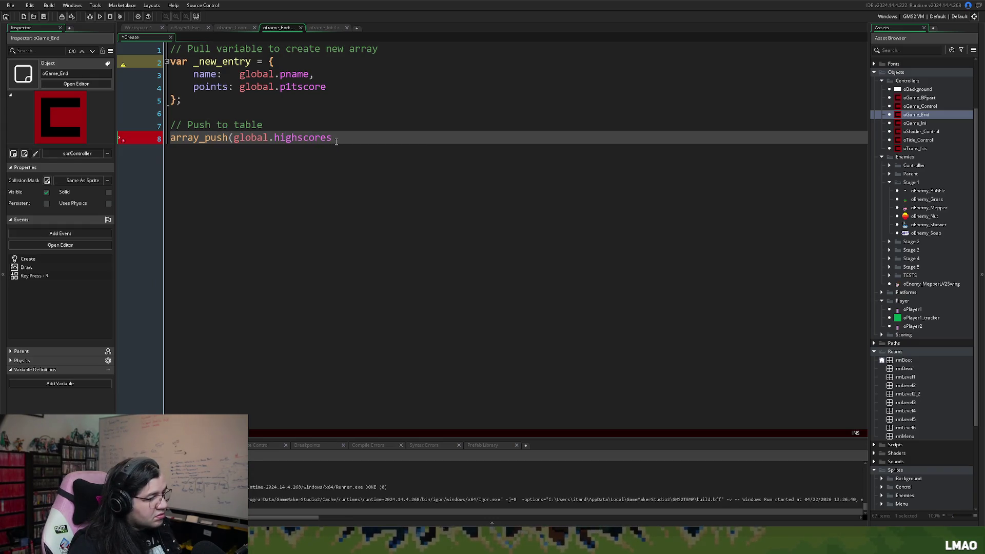
pyautogui.write(', ')
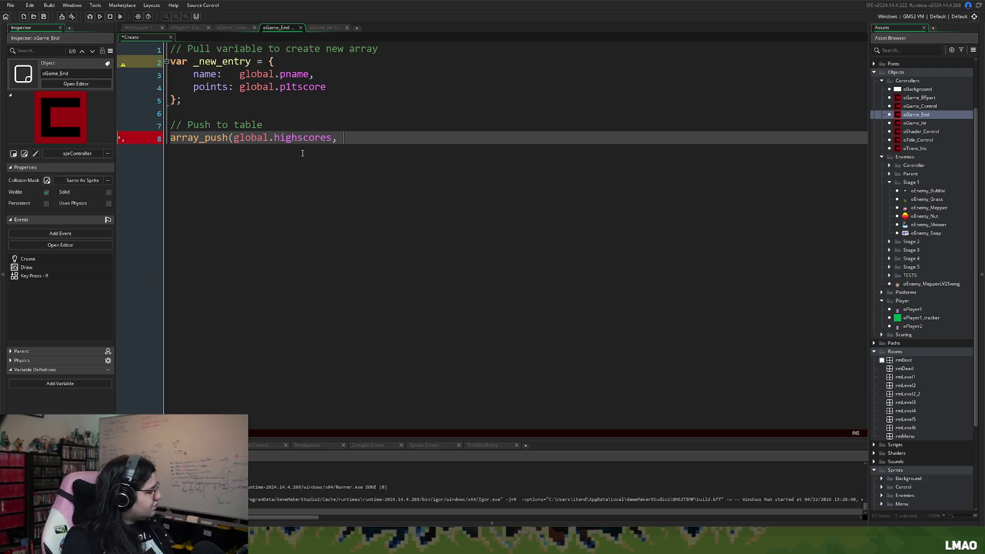
pyautogui.write('_ne')
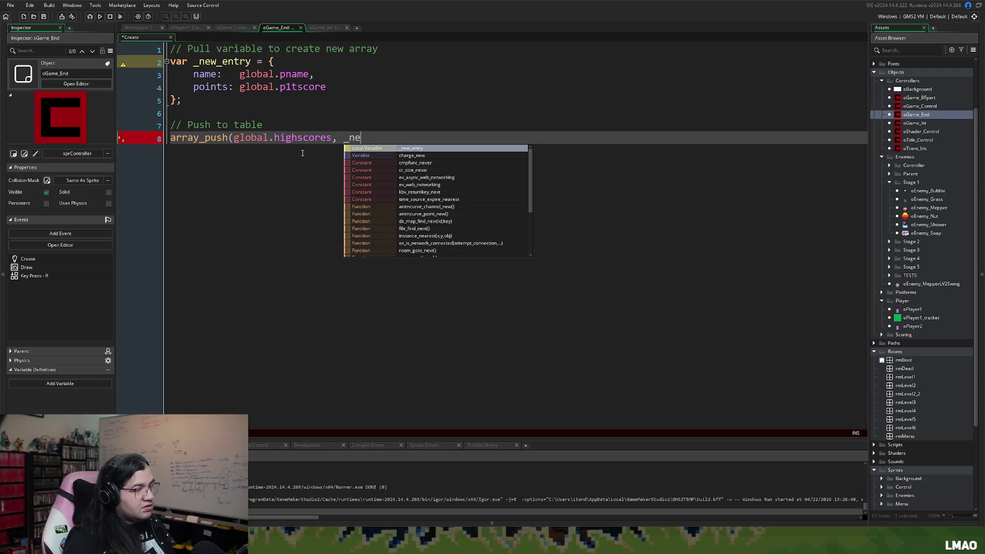
pyautogui.click(437, 150)
pyautogui.write(');')
pyautogui.press('Return')
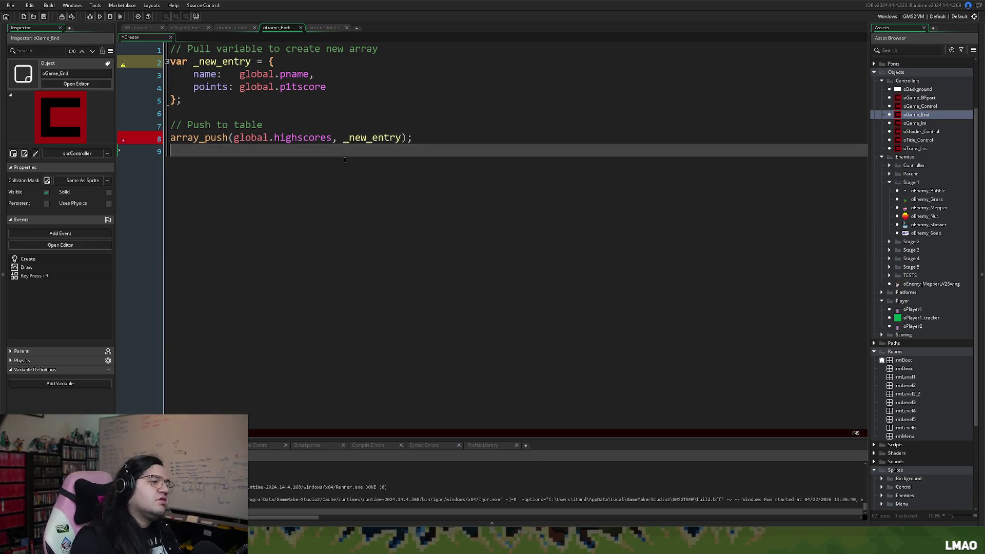
pyautogui.click(214, 115)
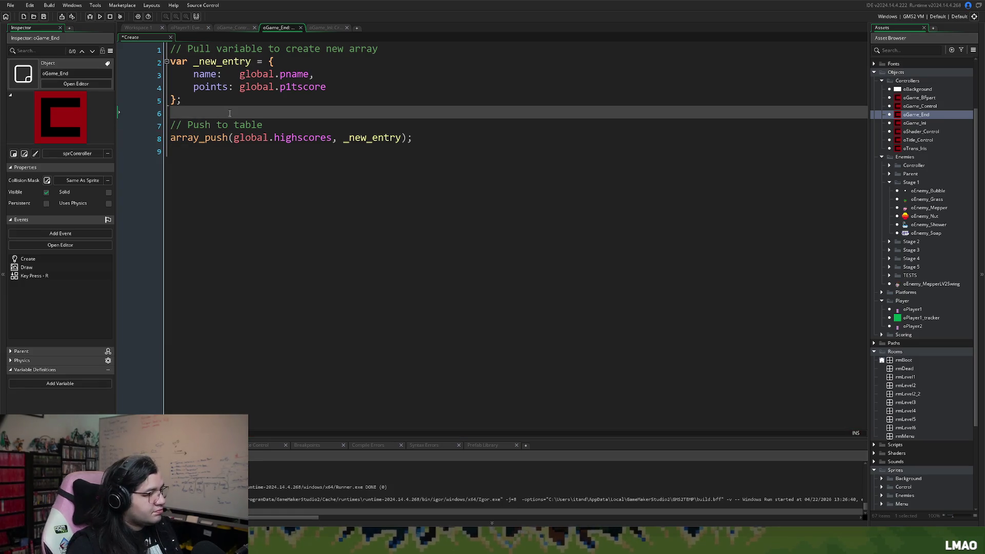
pyautogui.press('BackSpace')
pyautogui.click(242, 128)
pyautogui.click(234, 144)
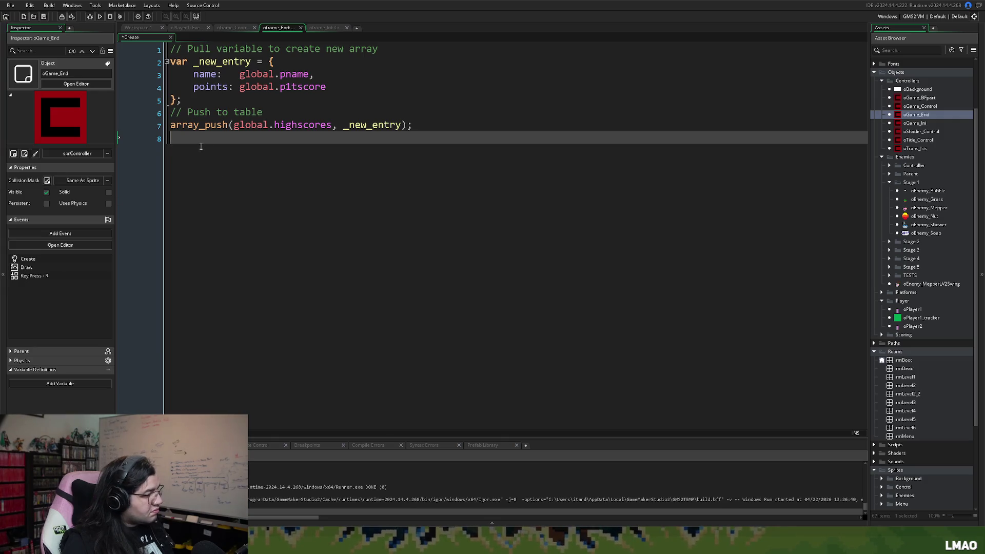
# Step: Add a '// Sort Array' comment and start array_sort(global.highscores, function ..
pyautogui.write('//')
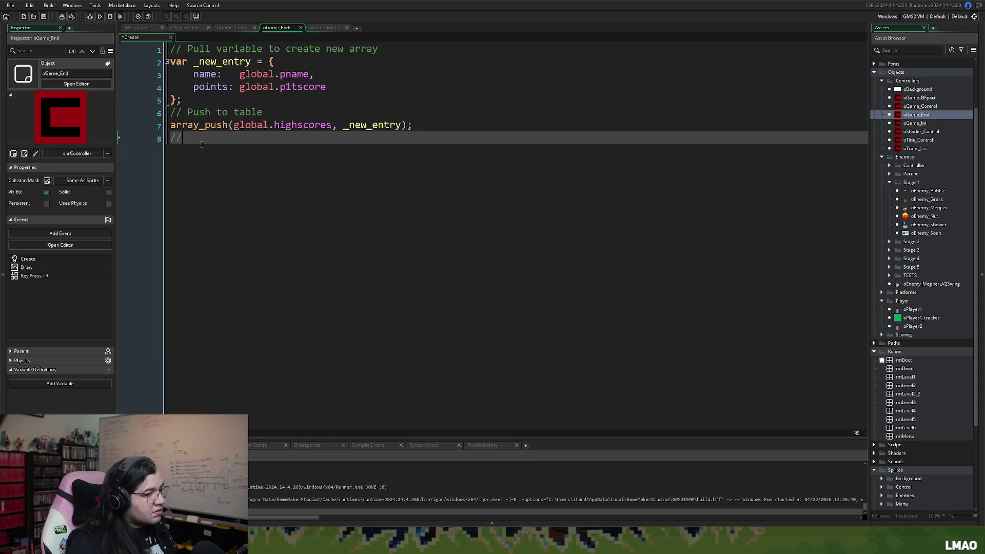
pyautogui.write(' Sort Array')
pyautogui.press('Return')
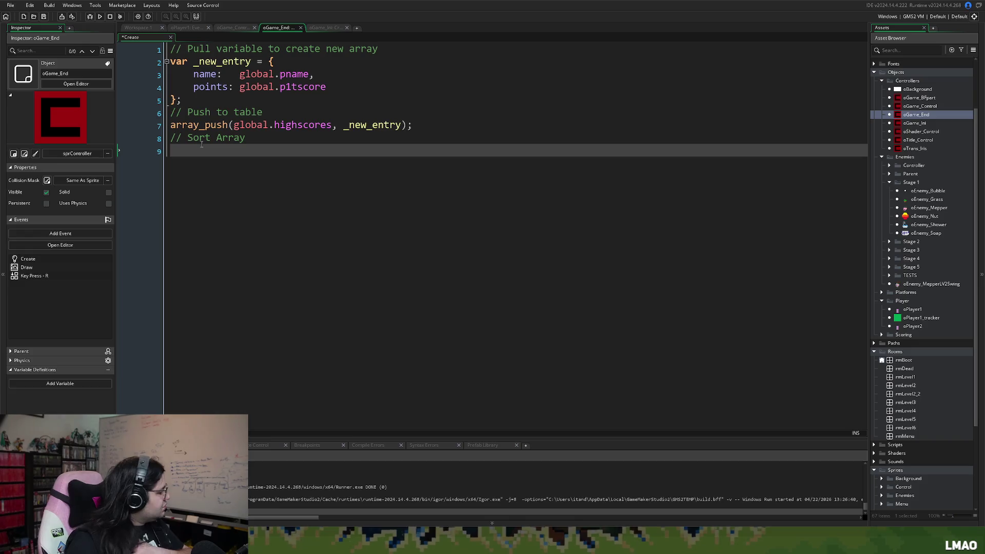
pyautogui.write('array_s')
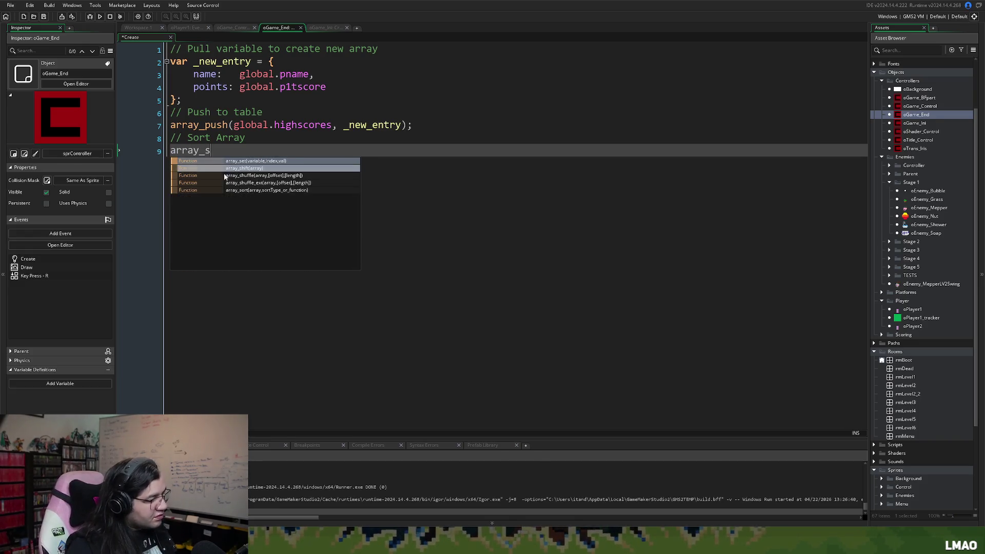
pyautogui.click(267, 191)
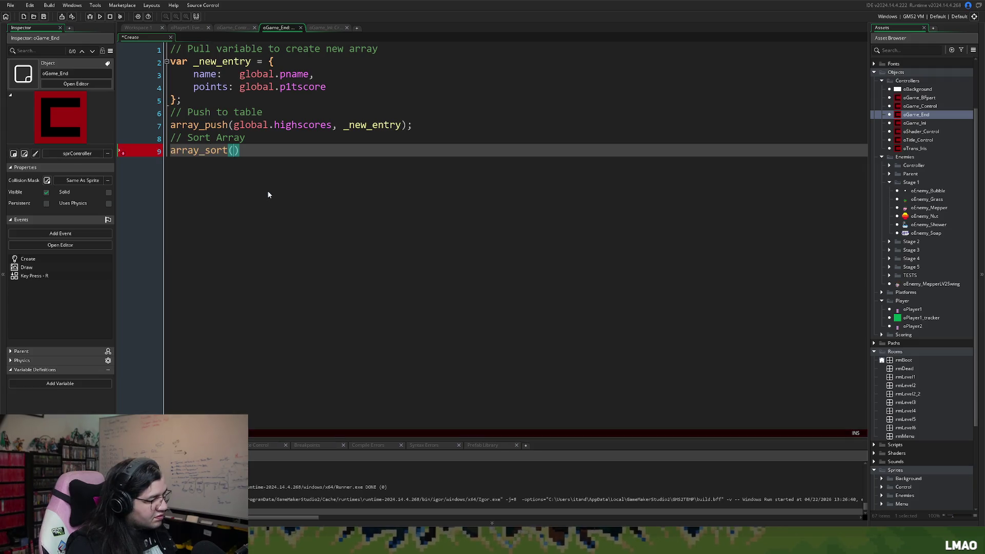
pyautogui.write('global.')
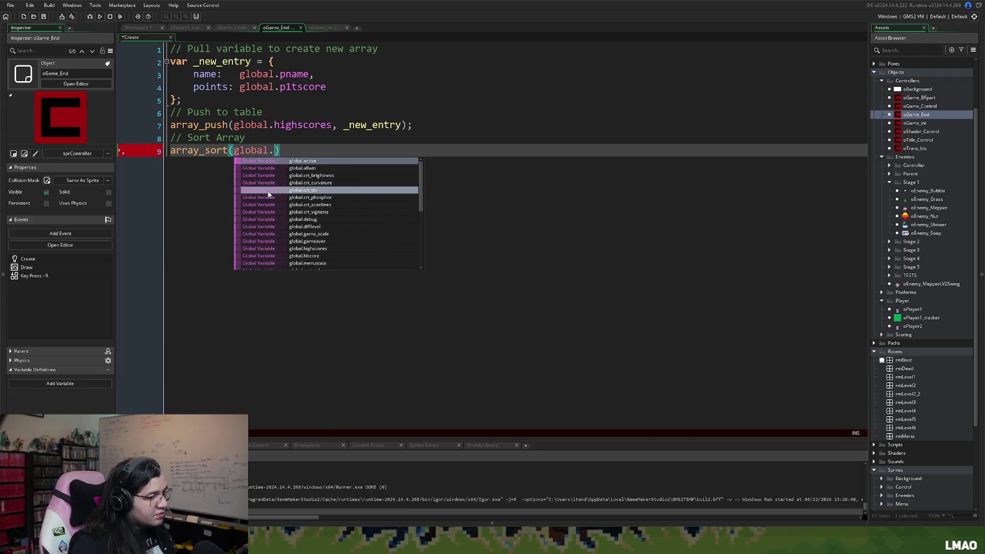
pyautogui.write('high')
pyautogui.click(298, 161)
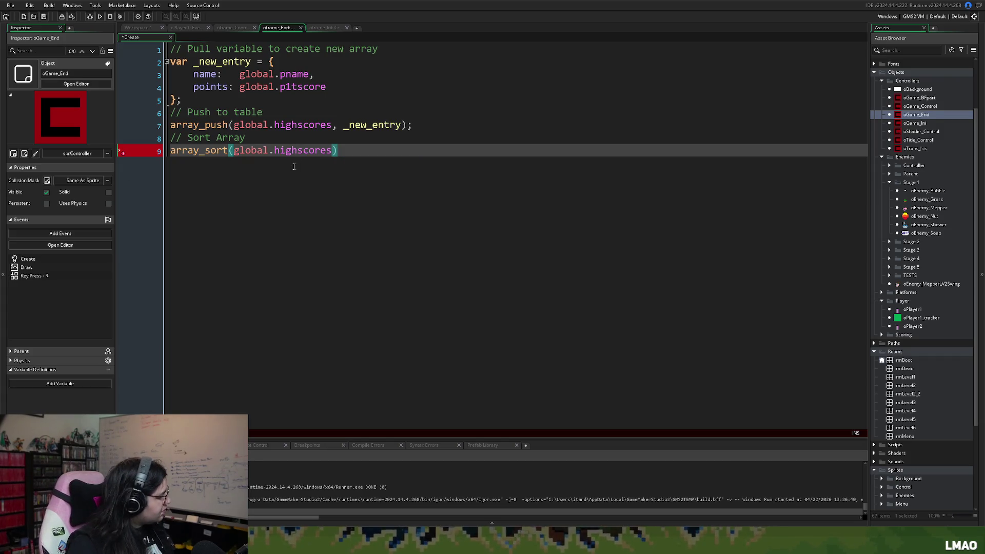
pyautogui.write(', fuc')
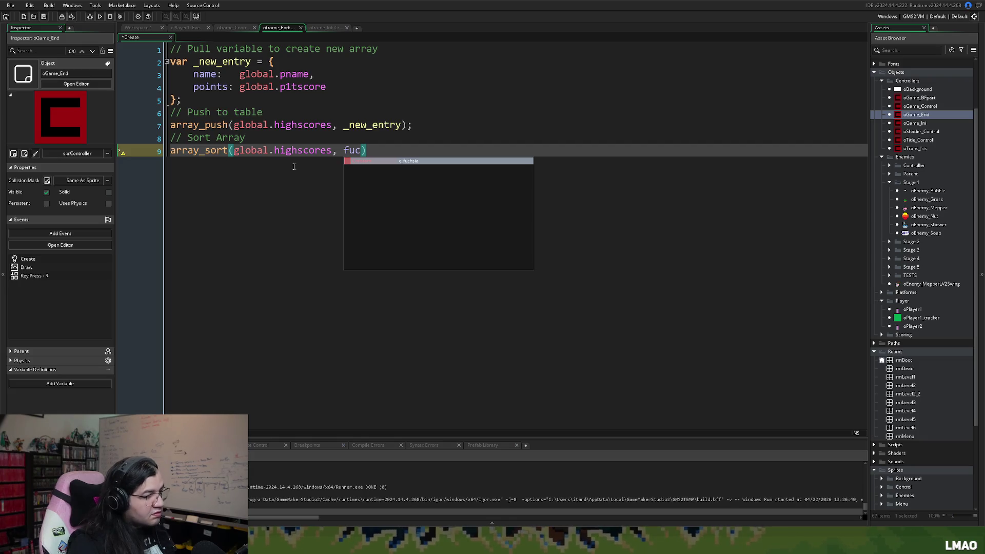
pyautogui.press('BackSpace')
pyautogui.write('nction')
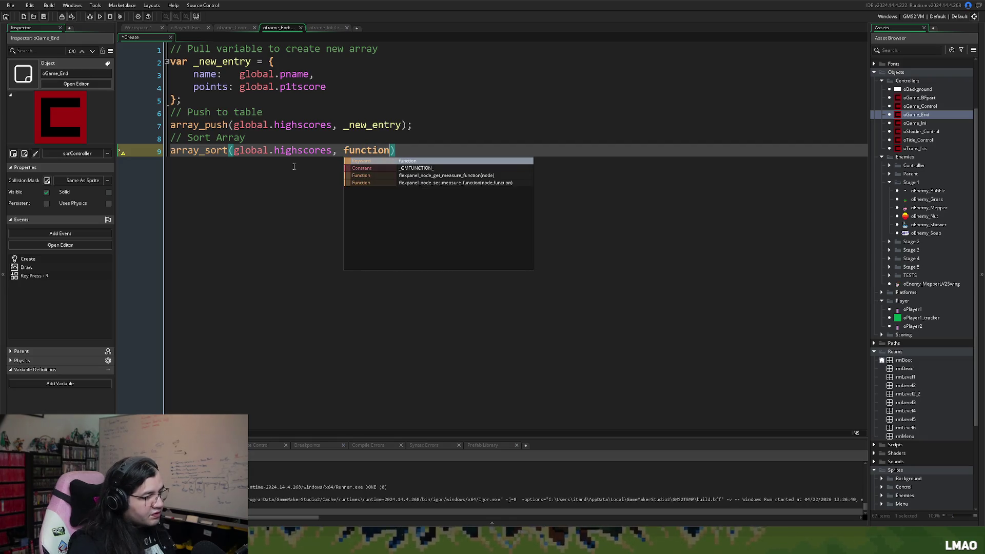
pyautogui.click(396, 162)
# Step: Write the comparator (a, b) { return b.score - a.score
pyautogui.write('(')
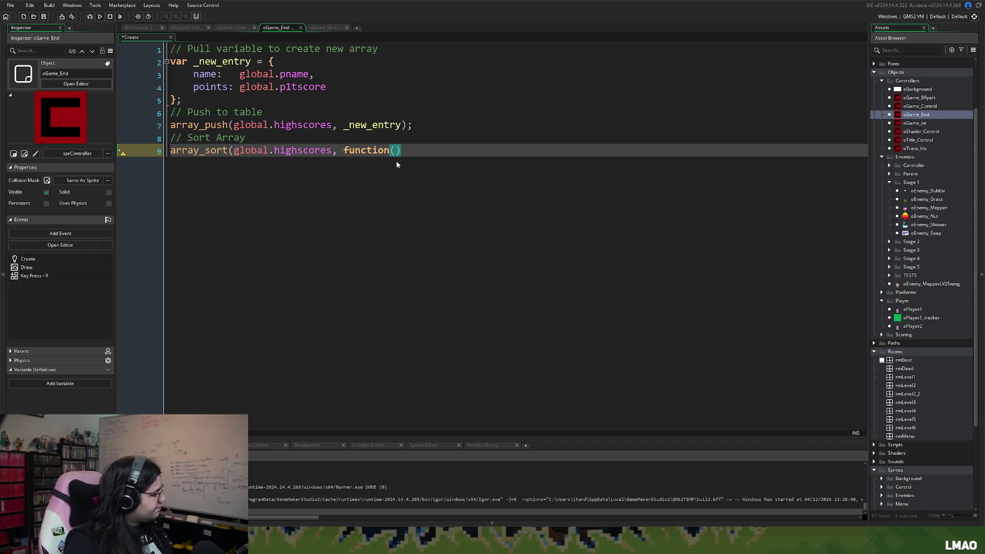
pyautogui.write('a, b')
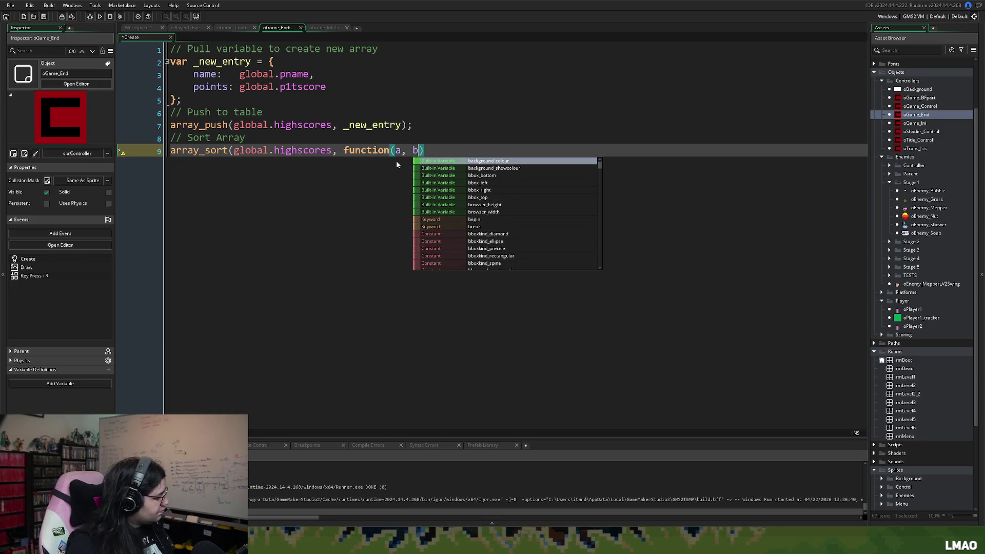
pyautogui.write(')) {')
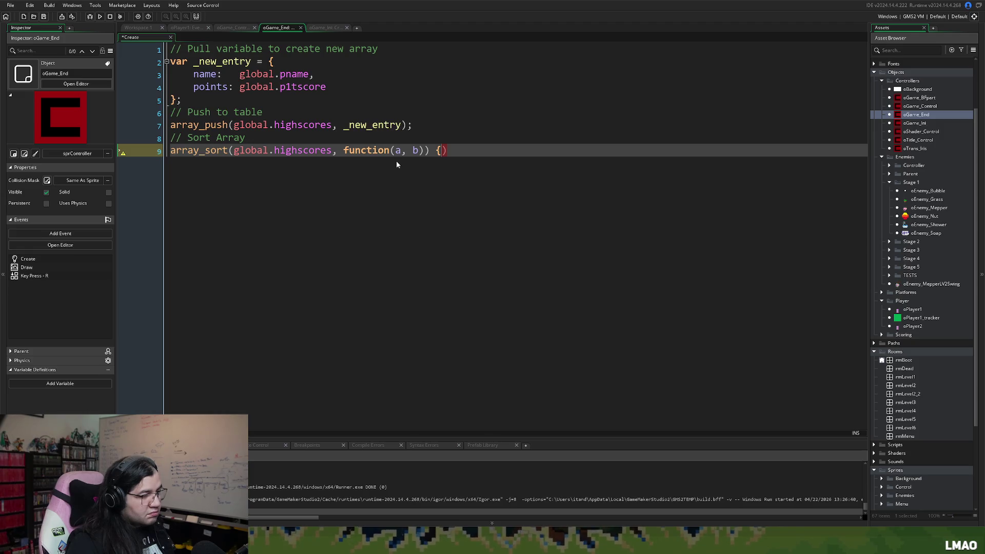
pyautogui.press('BackSpace')
pyautogui.press('BackSpace')
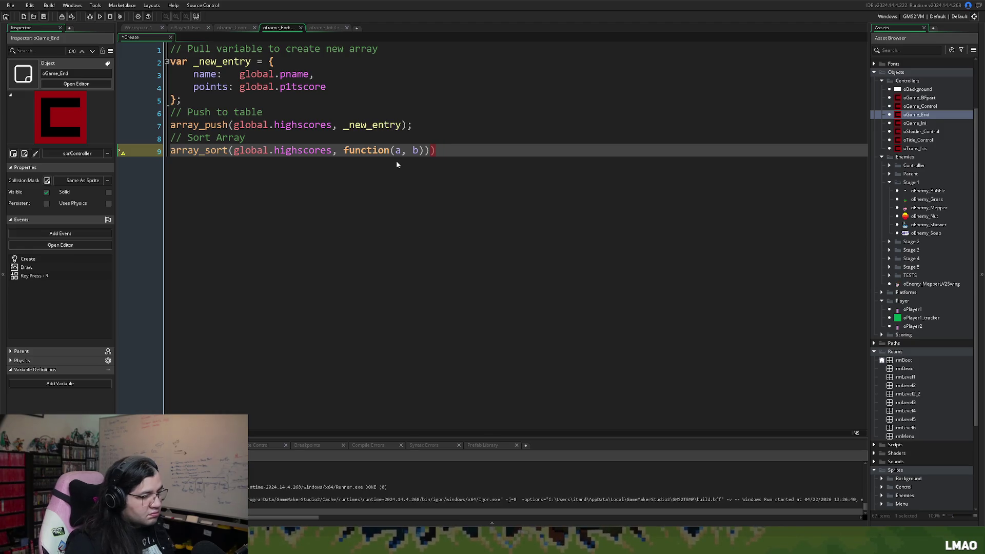
pyautogui.press('BackSpace')
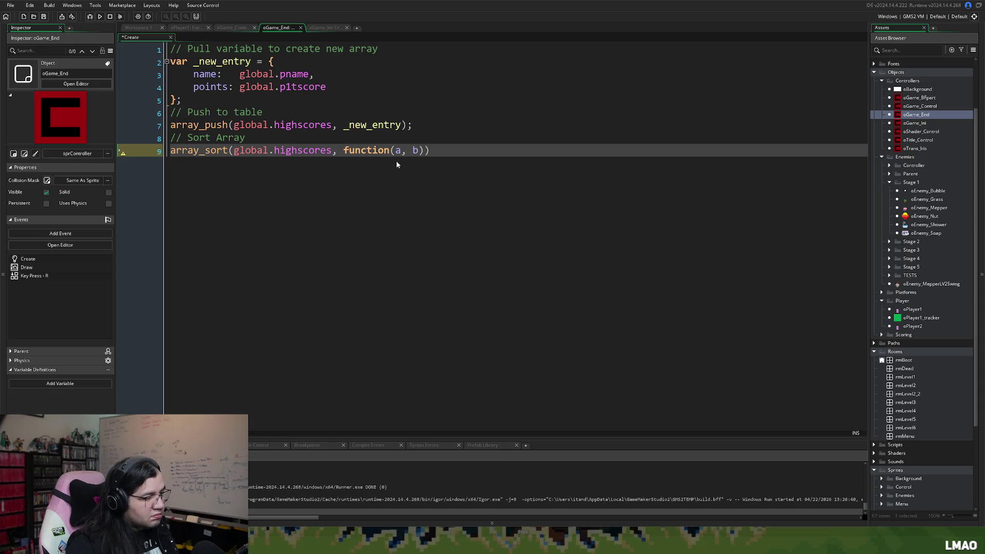
pyautogui.write('{')
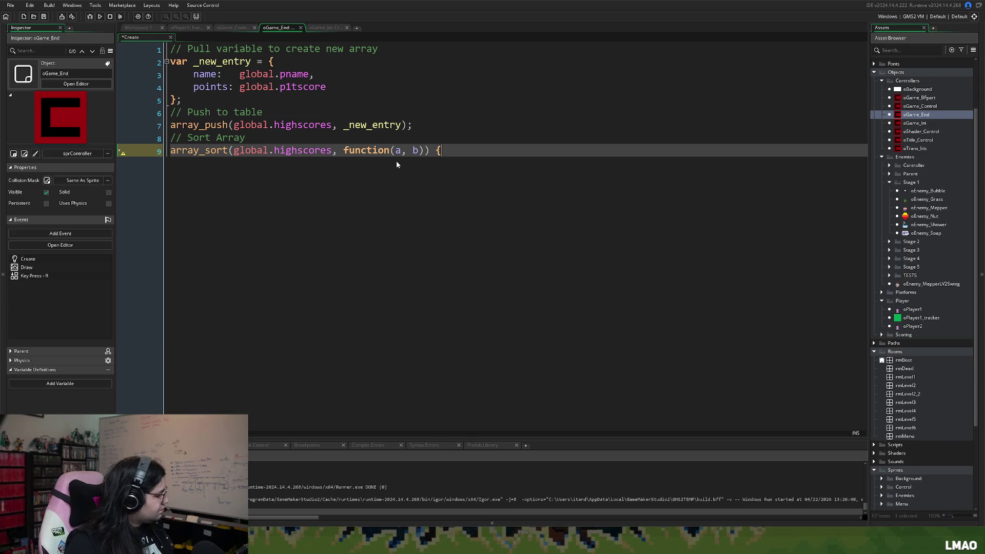
pyautogui.press('BackSpace')
pyautogui.press('BackSpace')
pyautogui.press('BackSpace')
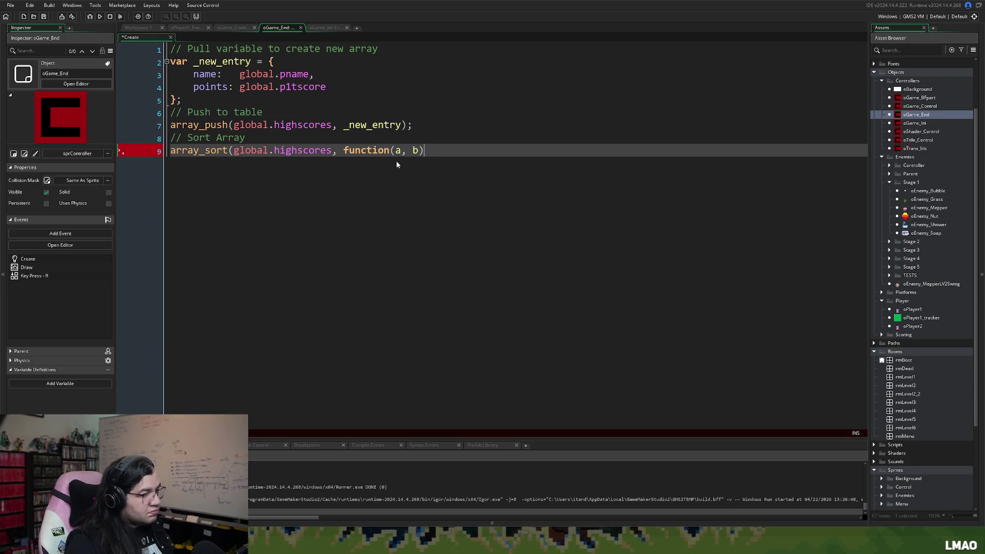
pyautogui.write('{')
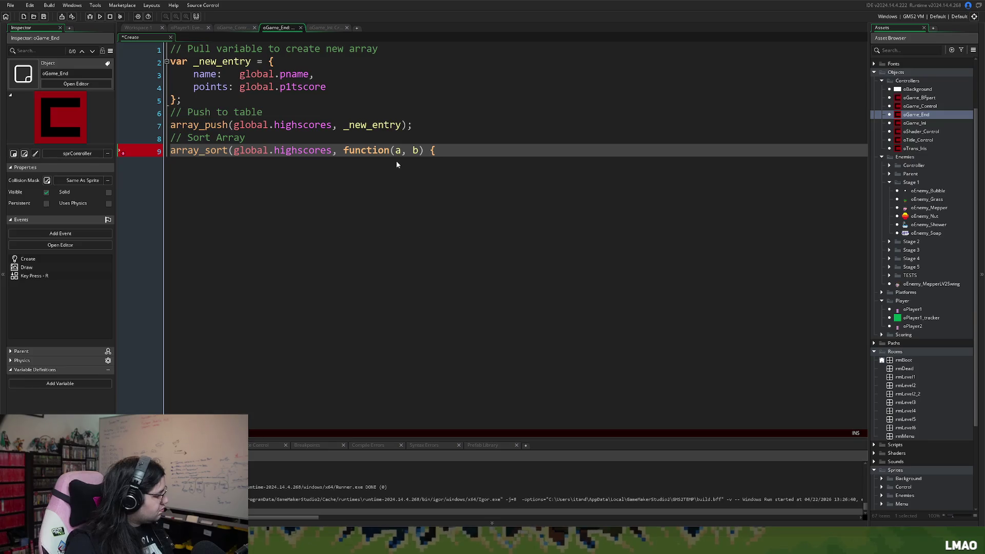
pyautogui.press('Return')
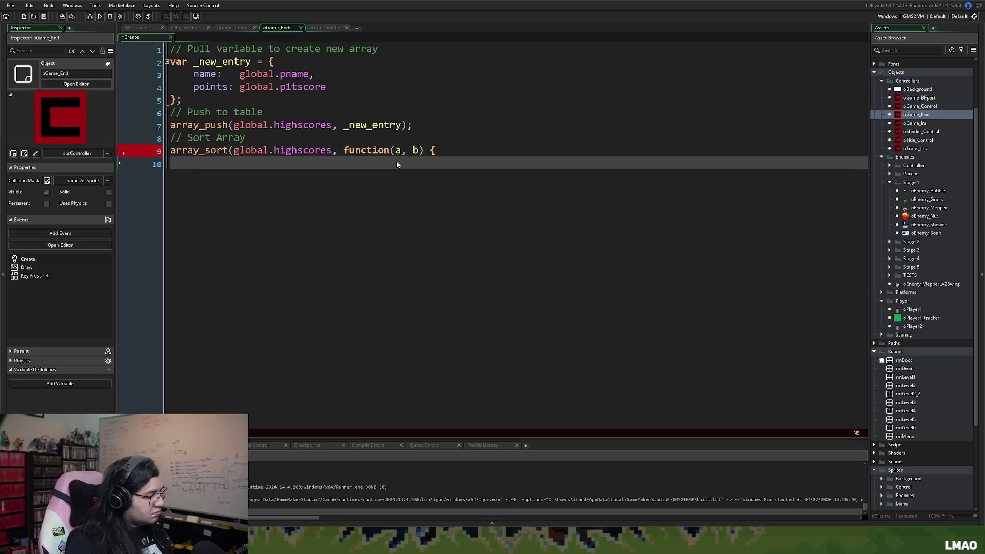
pyautogui.write('return')
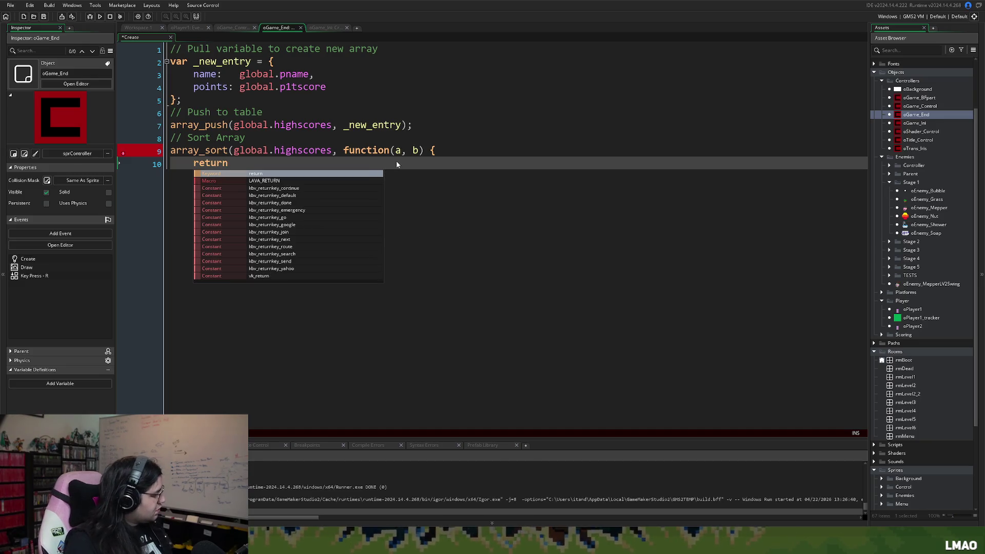
pyautogui.write(' b.sa')
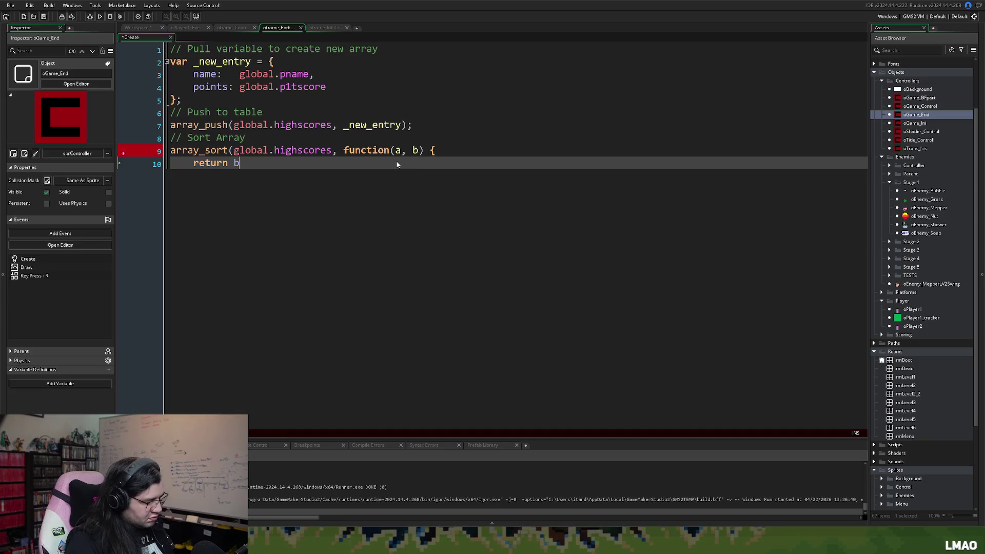
pyautogui.press('BackSpace')
pyautogui.write('core')
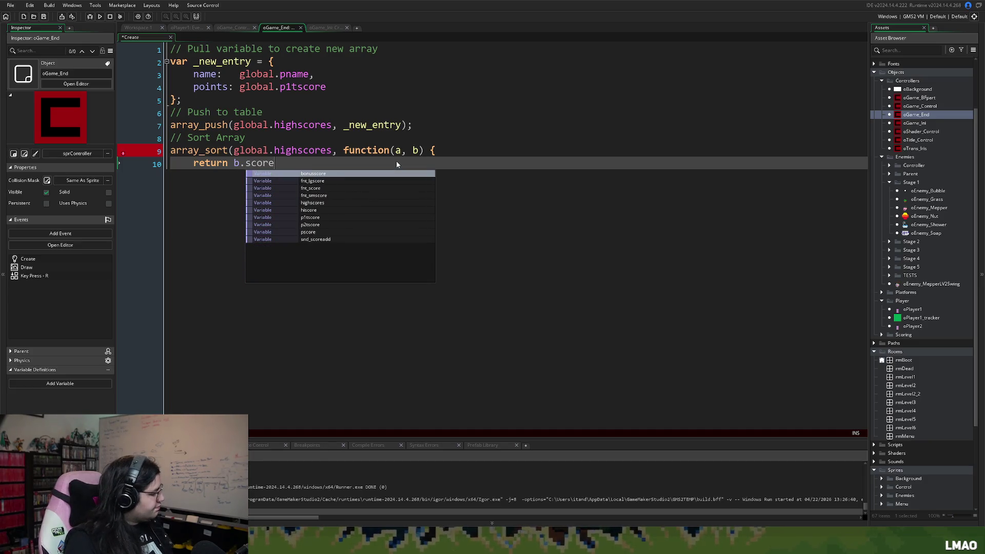
pyautogui.write(' - a.')
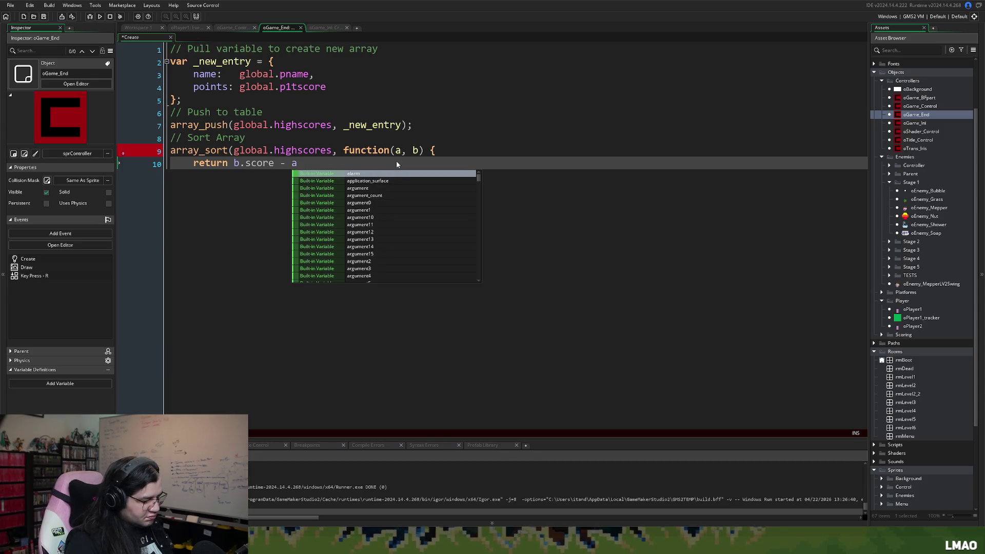
pyautogui.write('score')
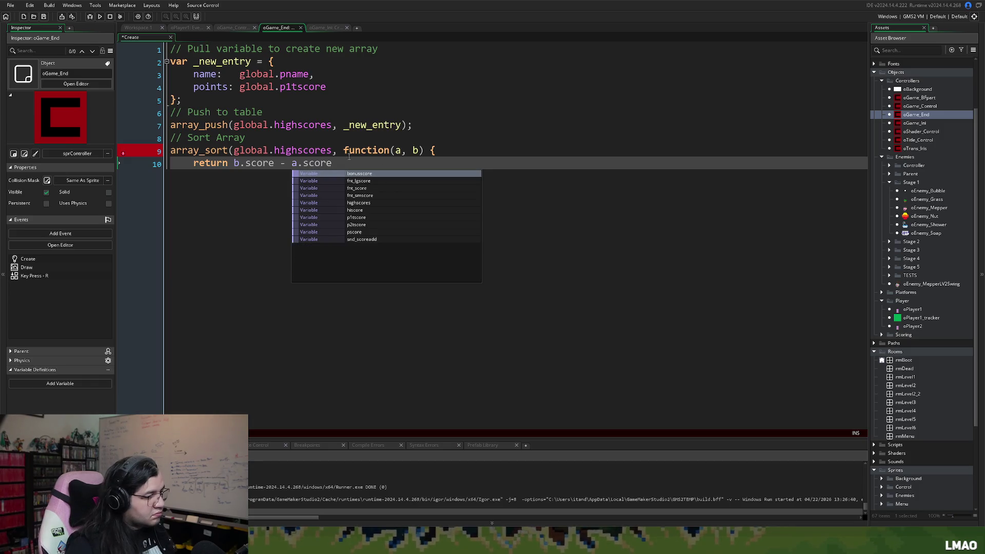
# Step: Replace both score fields in the return line with points
pyautogui.doubleClick(210, 87)
pyautogui.hotkey('ctrl', 'c')
pyautogui.doubleClick(259, 163)
pyautogui.hotkey('ctrl', 'v')
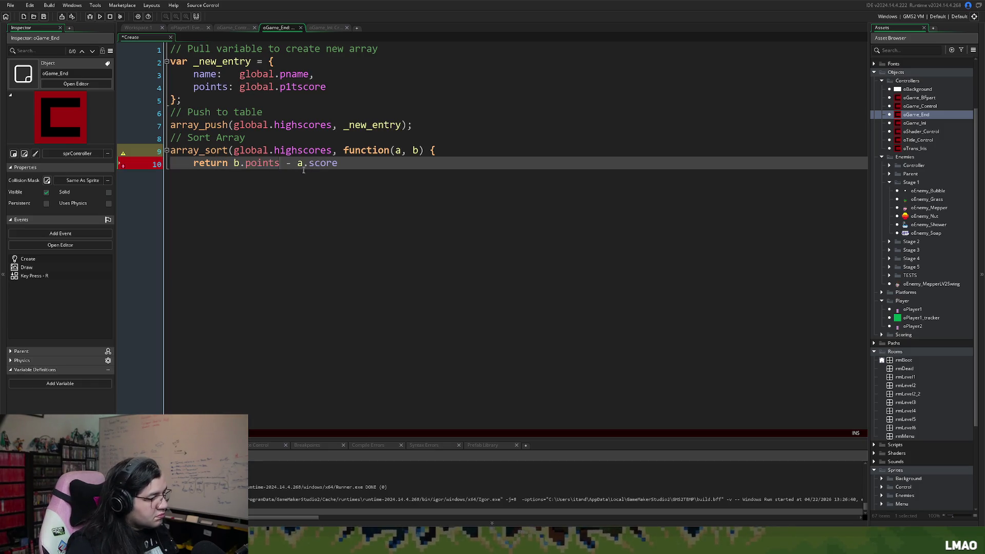
pyautogui.doubleClick(327, 163)
pyautogui.hotkey('ctrl', 'v')
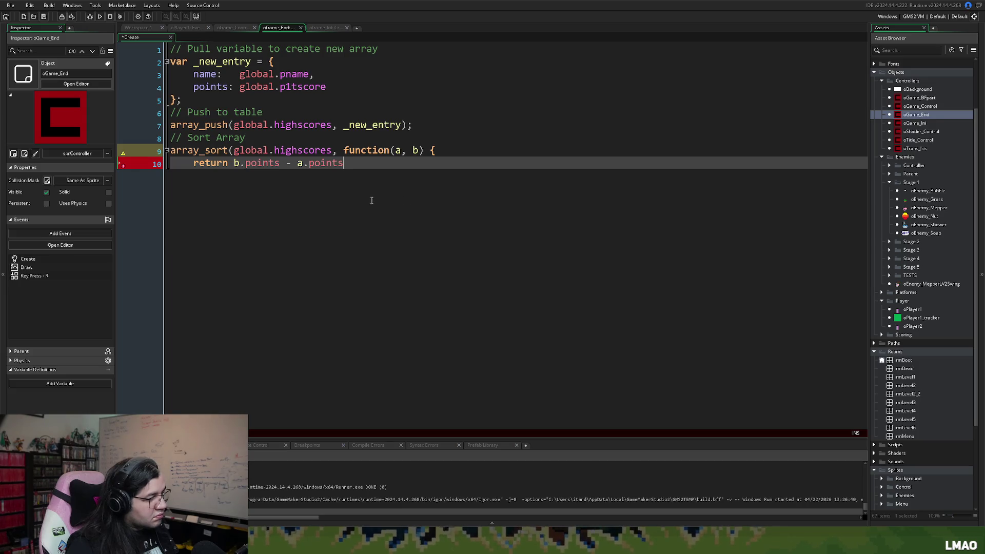
# Step: End the return line with a semicolon and close the sort call with '});'
pyautogui.press('Left')
pyautogui.press('Left')
pyautogui.press('Left')
pyautogui.click(364, 171)
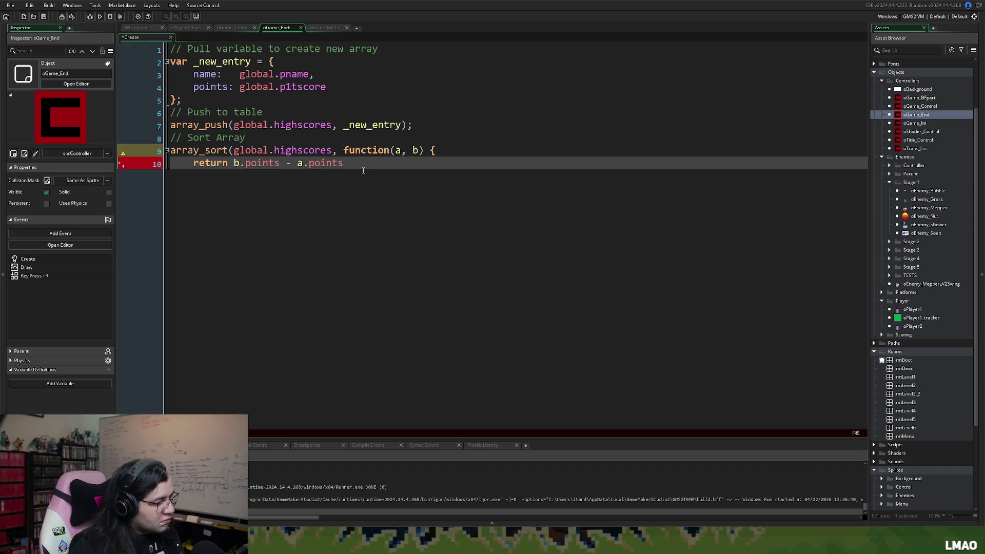
pyautogui.write(';')
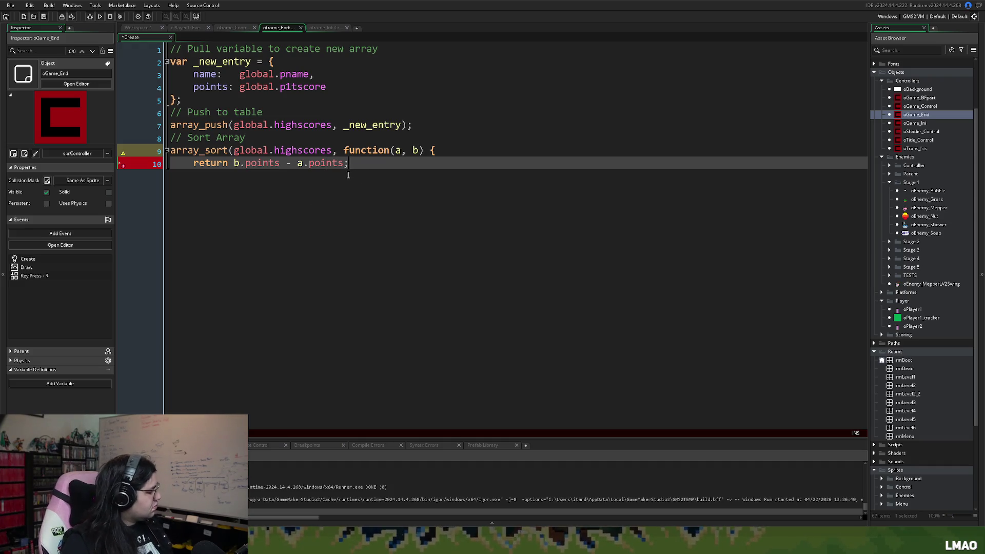
pyautogui.press('Return')
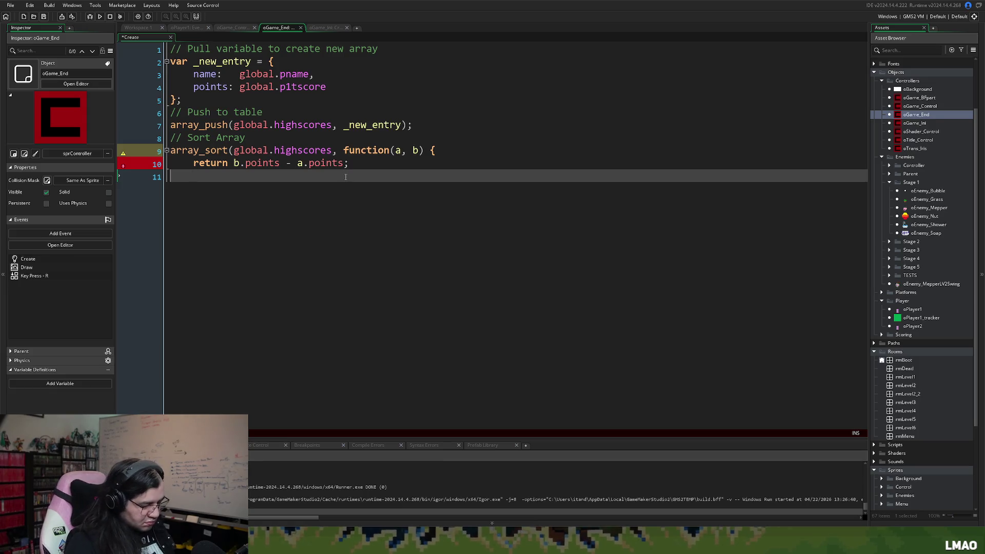
pyautogui.write('}')
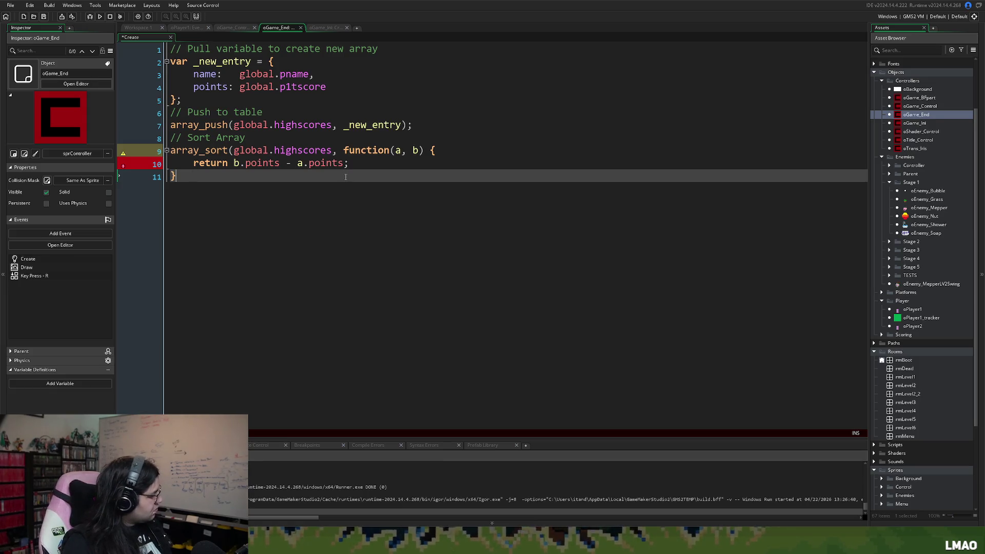
pyautogui.write(');')
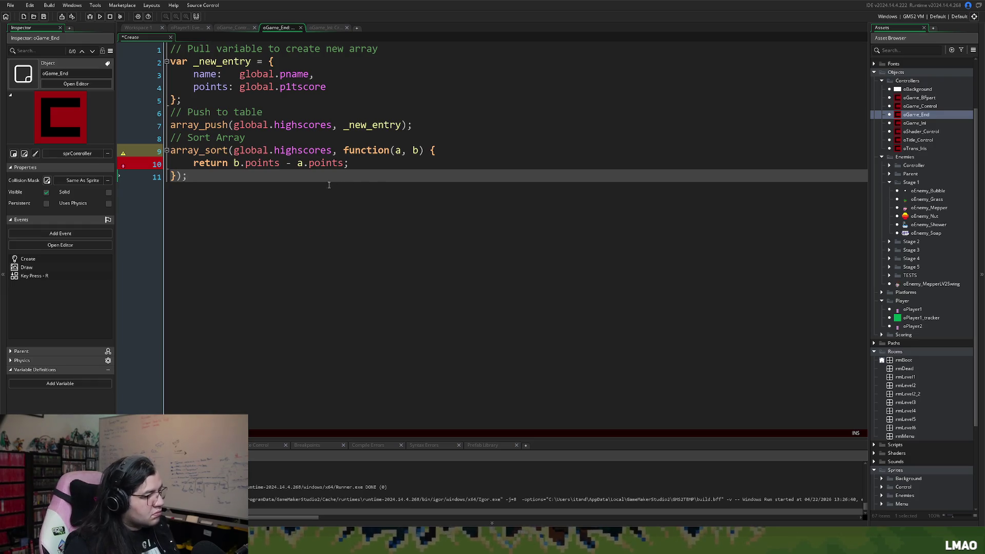
pyautogui.press('Return')
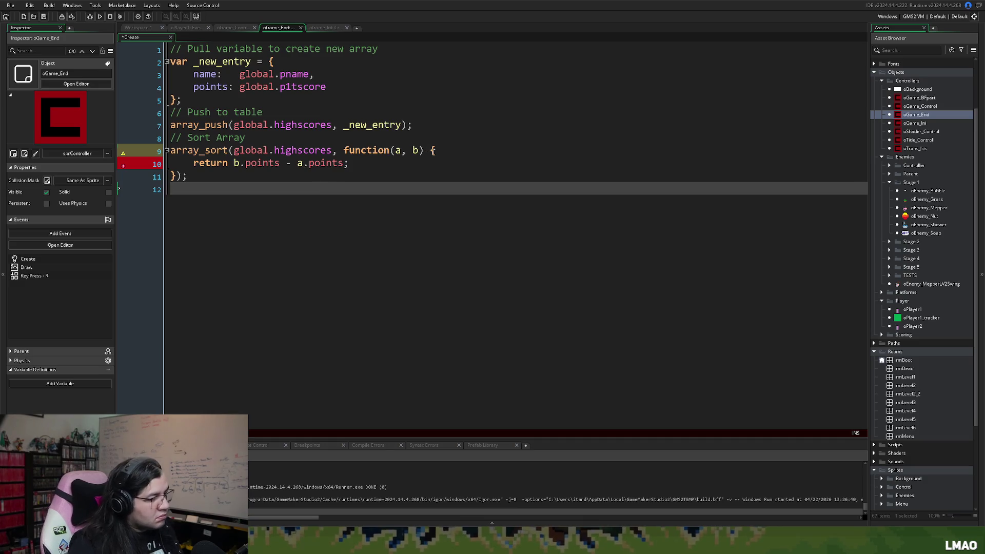
pyautogui.click(433, 150)
pyautogui.click(304, 184)
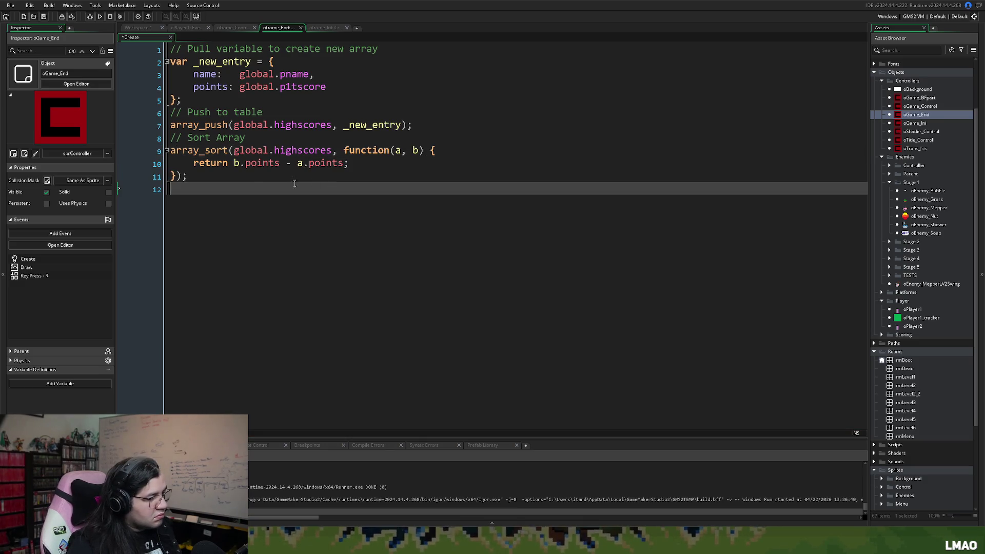
# Step: Add a '// Cut of to TOP 10' comment below the sort call
pyautogui.click(305, 182)
pyautogui.press('Return')
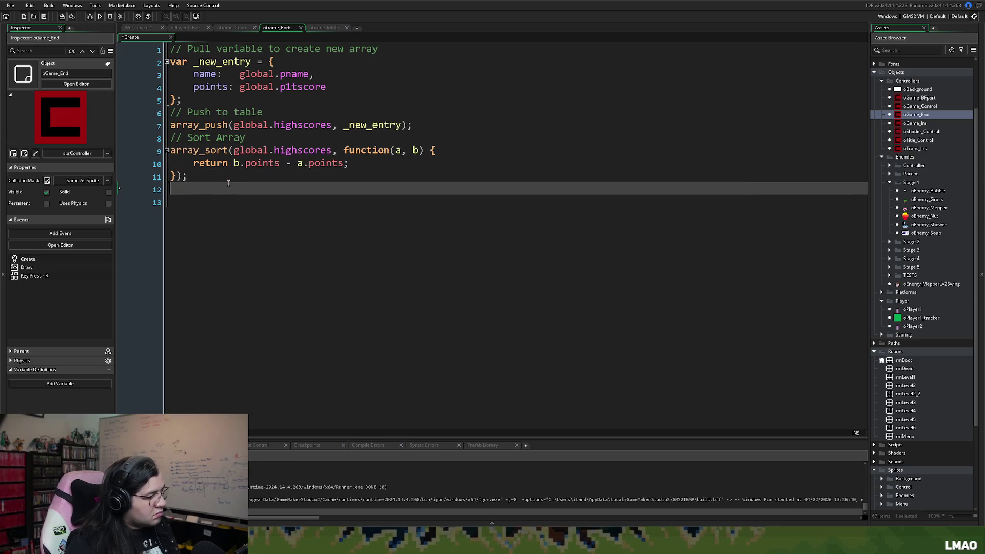
pyautogui.write('// Cut of ')
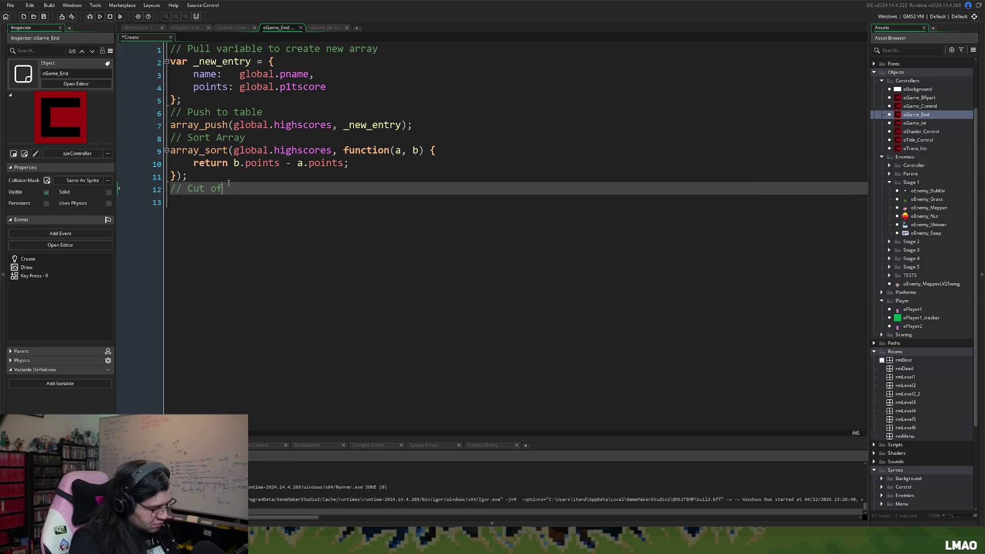
pyautogui.write('t')
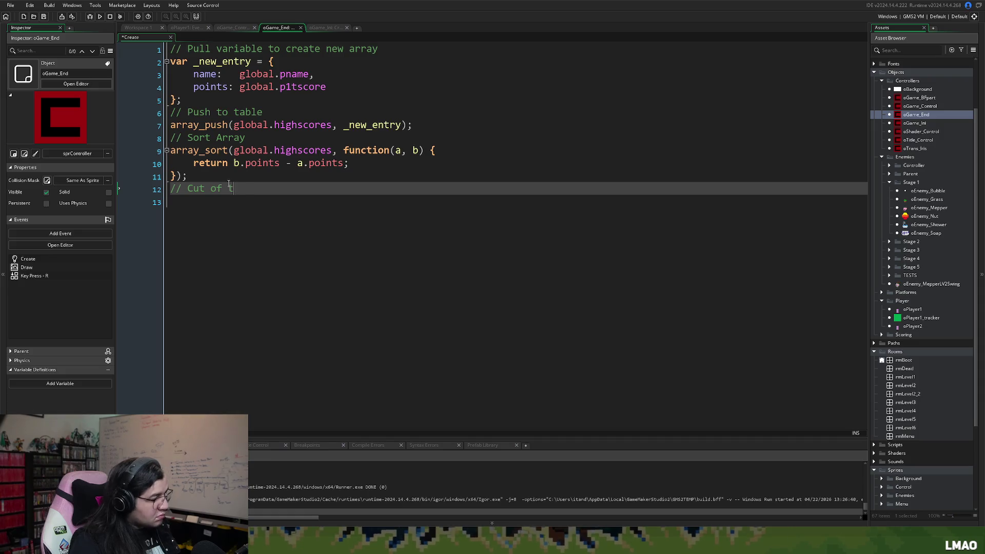
pyautogui.write('o TOP 10')
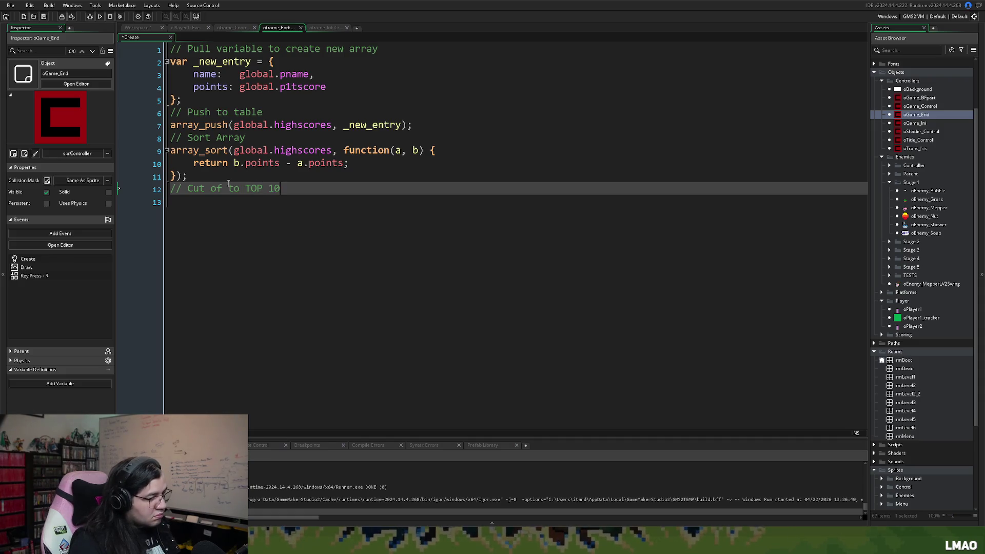
pyautogui.press('Return')
pyautogui.press('Down')
pyautogui.press('BackSpace')
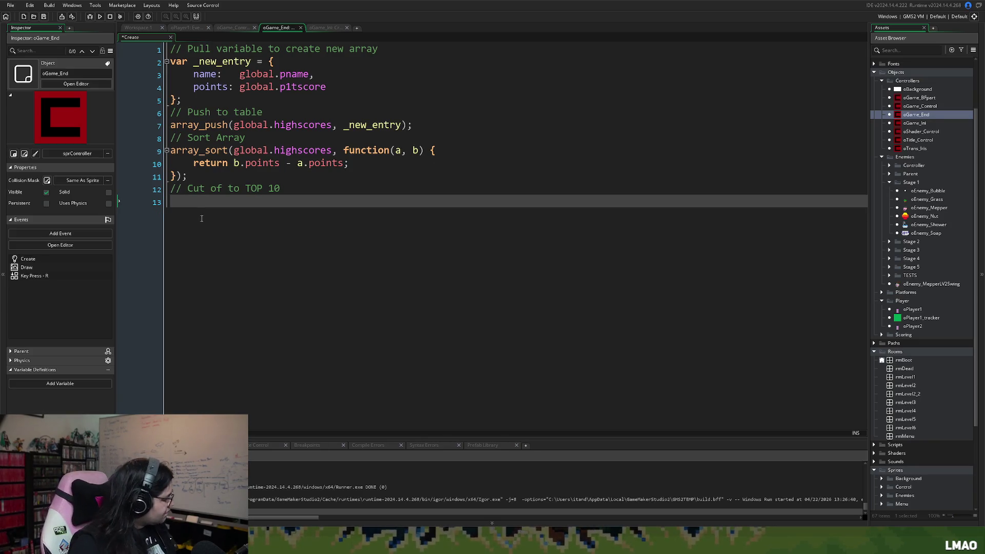
# Step: Write an if (array_length(global.highscores) > 10) { } block
pyautogui.write('if (')
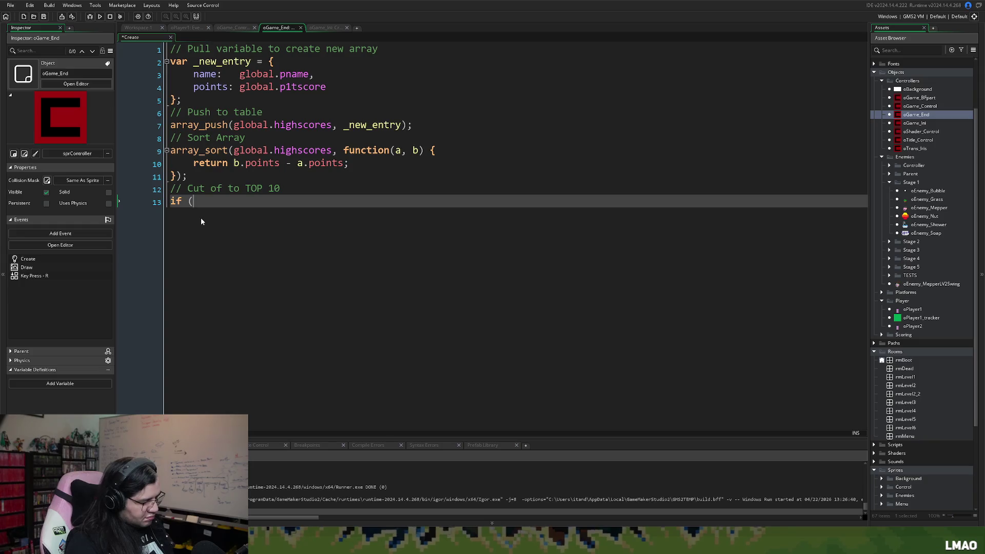
pyautogui.write('array')
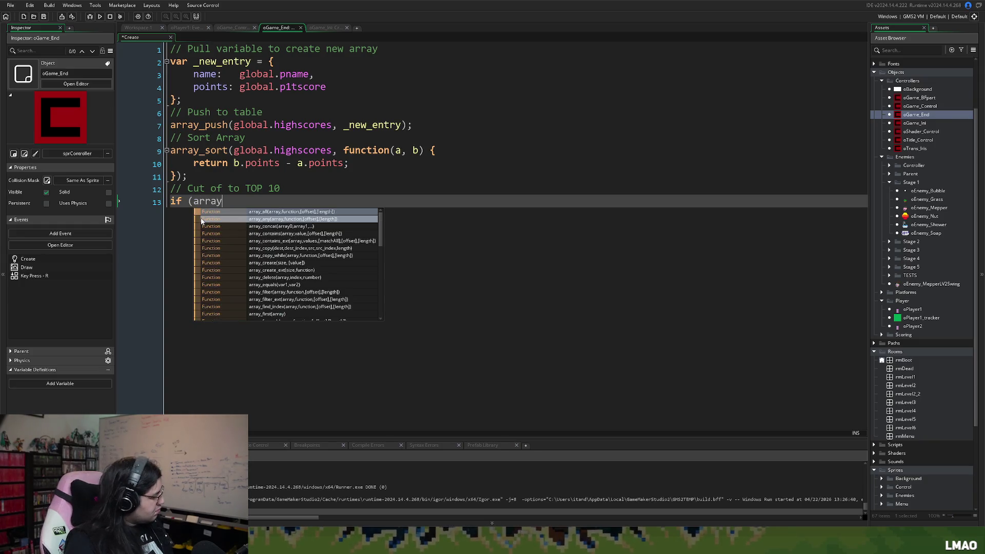
pyautogui.write('_len')
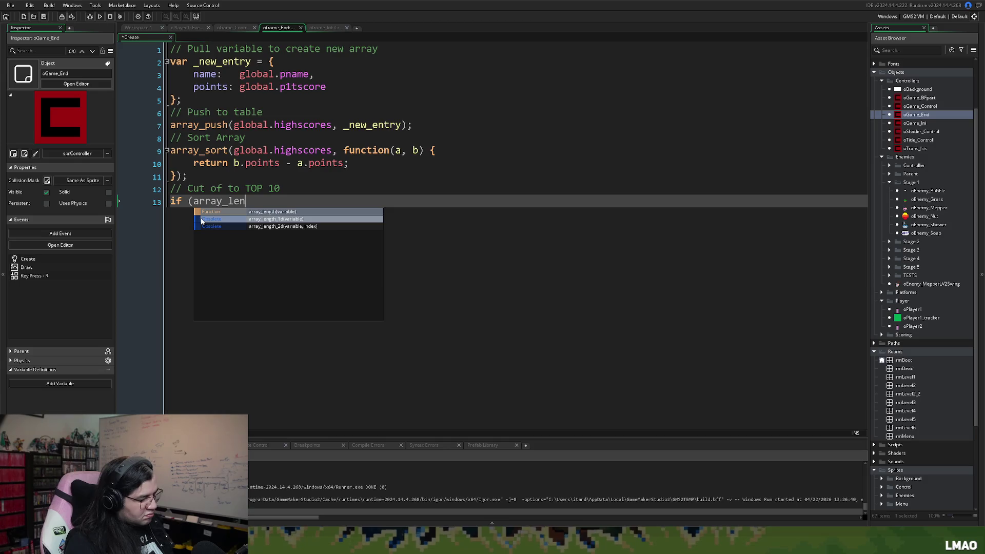
pyautogui.click(236, 210)
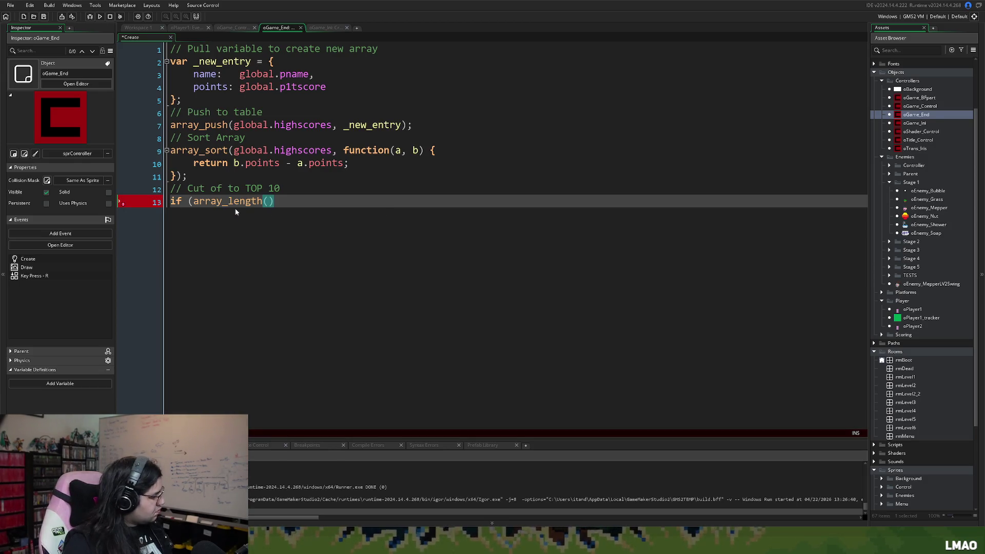
pyautogui.write('globa')
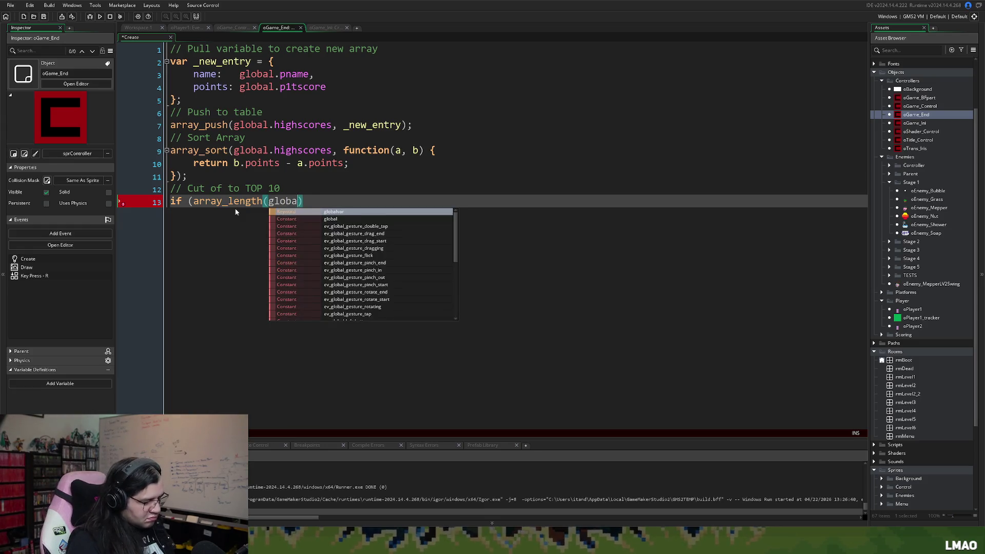
pyautogui.write('l.high')
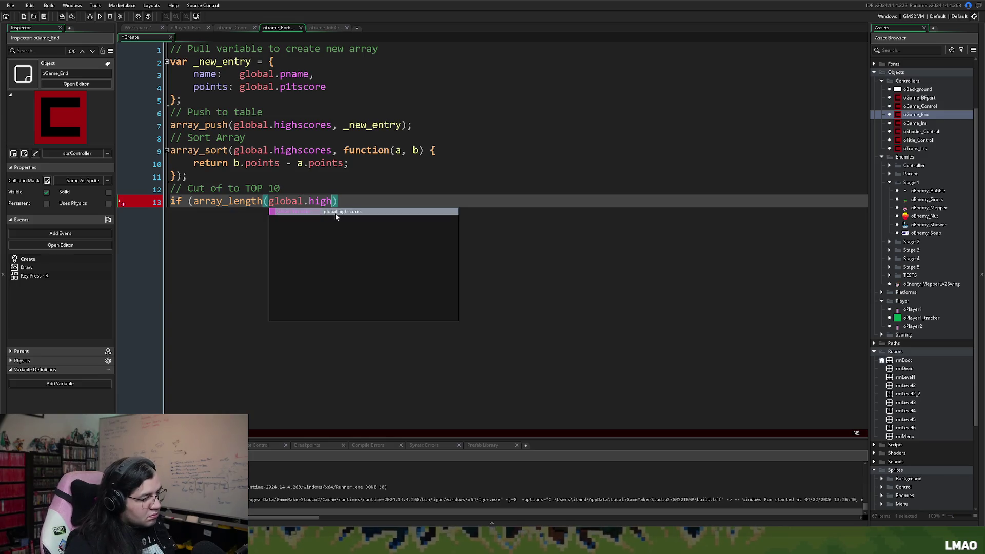
pyautogui.click(337, 212)
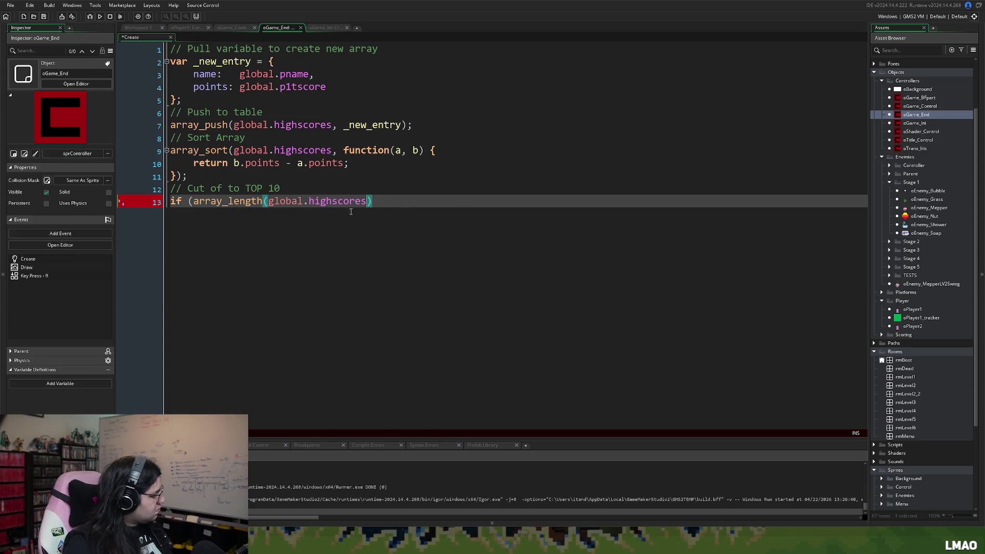
pyautogui.write(' > 10)')
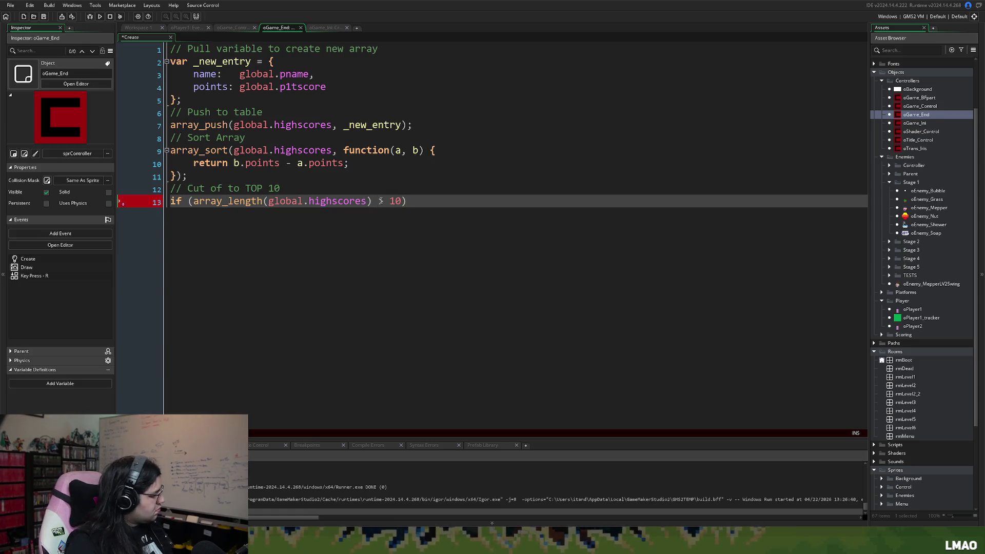
pyautogui.write(' {')
pyautogui.press('Return')
pyautogui.press('Return')
pyautogui.press('Return')
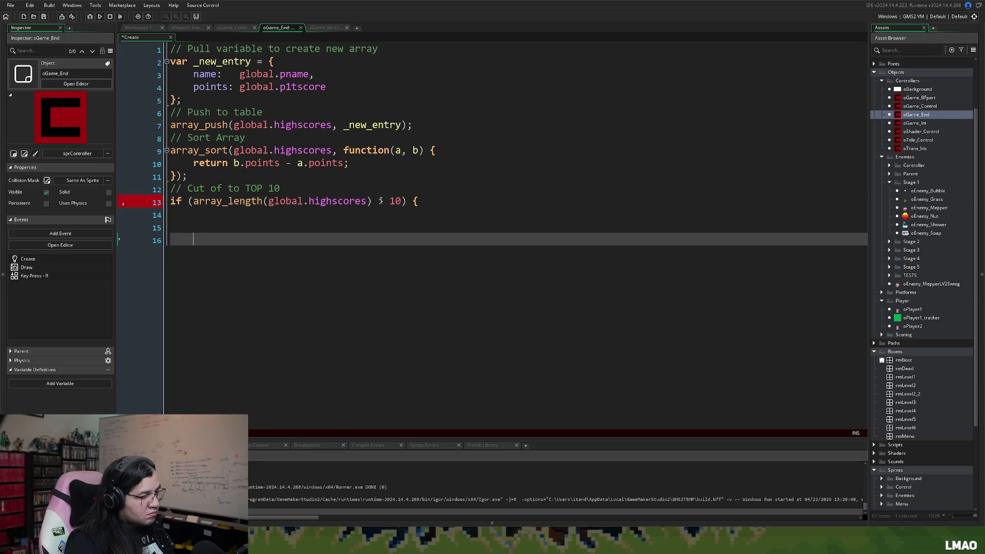
pyautogui.press('BackSpace')
pyautogui.write('}')
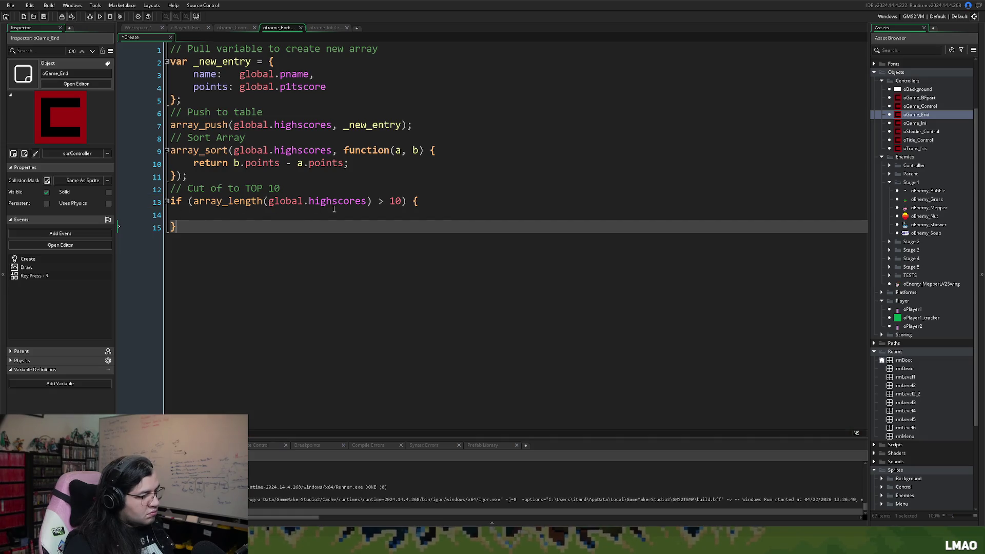
pyautogui.click(190, 201)
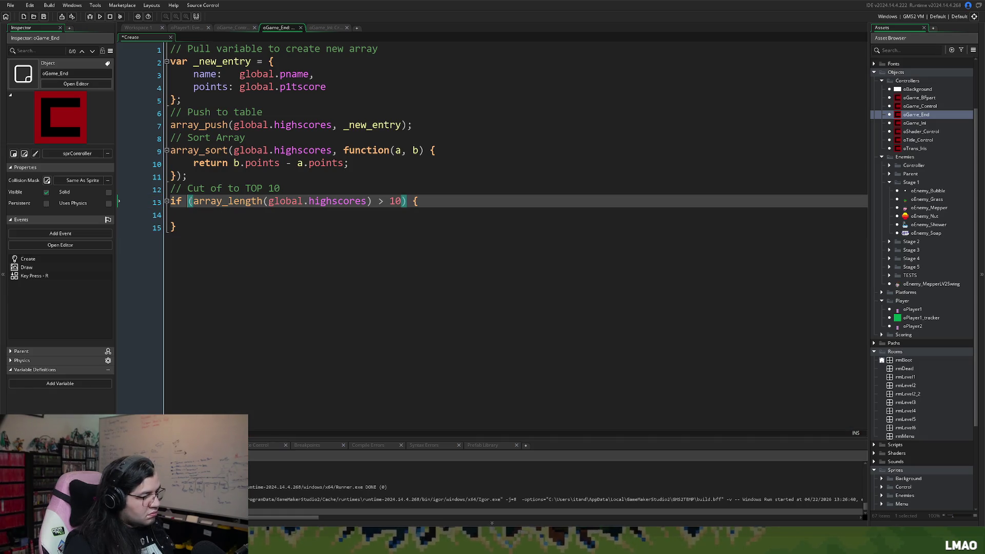
pyautogui.click(180, 214)
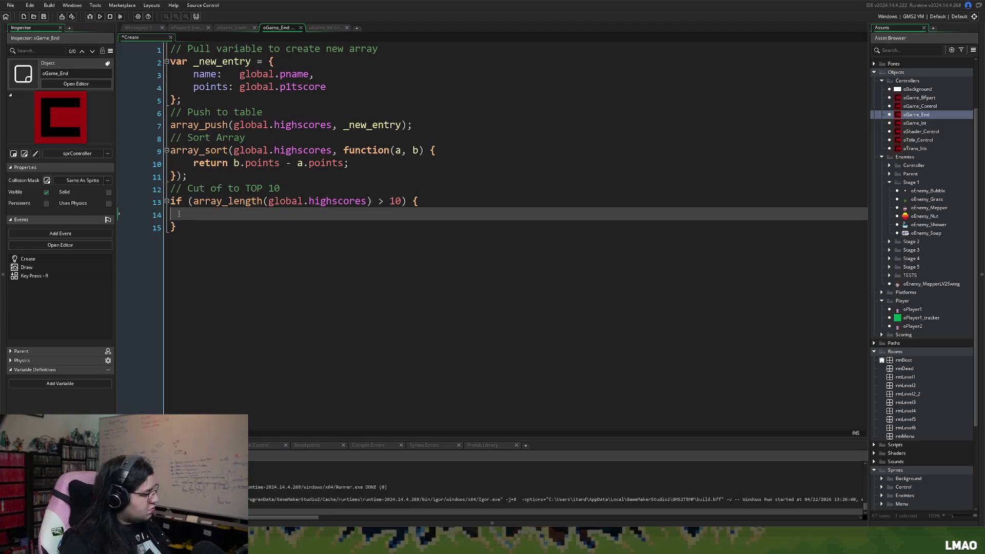
# Step: Inside the block, call array_delete on global.highscores using array_length(global.highscores) - 10
pyautogui.press('Tab')
pyautogui.write('array_delete')
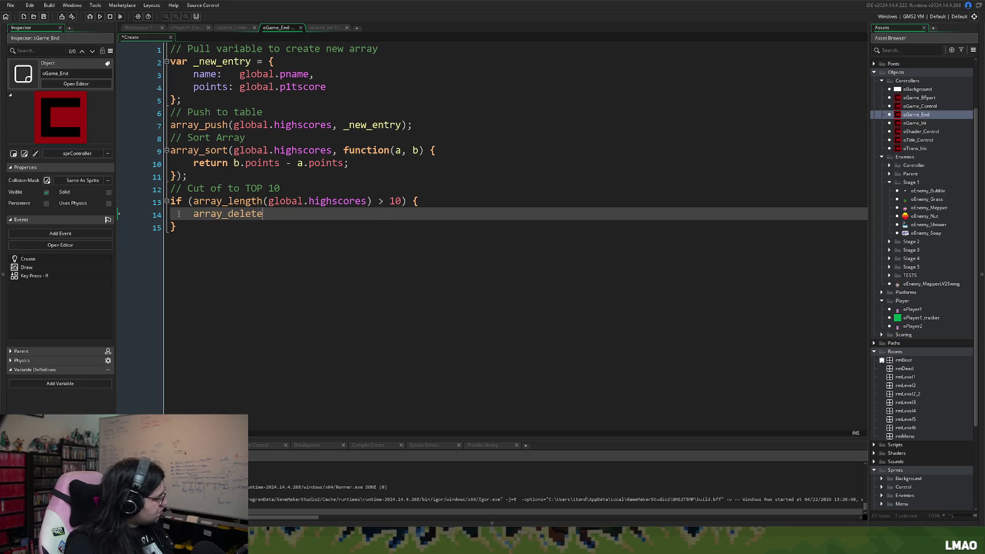
pyautogui.write('(global')
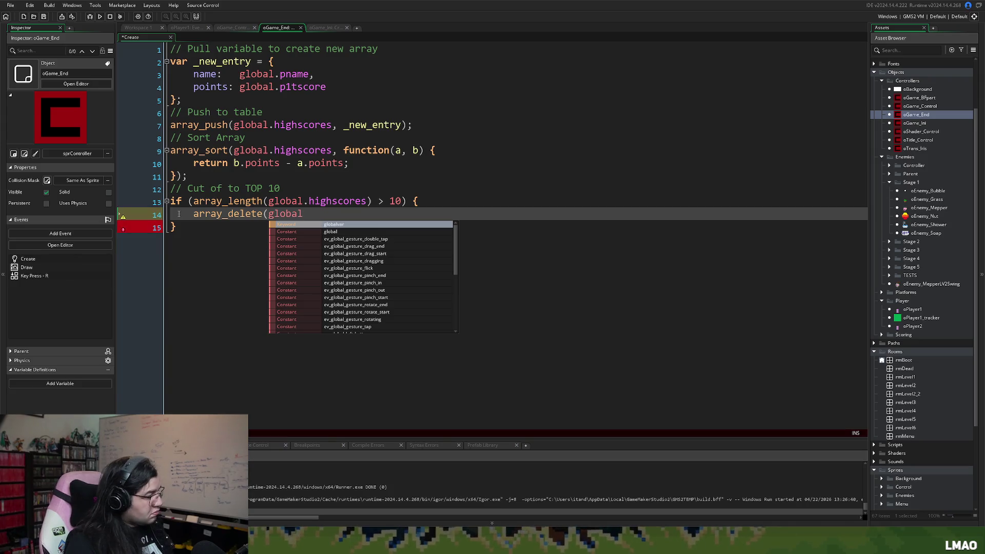
pyautogui.write('.')
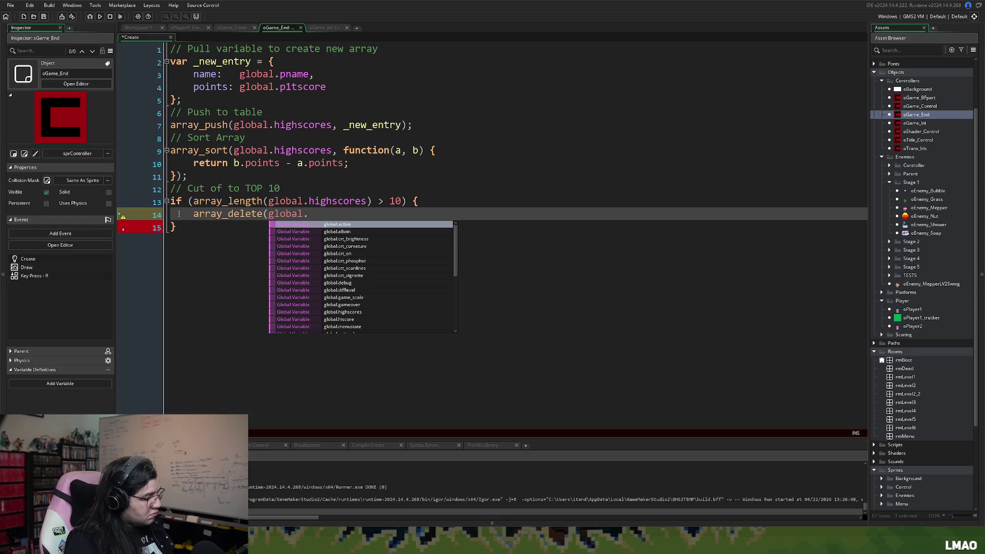
pyautogui.write('high')
pyautogui.press('Return')
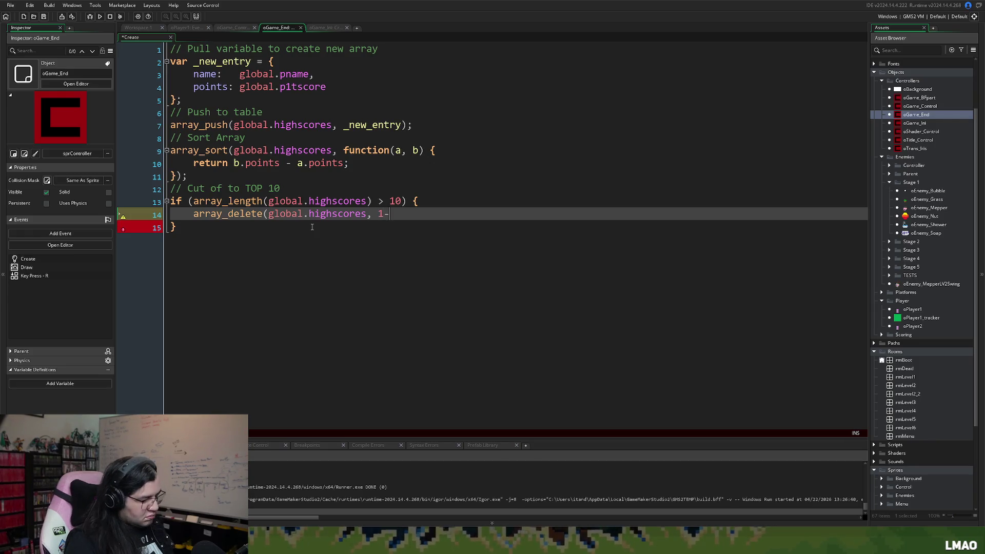
pyautogui.write(', a')
pyautogui.write('rray')
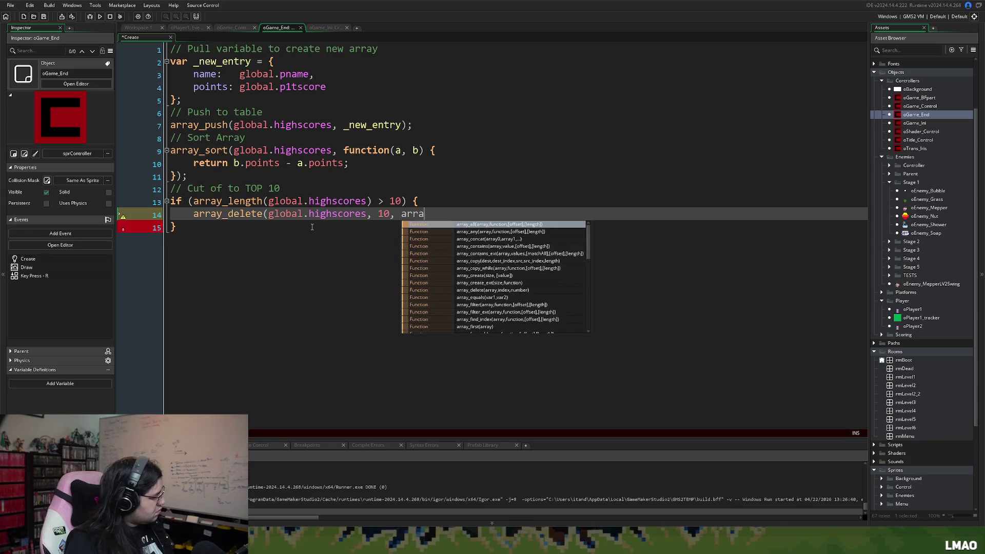
pyautogui.write('_le')
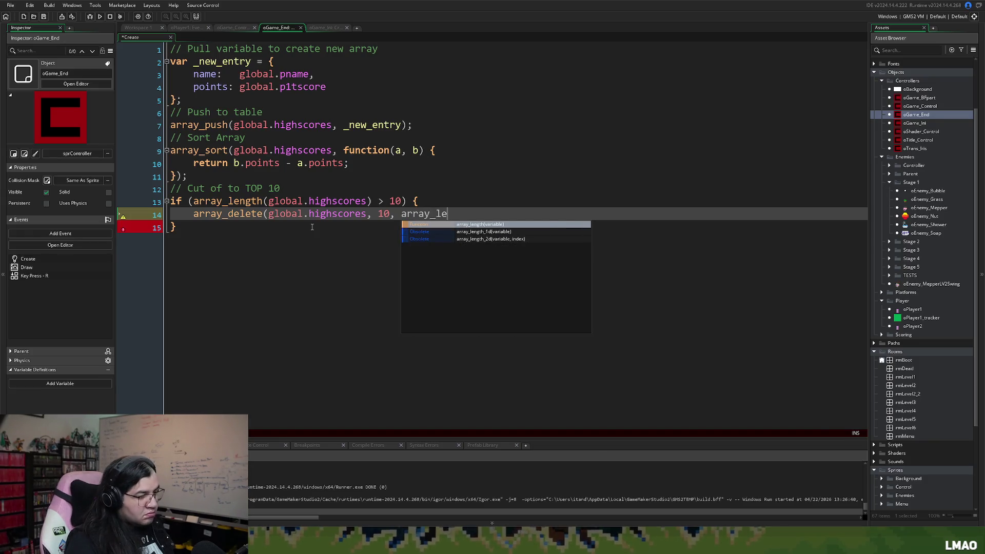
pyautogui.click(445, 227)
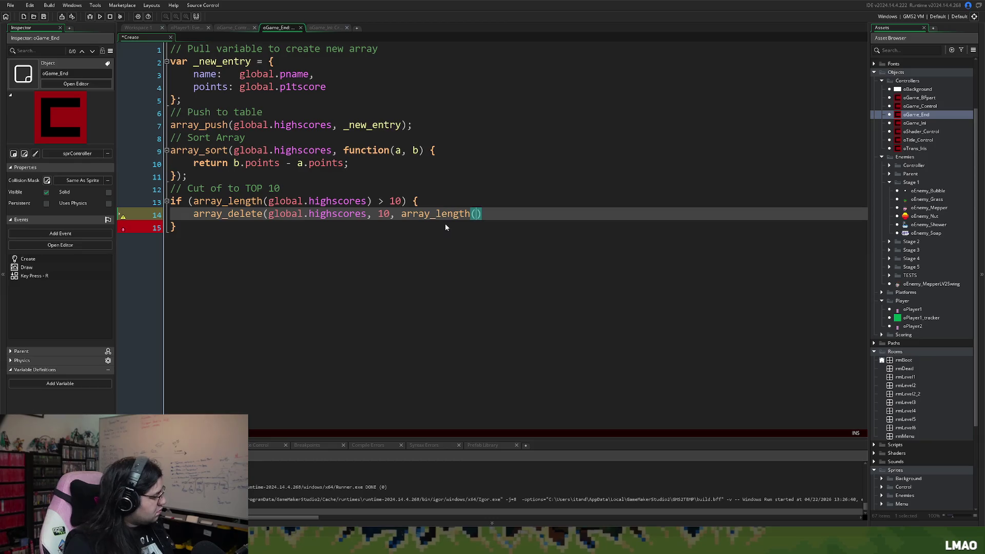
pyautogui.write('global.')
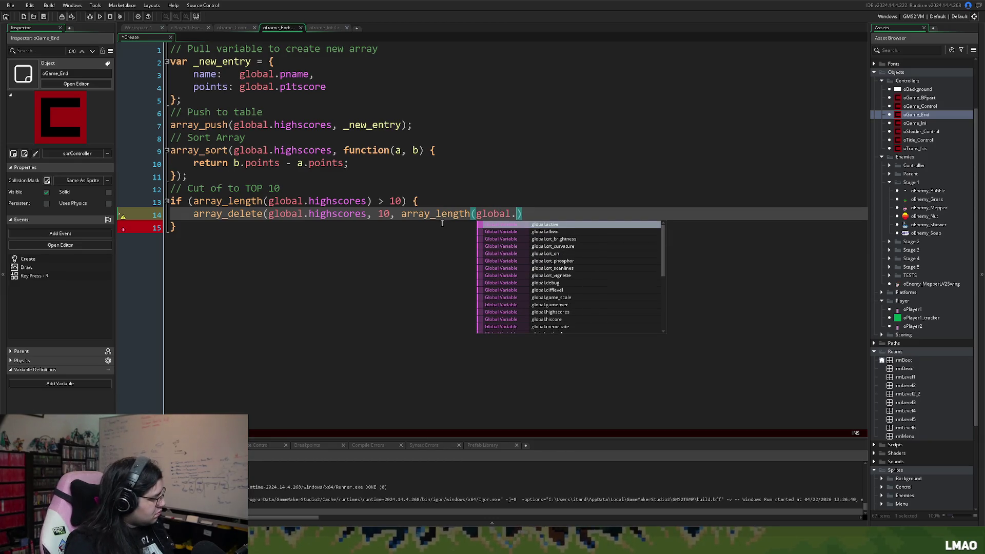
pyautogui.write('high')
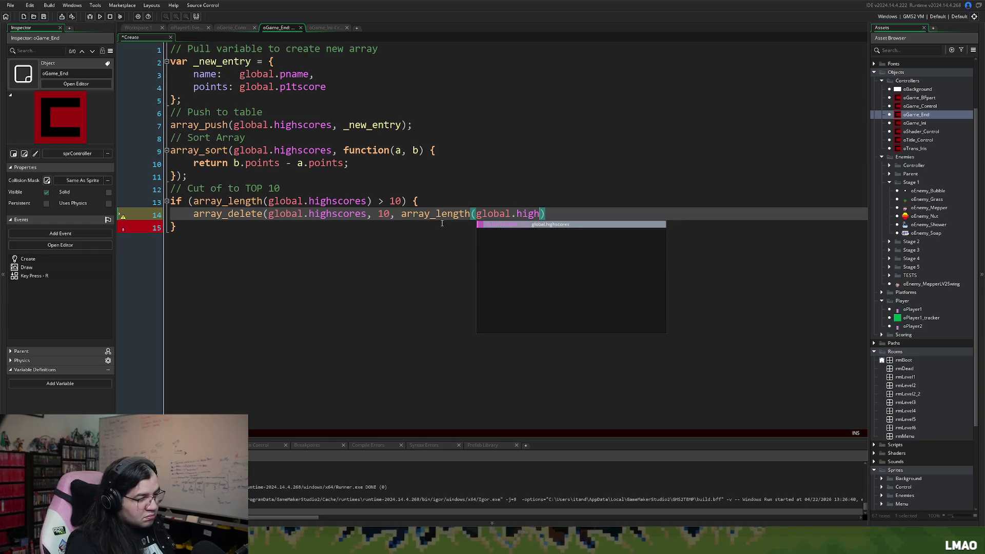
pyautogui.click(533, 226)
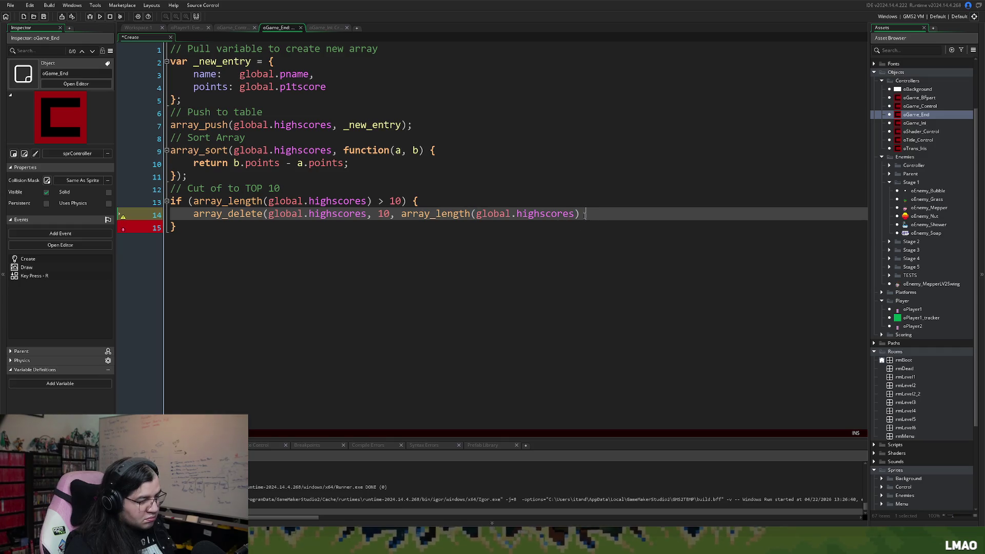
pyautogui.write('- 10);')
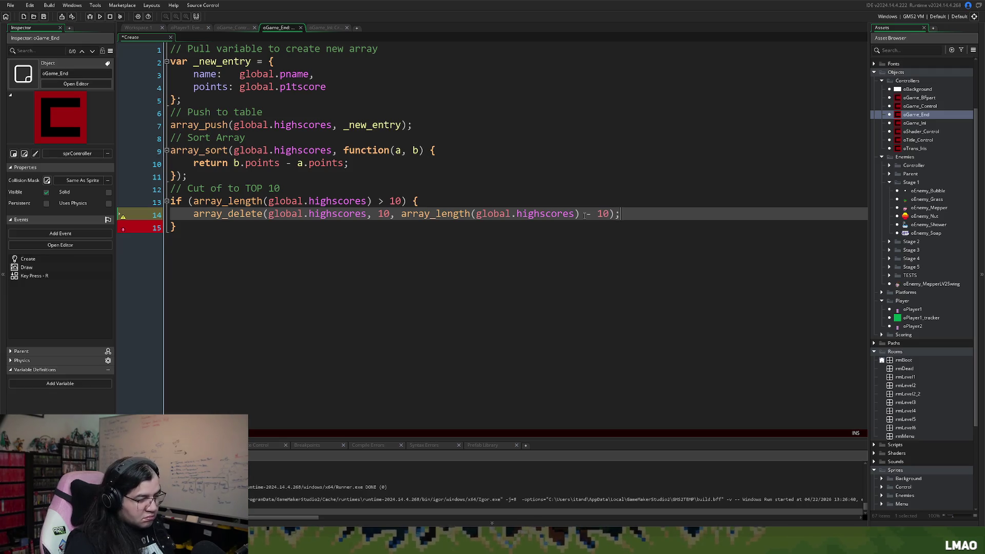
pyautogui.press('Return')
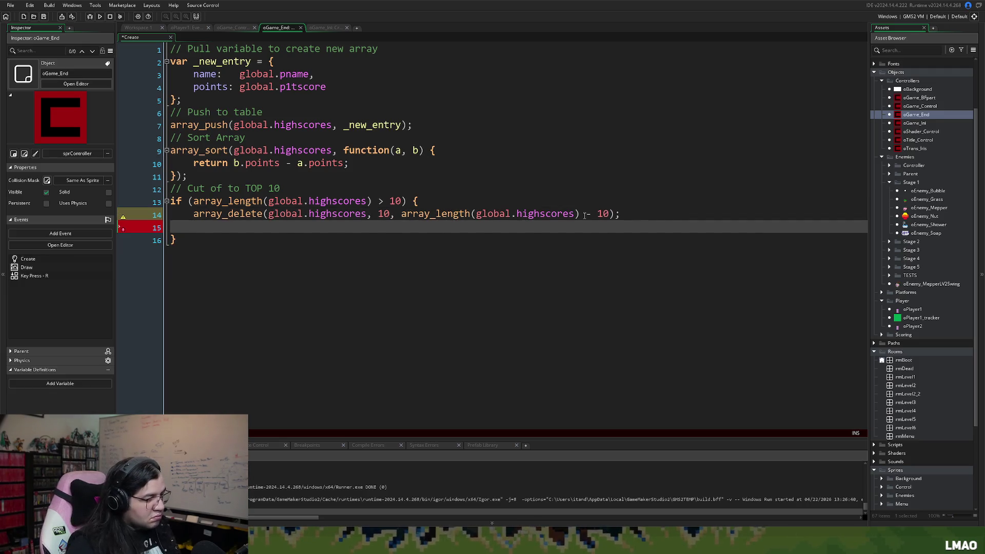
pyautogui.press('BackSpace')
pyautogui.press('Left')
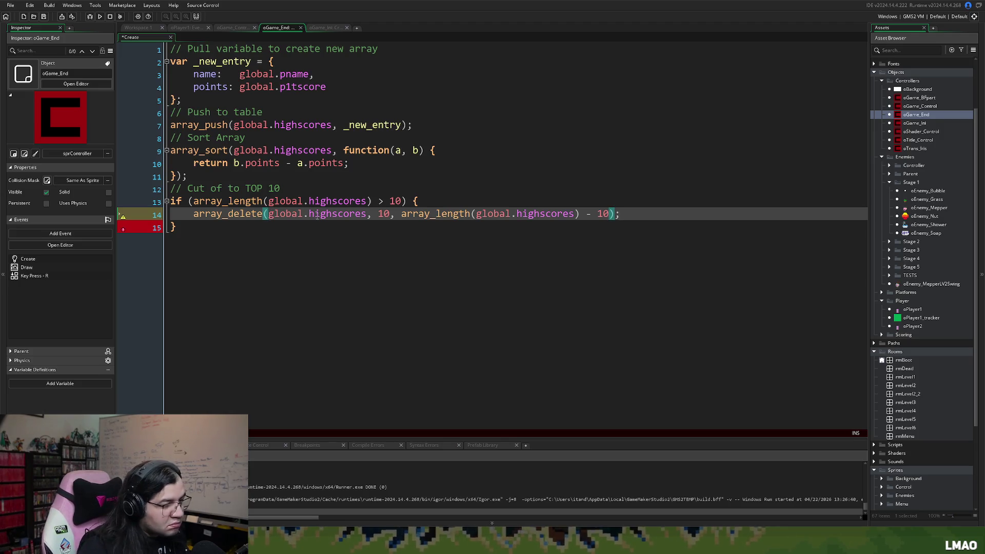
pyautogui.click(265, 256)
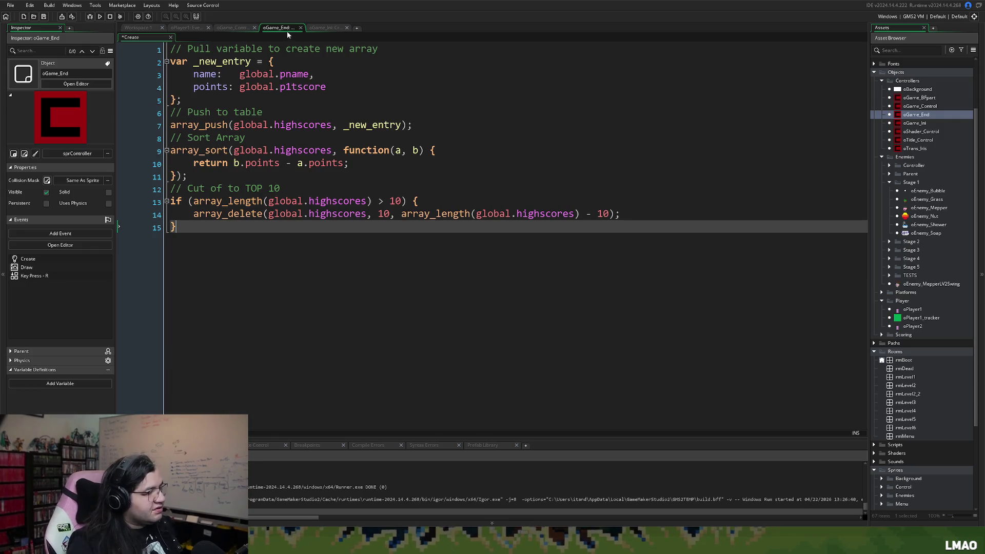
# Step: Close the oGame_End Create and oGame_Ini Create code tabs
pyautogui.click(300, 28)
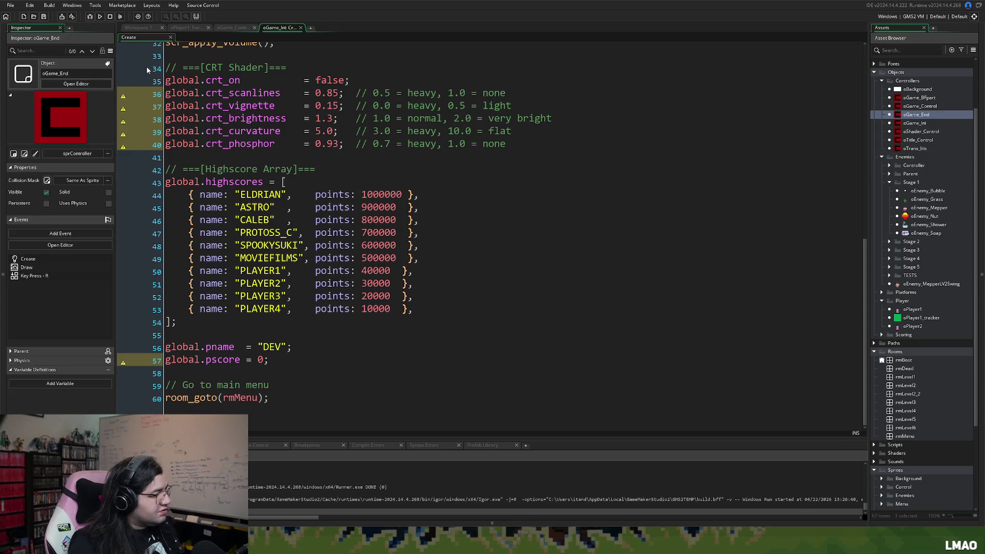
pyautogui.click(155, 29)
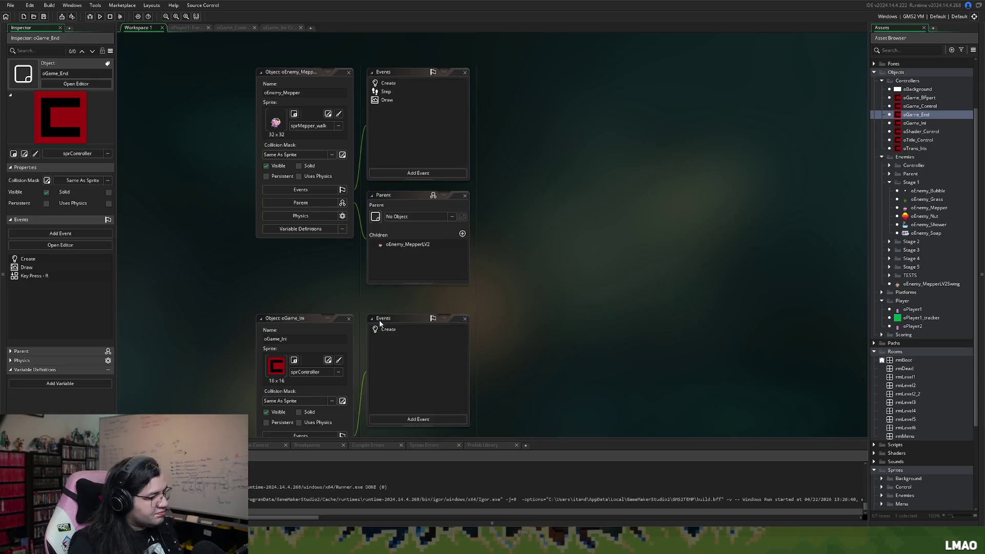
pyautogui.click(187, 28)
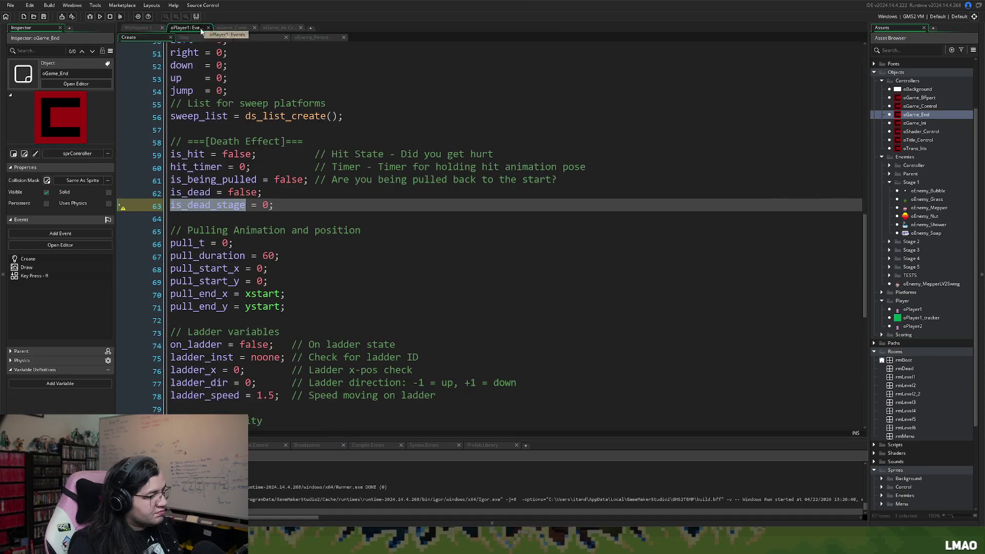
pyautogui.click(234, 27)
pyautogui.click(276, 29)
pyautogui.rightClick(277, 29)
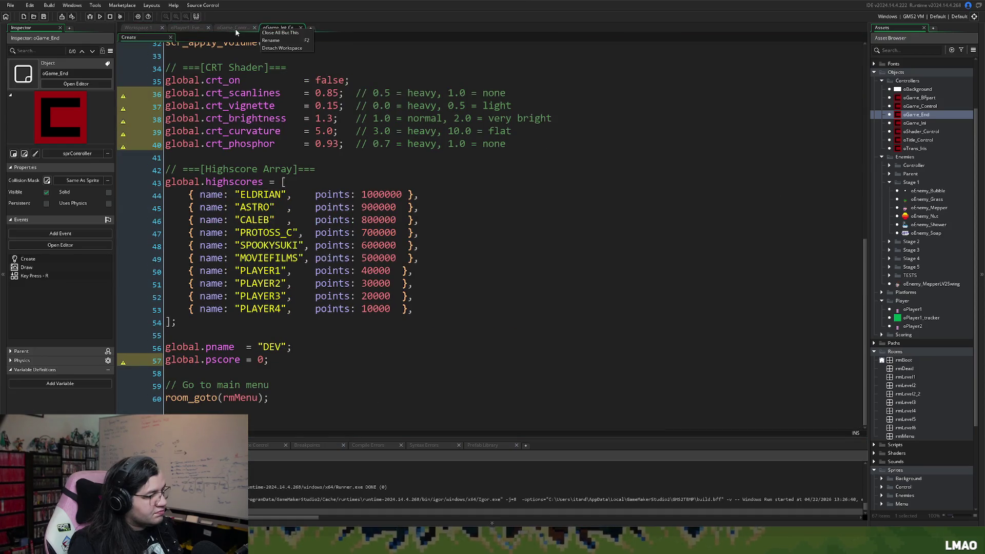
pyautogui.click(301, 31)
# Step: Open oGame_End's Draw event from the Workspace 1 object panels
pyautogui.click(134, 28)
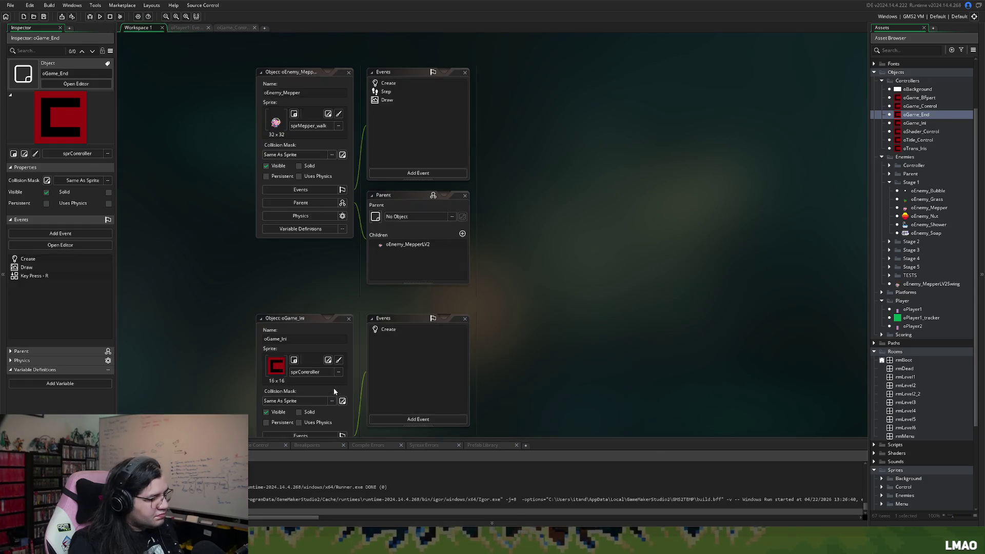
pyautogui.scroll(-5, 333, 388)
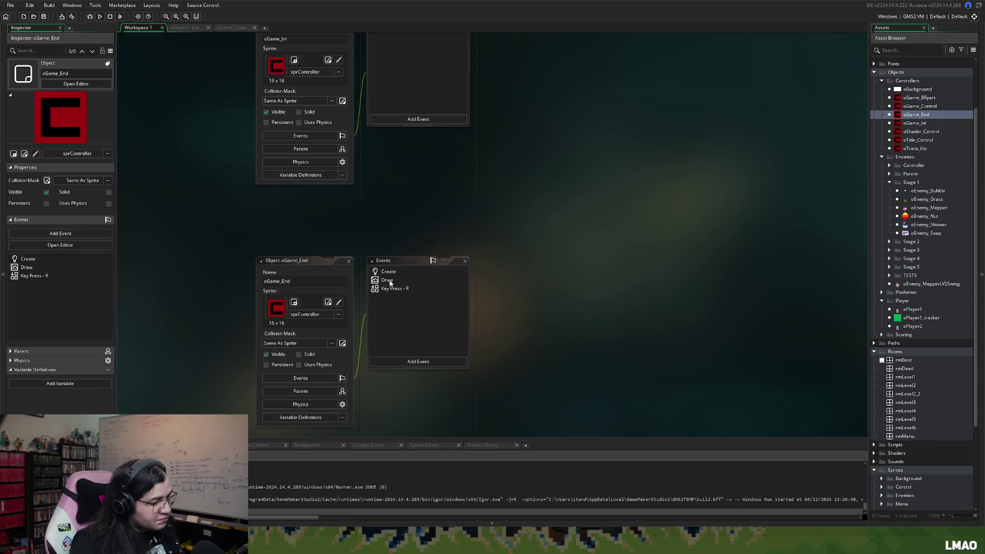
pyautogui.click(390, 282)
# Step: Expand the oGame_End Draw code into the full editor and review its draw_text lines
pyautogui.click(815, 262)
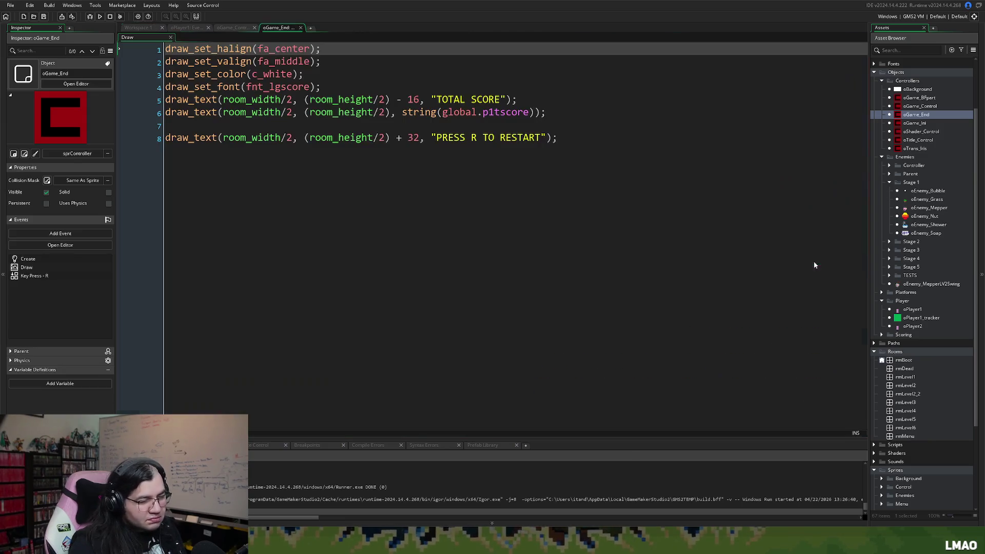
pyautogui.moveTo(584, 138); pyautogui.dragTo(124, 50)
pyautogui.press('BackSpace')
pyautogui.hotkey('ctrl', 'z')
pyautogui.moveTo(585, 153)
pyautogui.mouseDown()
pyautogui.moveTo(137, 93)
pyautogui.moveTo(130, 78)
pyautogui.moveTo(136, 116)
pyautogui.moveTo(143, 84)
pyautogui.mouseUp()
pyautogui.press('Left')
pyautogui.press('End')
pyautogui.press('Left')
# Step: Switch the font on line 4 to fnt_score and insert blank lines below it
pyautogui.moveTo(310, 87); pyautogui.dragTo(269, 88)
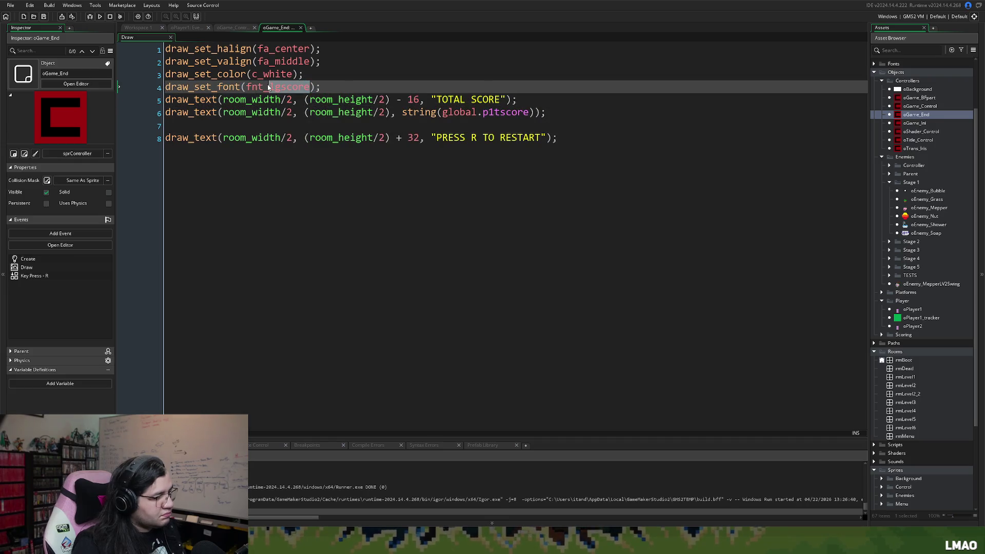
pyautogui.write('sc')
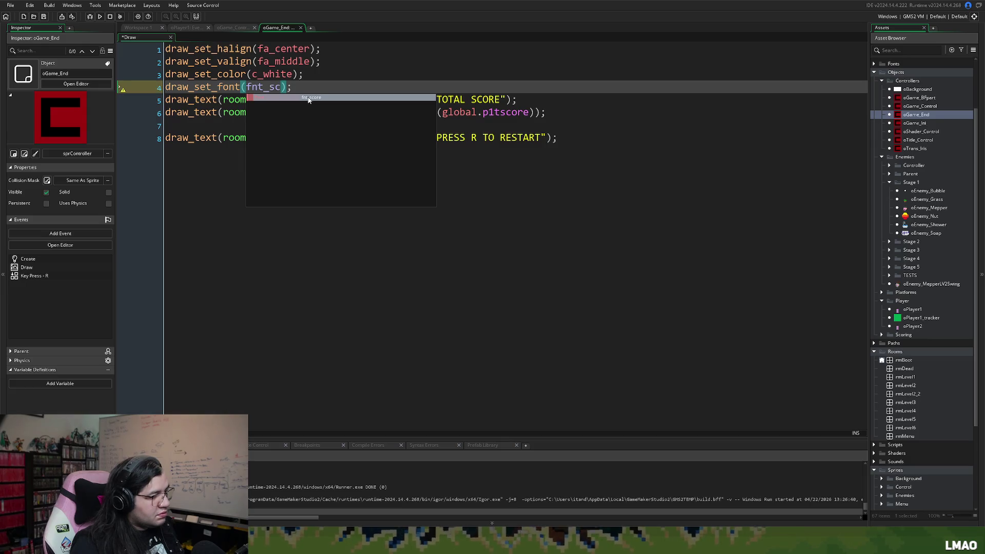
pyautogui.click(308, 98)
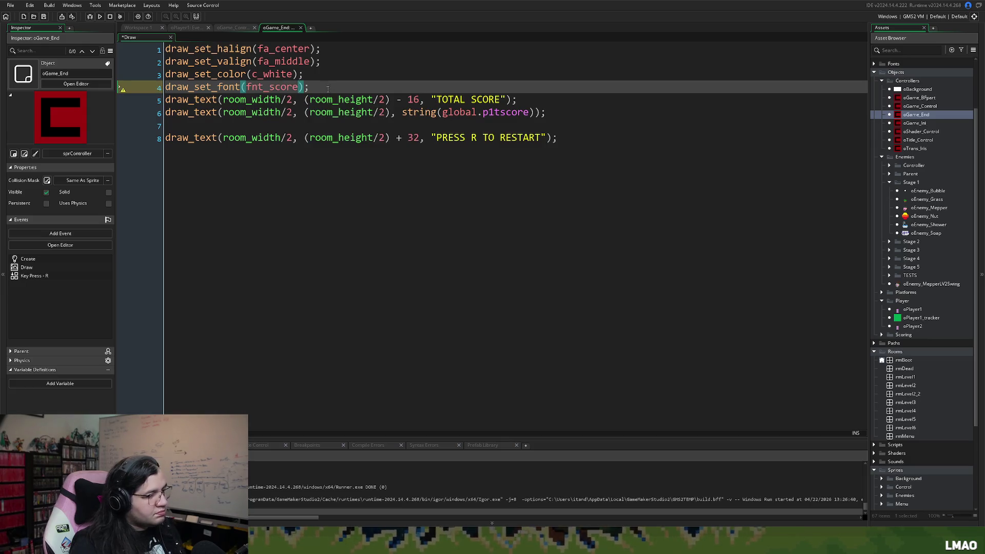
pyautogui.press('Return')
pyautogui.press('Return')
pyautogui.press('Return')
pyautogui.click(176, 111)
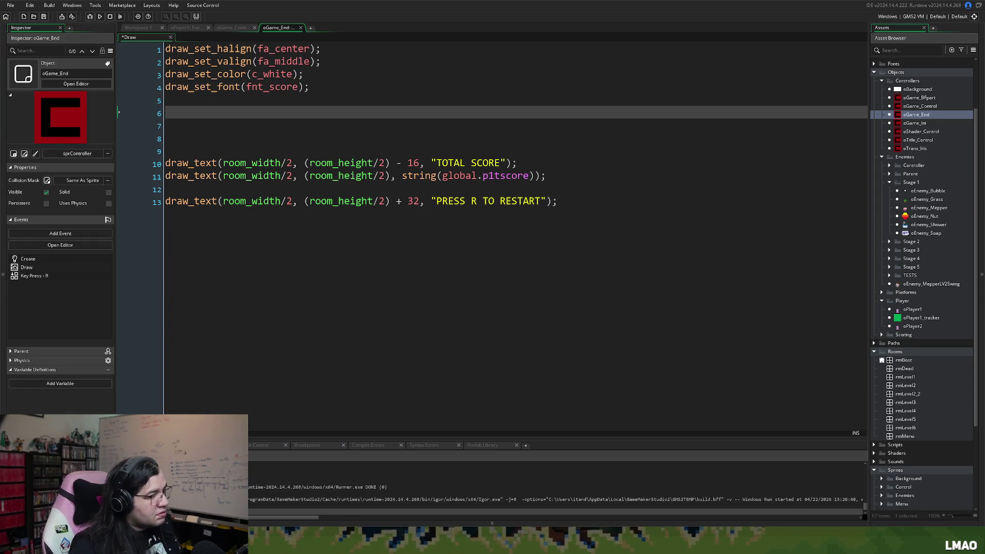
# Step: Restore the font to fnt_lgscore and clear the stray character on line 6
pyautogui.click(299, 86)
pyautogui.hotkey('shift', 'Left')
pyautogui.hotkey('shift', 'Left')
pyautogui.hotkey('shift', 'Left')
pyautogui.write('lg')
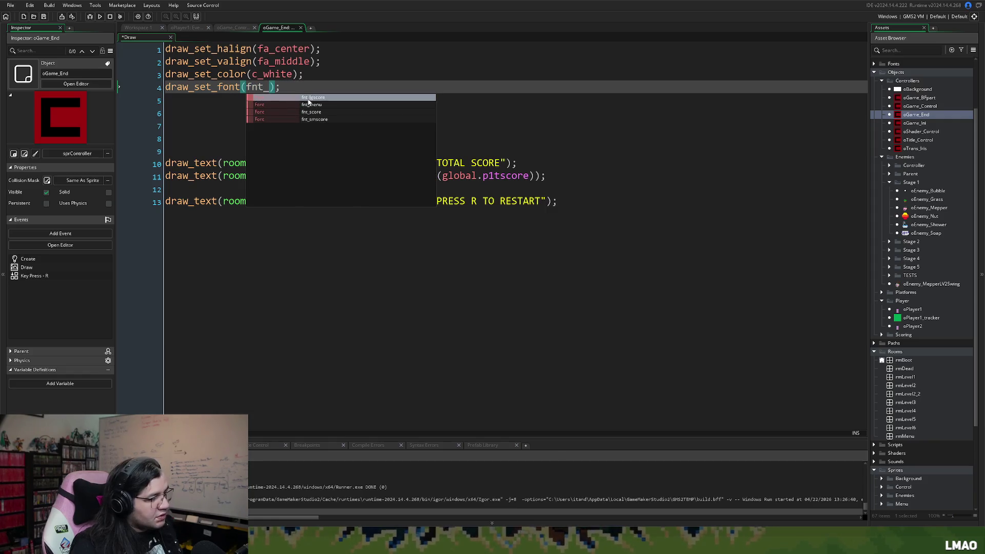
pyautogui.press('Return')
pyautogui.click(179, 111)
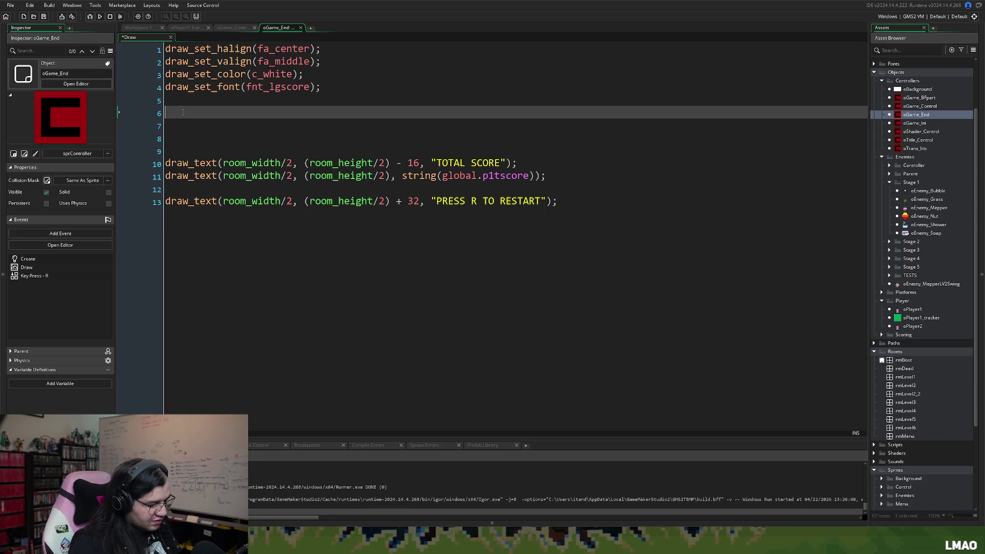
pyautogui.write('?')
pyautogui.press('BackSpace')
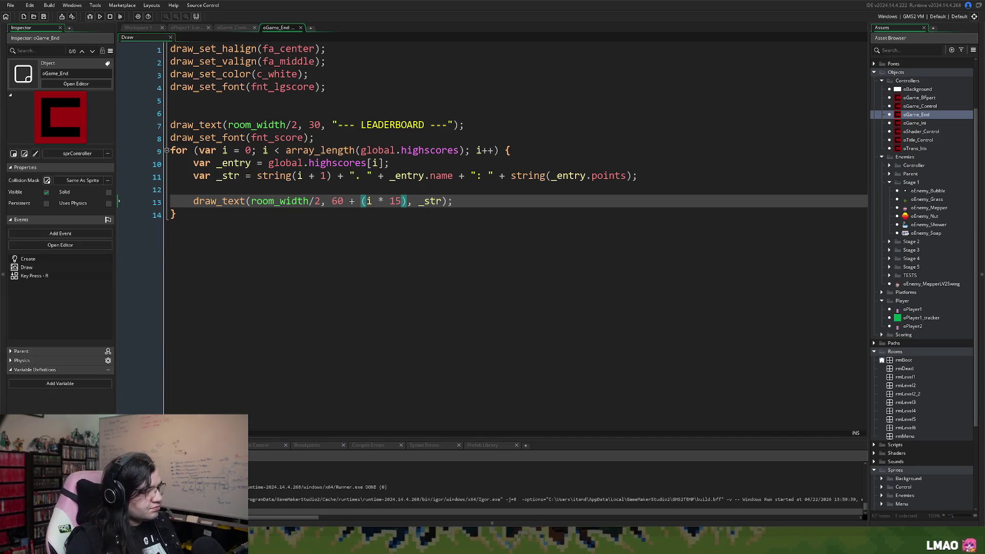
# Step: Run the game to check the leaderboard lists ten ranked entries, including the new score
pyautogui.click(275, 272)
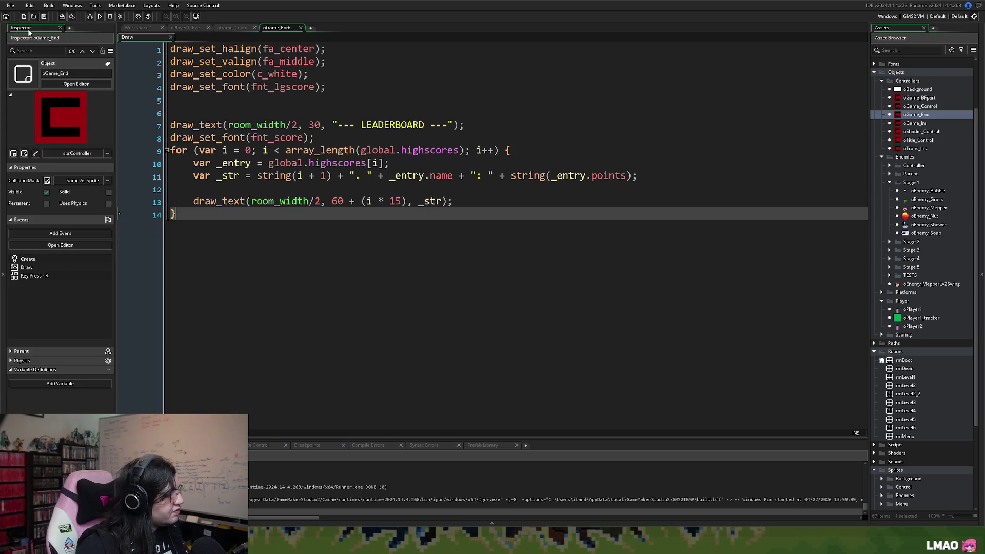
pyautogui.click(100, 19)
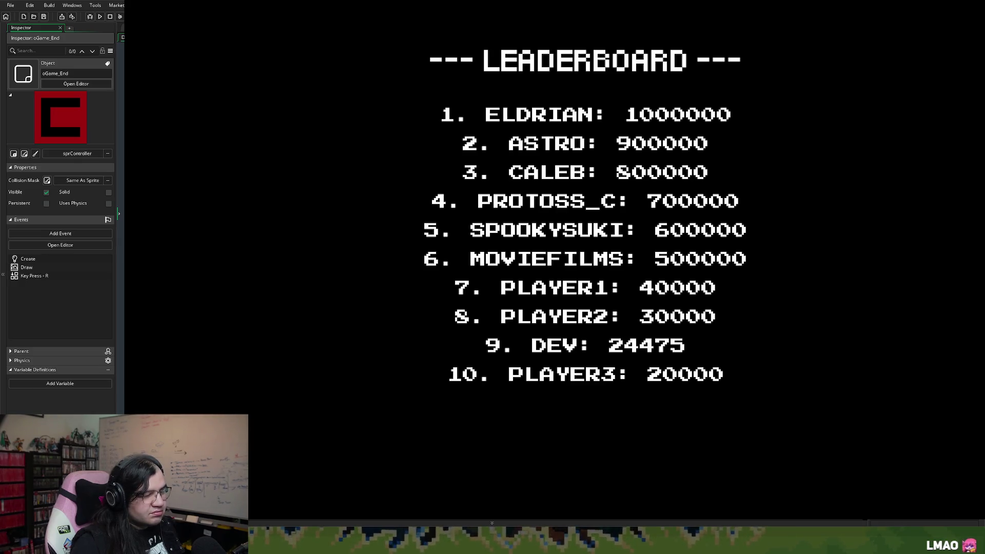
pyautogui.hotkey('alt', 'F4')
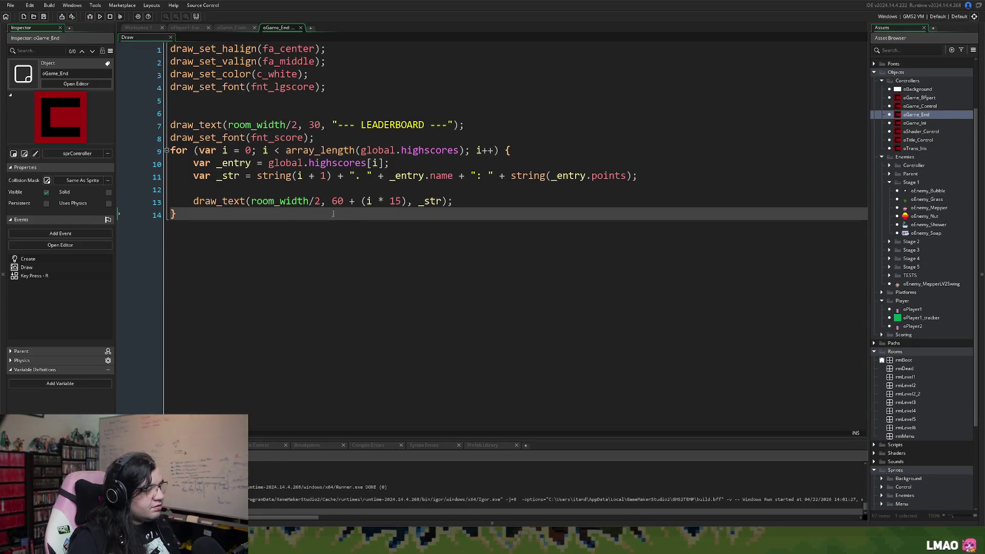
# Step: Open the oGame_Ini Create event code from the object workspace
pyautogui.click(135, 27)
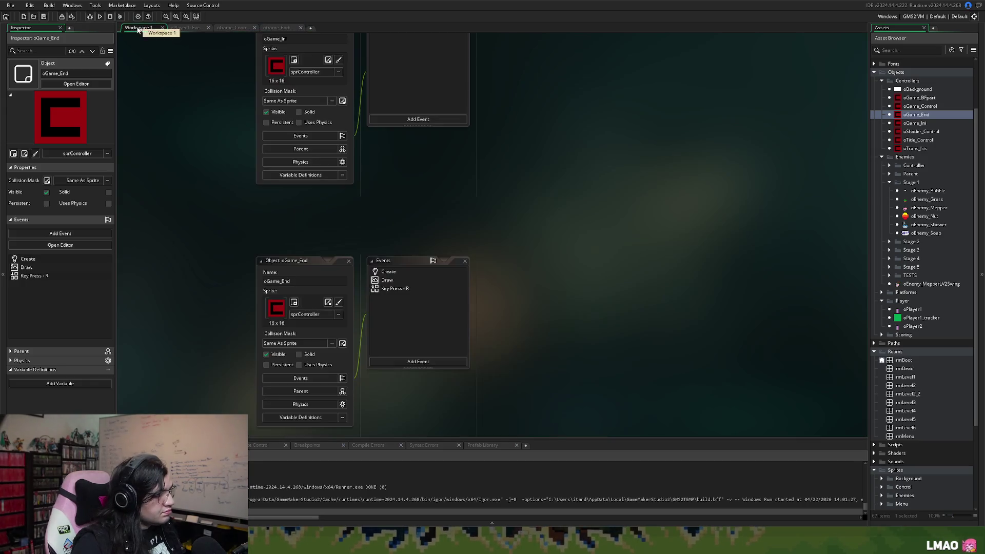
pyautogui.scroll(3, 312, 250)
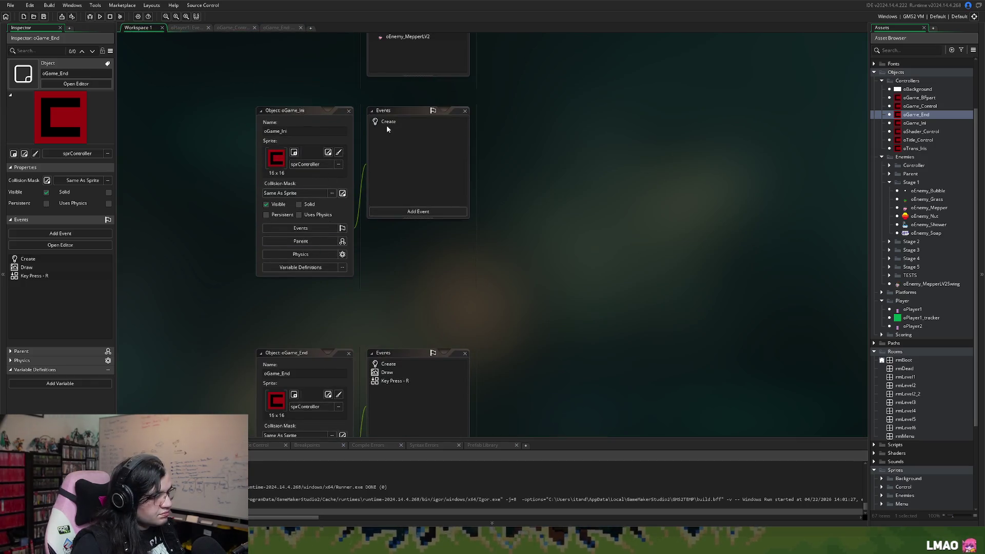
pyautogui.doubleClick(386, 123)
pyautogui.scroll(-8, 585, 259)
pyautogui.scroll(-6, 585, 259)
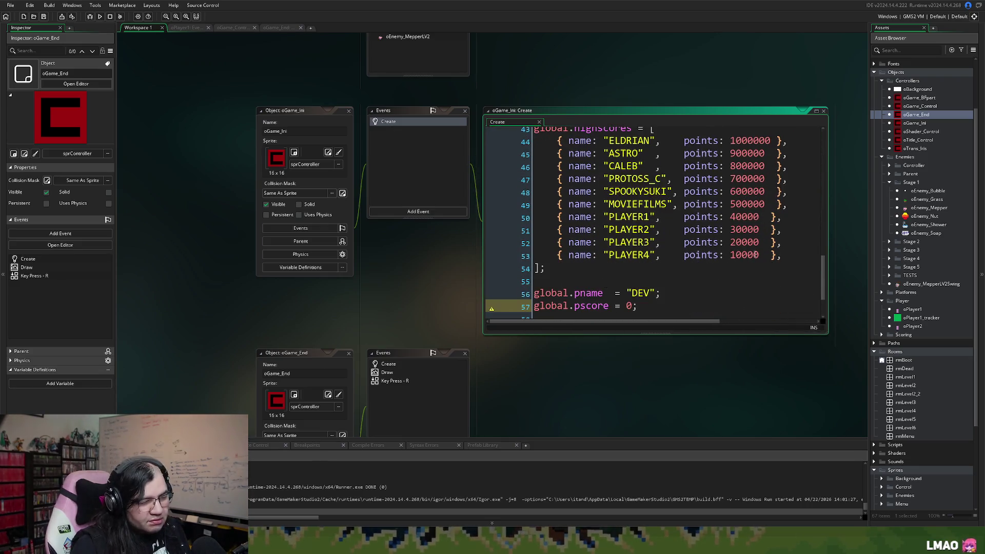
# Step: Trim PLAYER4's score from 10000 to 1 and align the closing braces on lines 50–53
pyautogui.click(758, 255)
pyautogui.moveTo(765, 255)
pyautogui.mouseDown()
pyautogui.moveTo(737, 255)
pyautogui.moveTo(737, 217)
pyautogui.mouseUp()
pyautogui.press('BackSpace')
pyautogui.press('BackSpace')
pyautogui.press('BackSpace')
pyautogui.press('BackSpace')
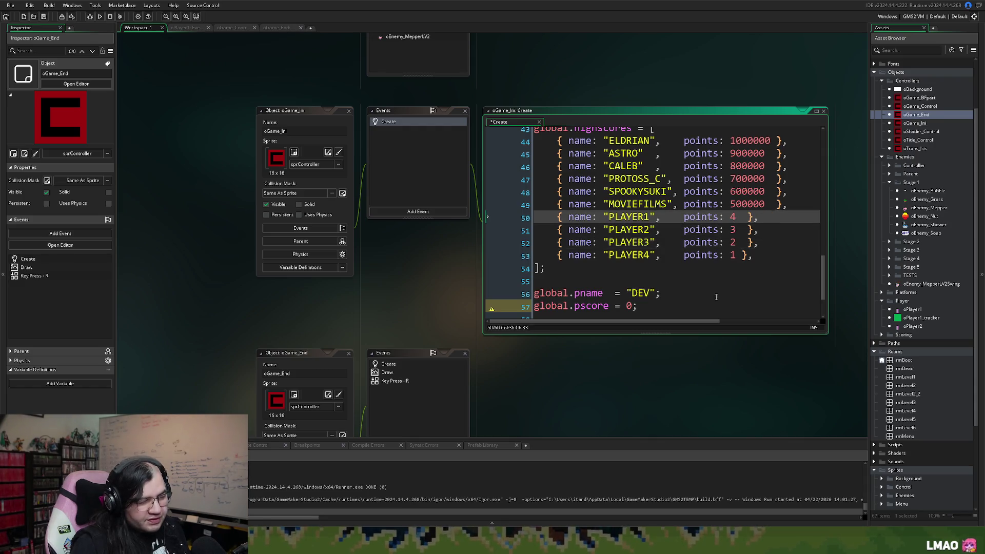
pyautogui.click(749, 217)
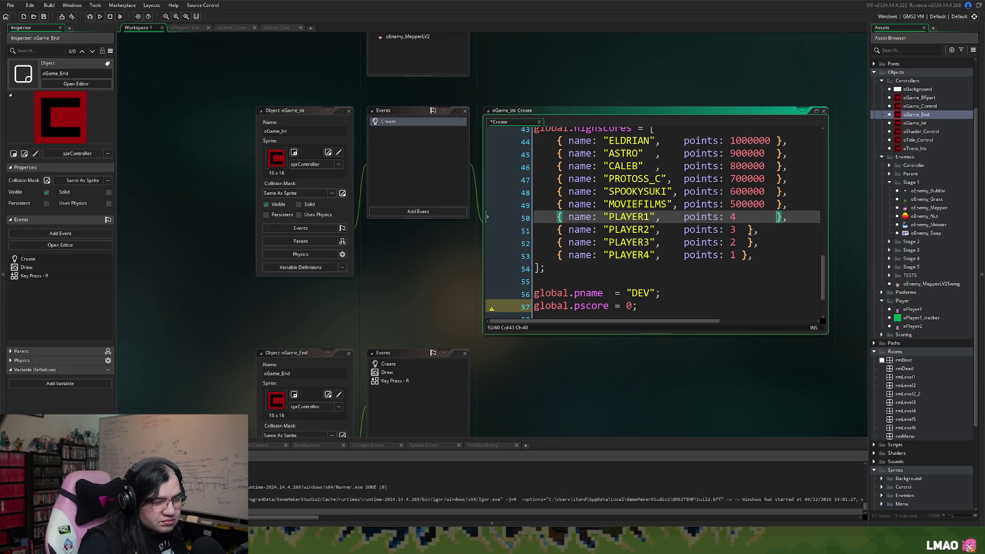
pyautogui.click(750, 230)
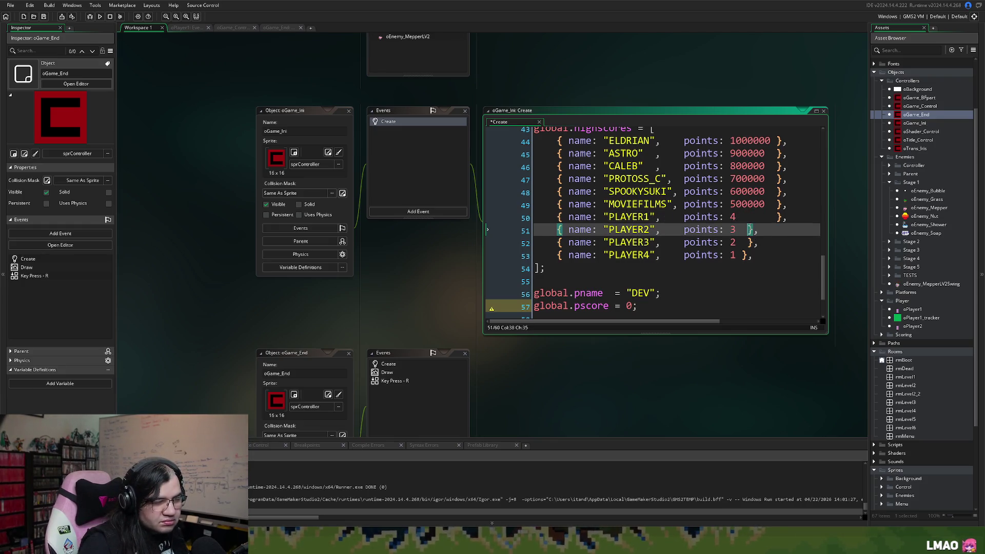
pyautogui.click(747, 242)
pyautogui.click(745, 255)
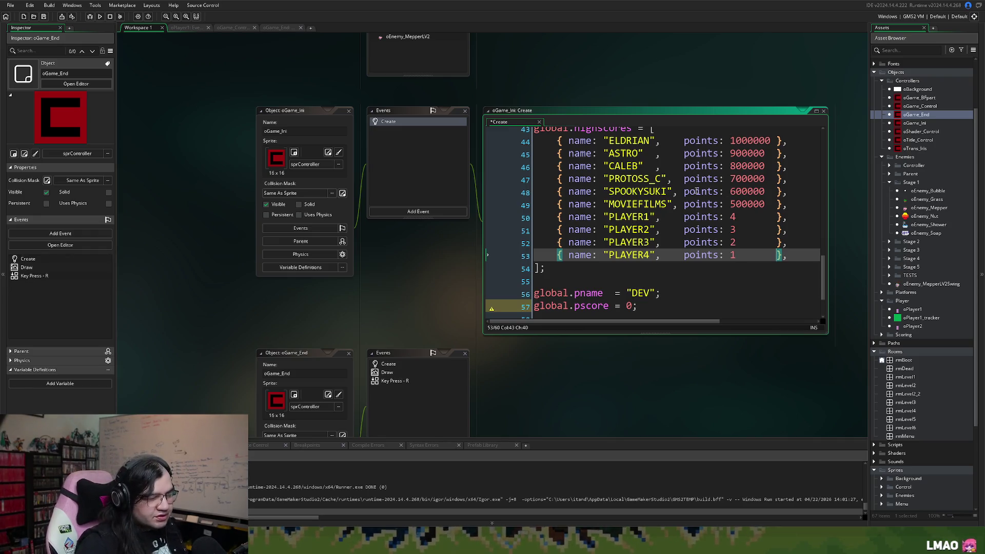
# Step: Close the oGame_Ini Create editor, review the other code tabs, and select oGame_End's events
pyautogui.click(823, 111)
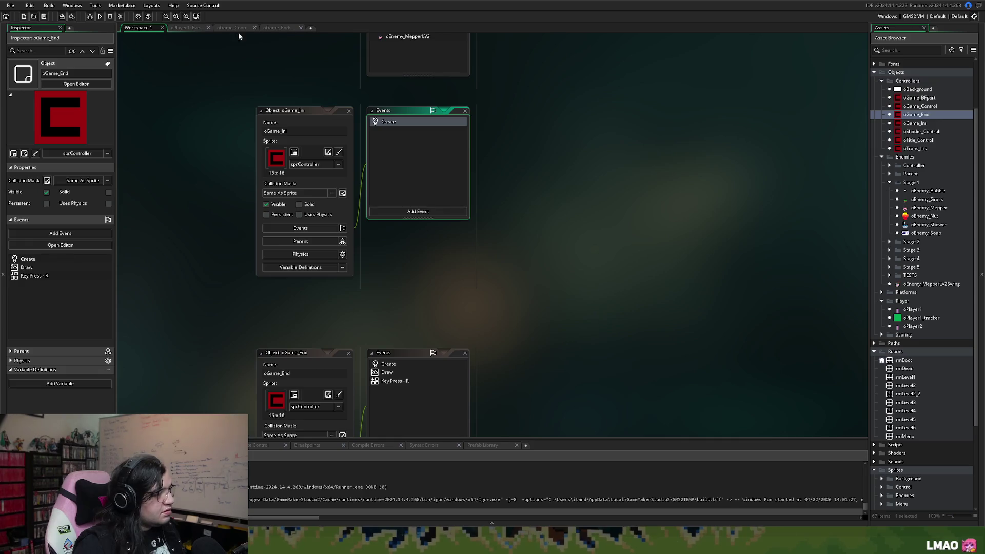
pyautogui.click(277, 27)
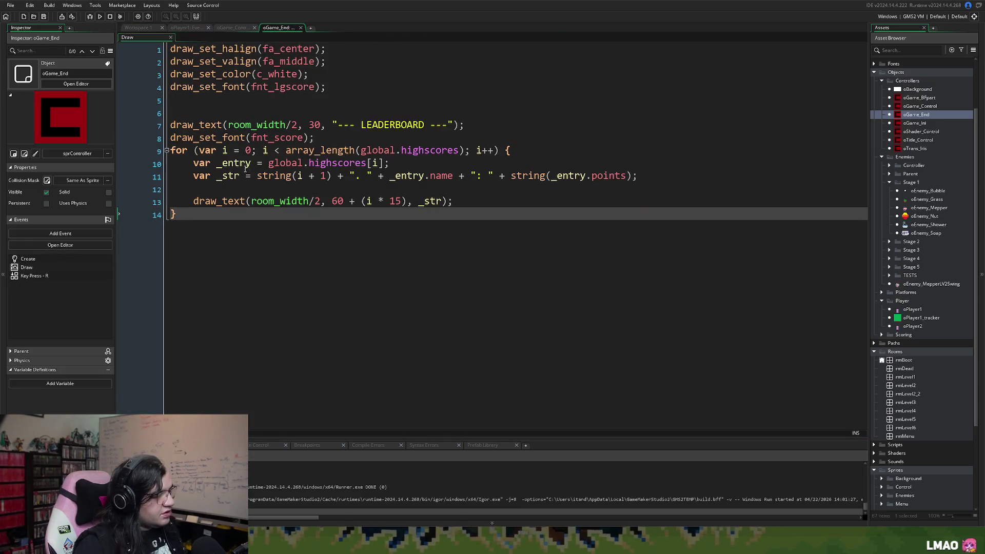
pyautogui.click(232, 28)
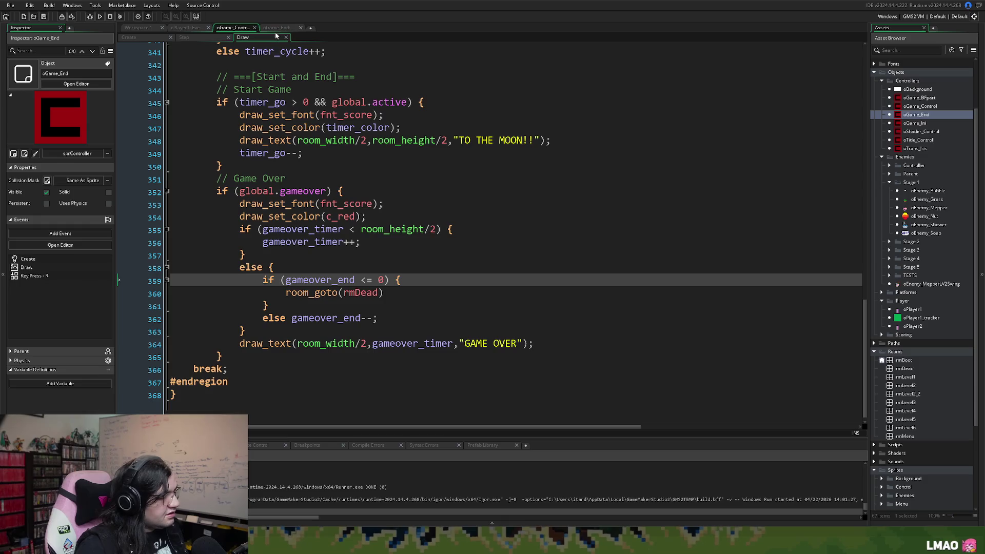
pyautogui.click(274, 28)
pyautogui.click(228, 29)
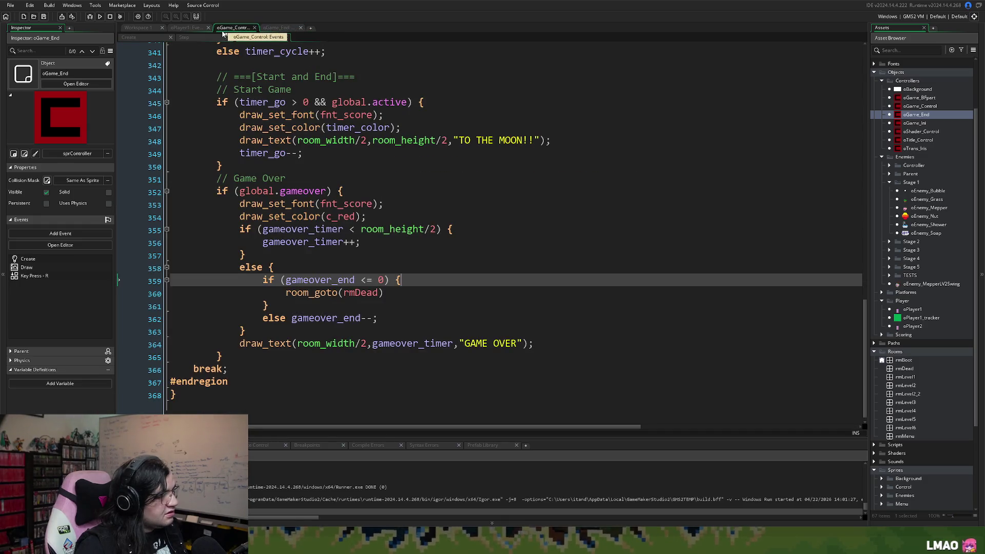
pyautogui.click(196, 28)
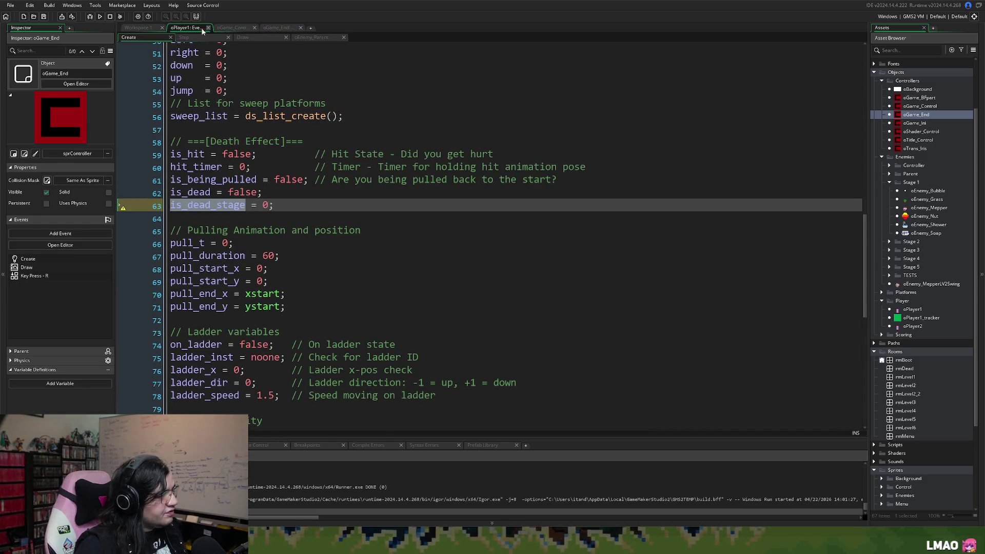
pyautogui.click(146, 28)
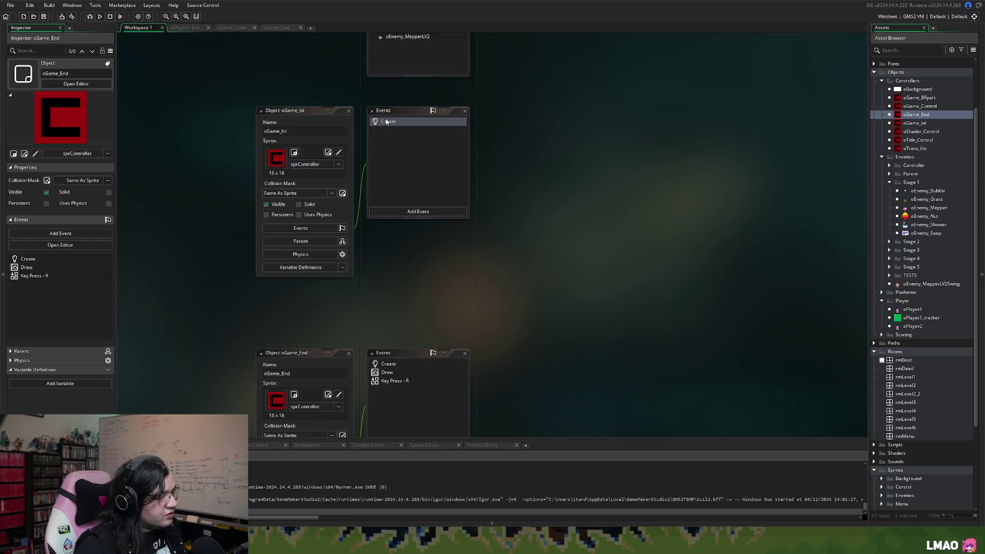
pyautogui.scroll(-2, 401, 279)
pyautogui.click(388, 273)
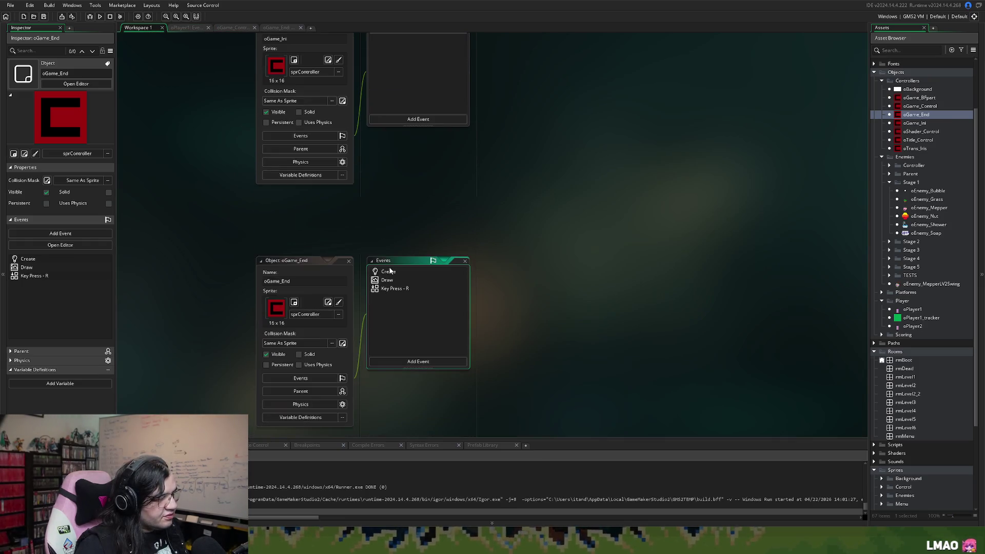
# Step: In oGame_End's maximized Create code, add '// Keep Track of Player Score' after line 5
pyautogui.doubleClick(388, 273)
pyautogui.doubleClick(505, 272)
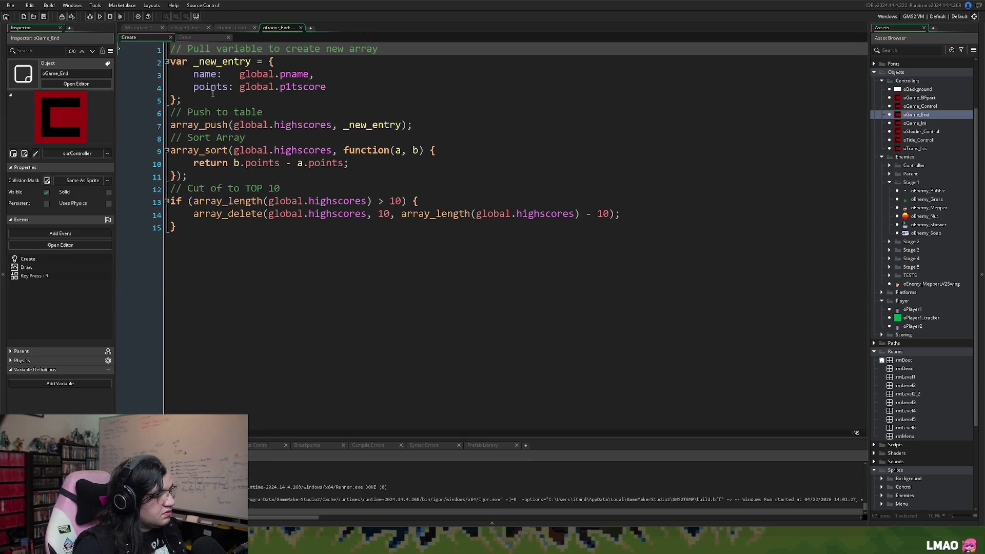
pyautogui.click(214, 104)
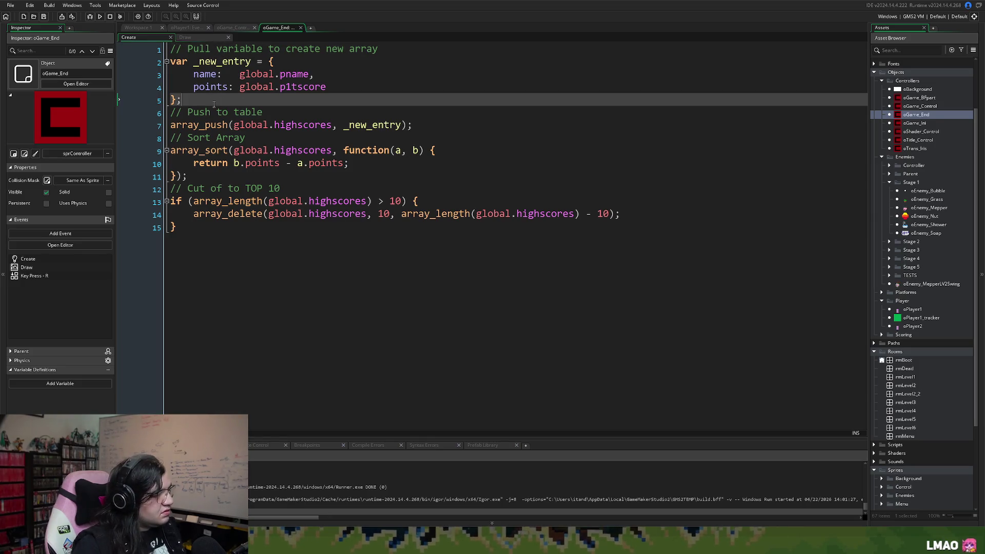
pyautogui.press('Return')
pyautogui.click(188, 112)
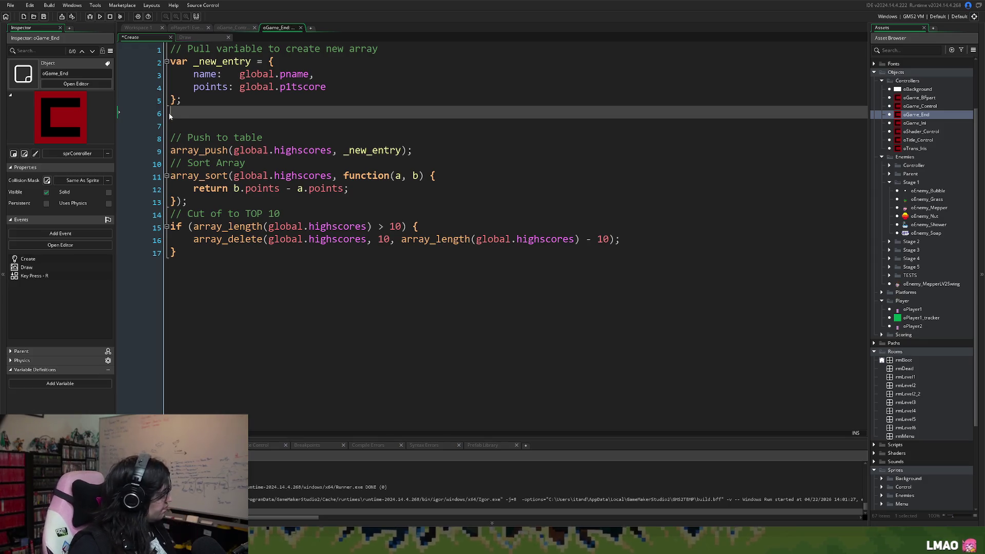
pyautogui.write('// Hight')
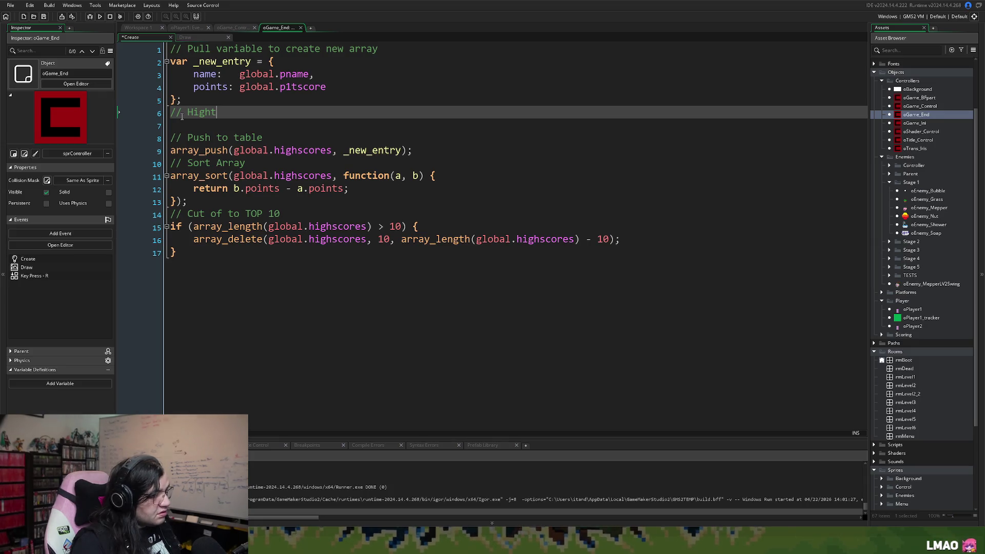
pyautogui.press('BackSpace')
pyautogui.press('BackSpace')
pyautogui.press('BackSpace')
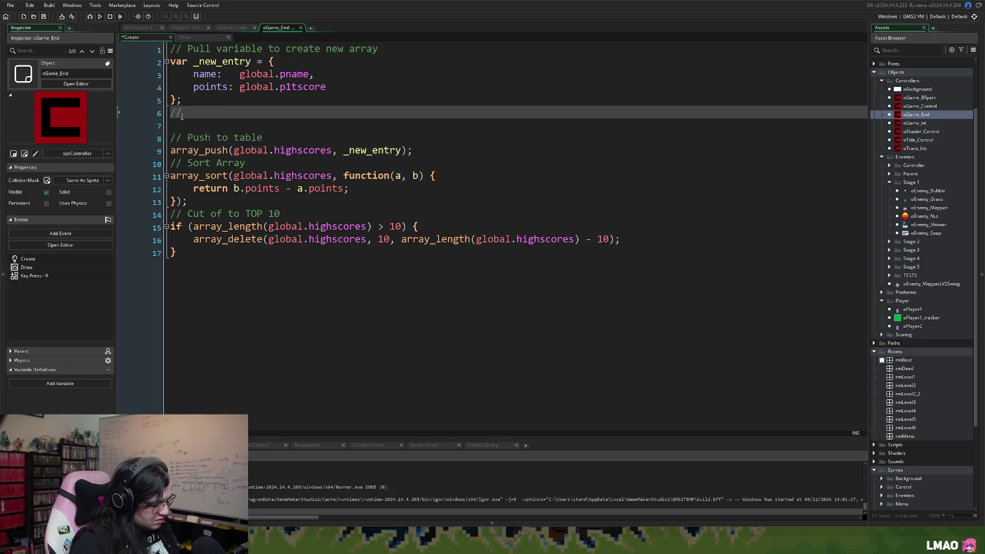
pyautogui.write(' Keep T')
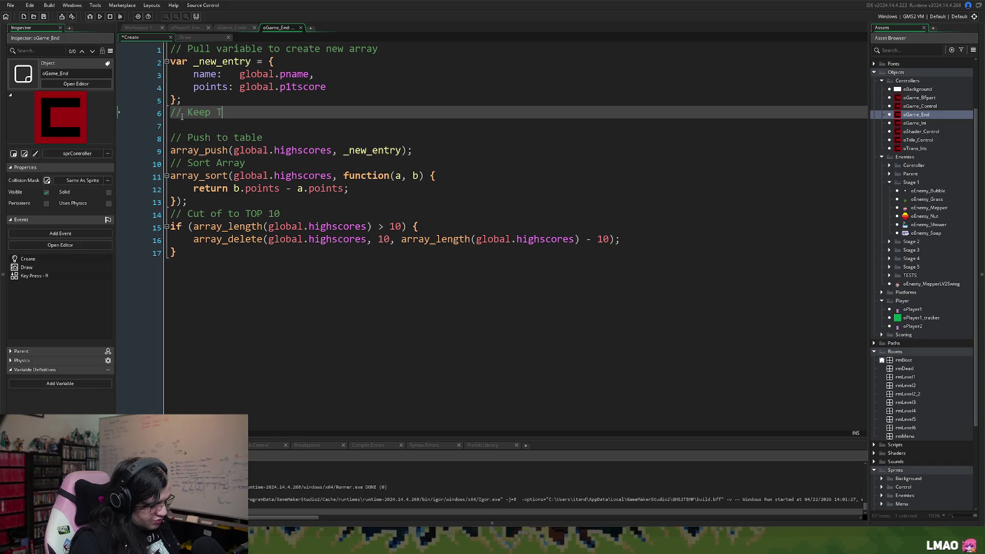
pyautogui.write('rack inf')
pyautogui.press('BackSpace')
pyautogui.press('BackSpace')
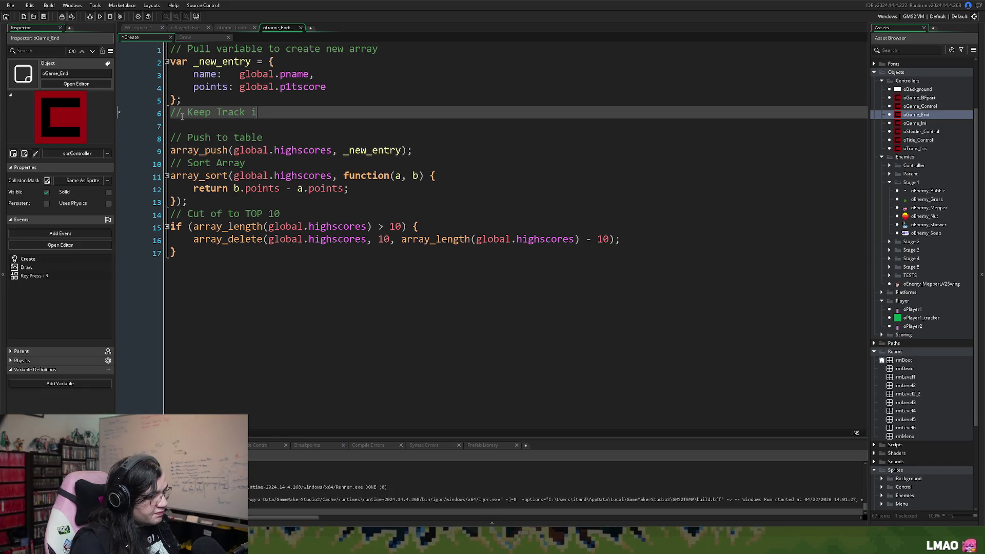
pyautogui.press('BackSpace')
pyautogui.write('of Play')
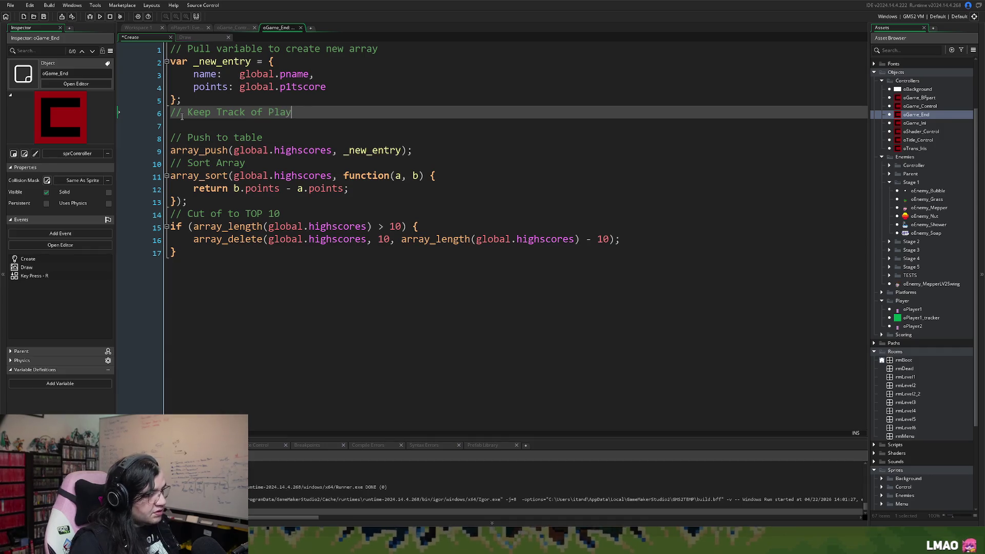
pyautogui.write('er Score')
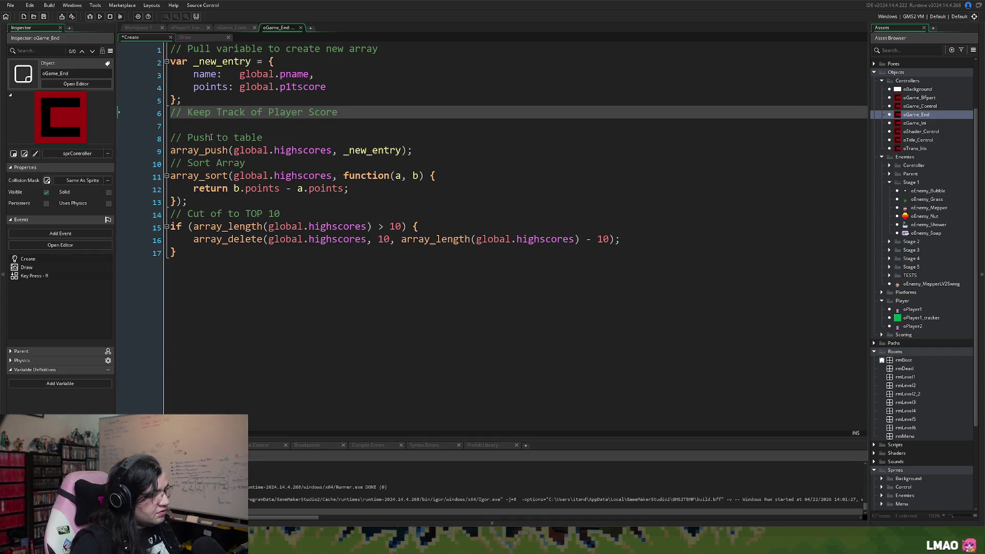
# Step: Begin an unfinished 'last_add =' assignment on line 7 below the comment
pyautogui.click(187, 126)
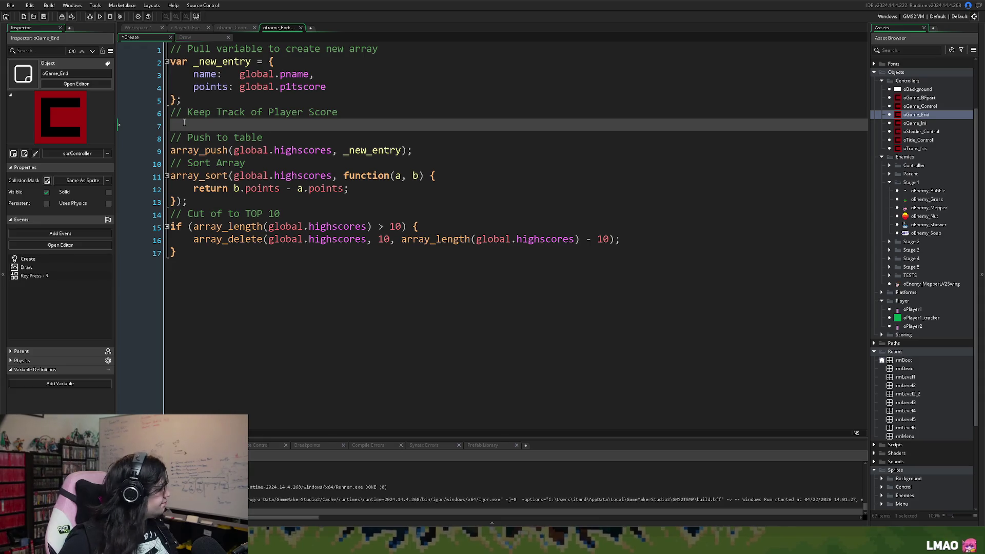
pyautogui.write('global')
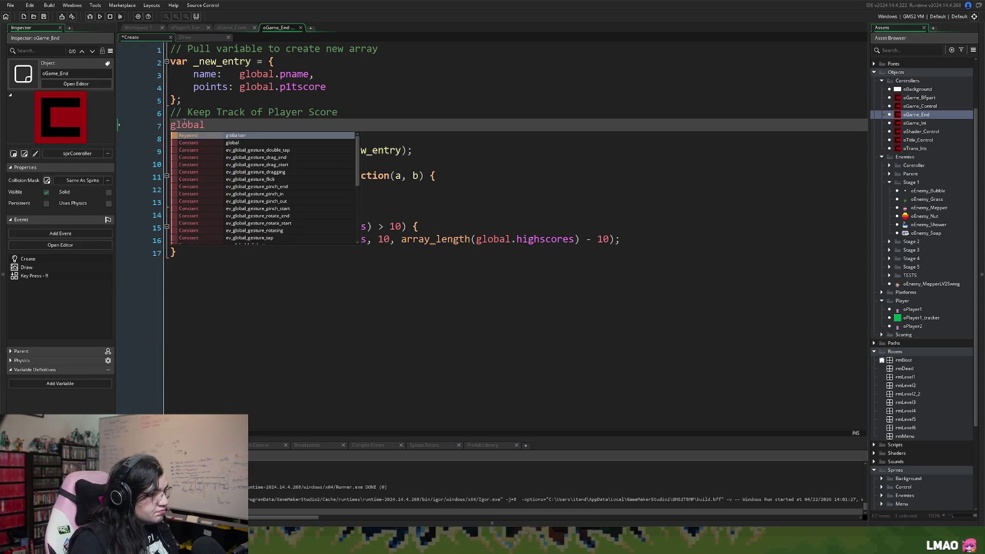
pyautogui.write('.')
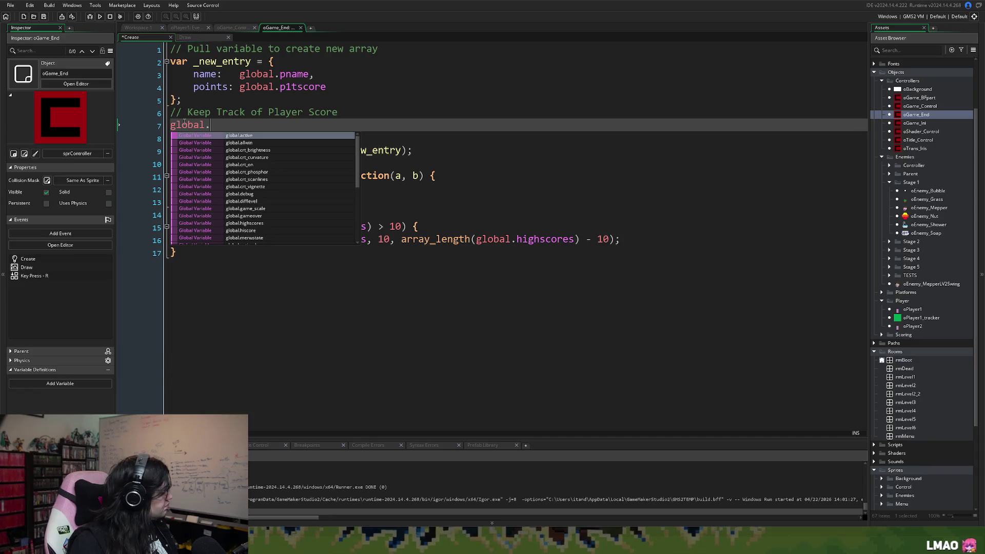
pyautogui.press('BackSpace')
pyautogui.press('BackSpace')
pyautogui.press('BackSpace')
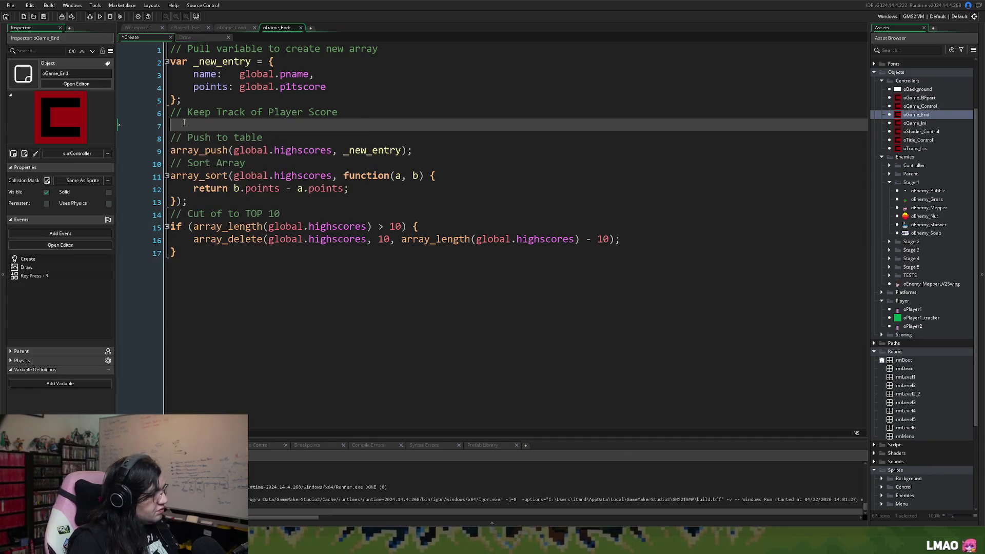
pyautogui.write('last_')
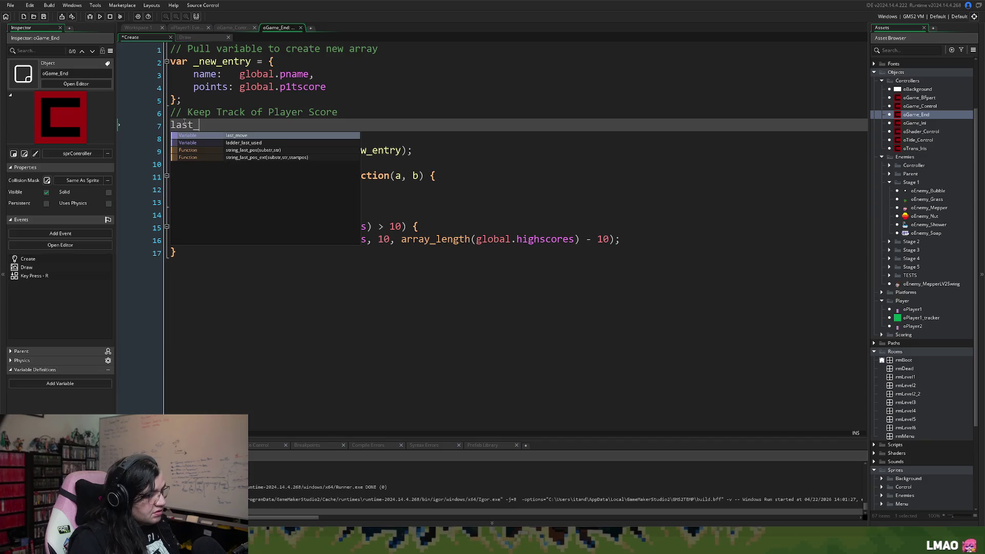
pyautogui.write('sco')
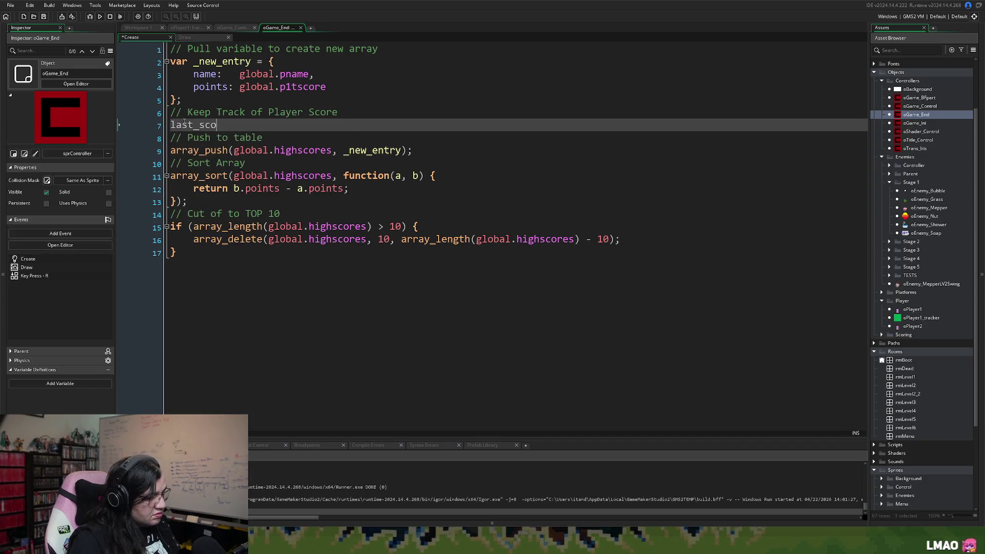
pyautogui.write('readd')
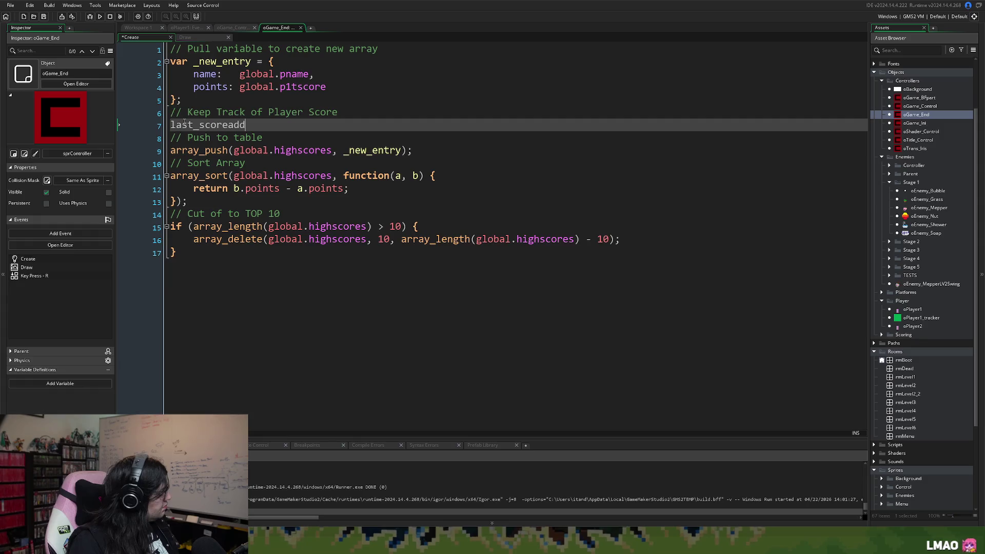
pyautogui.press('BackSpace')
pyautogui.press('BackSpace')
pyautogui.press('BackSpace')
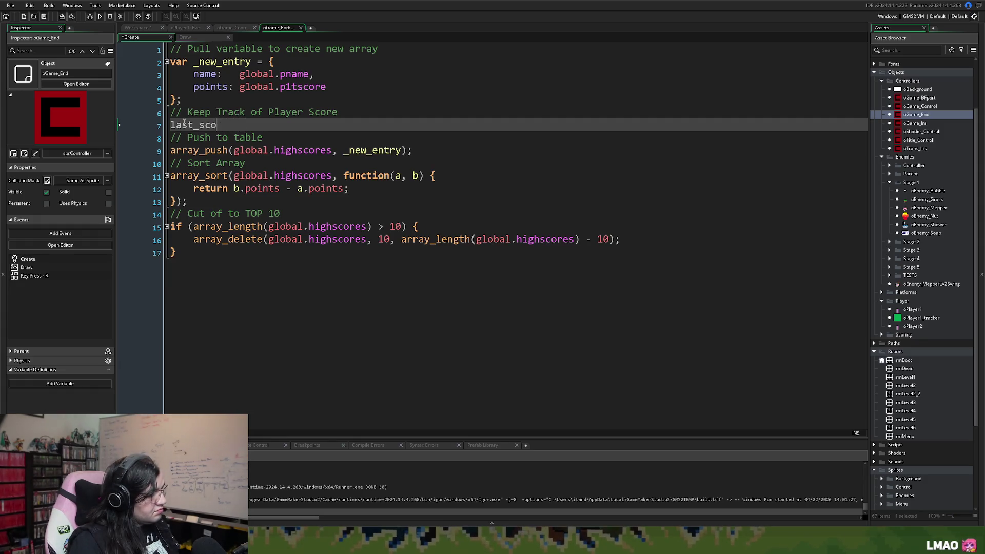
pyautogui.write('add')
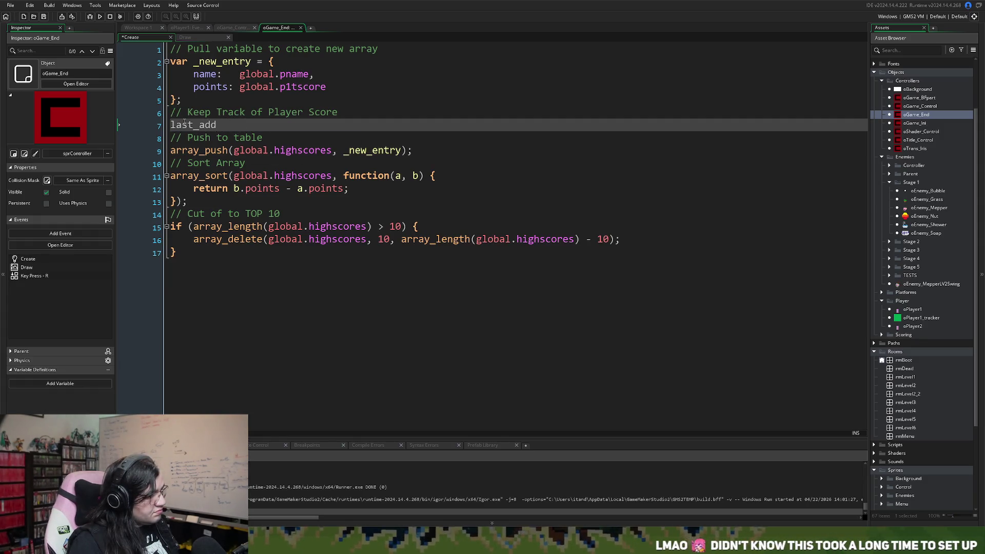
pyautogui.write(' =')
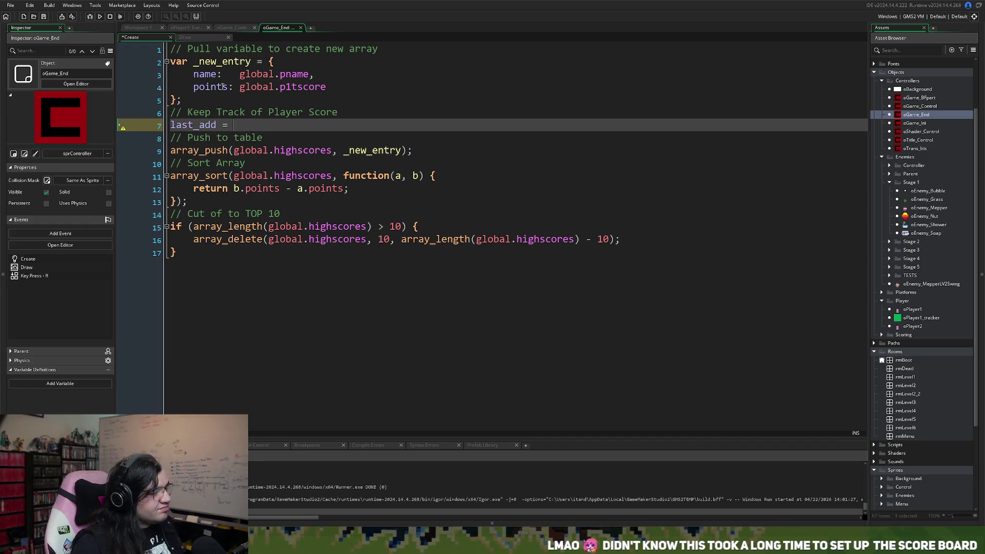
pyautogui.click(198, 38)
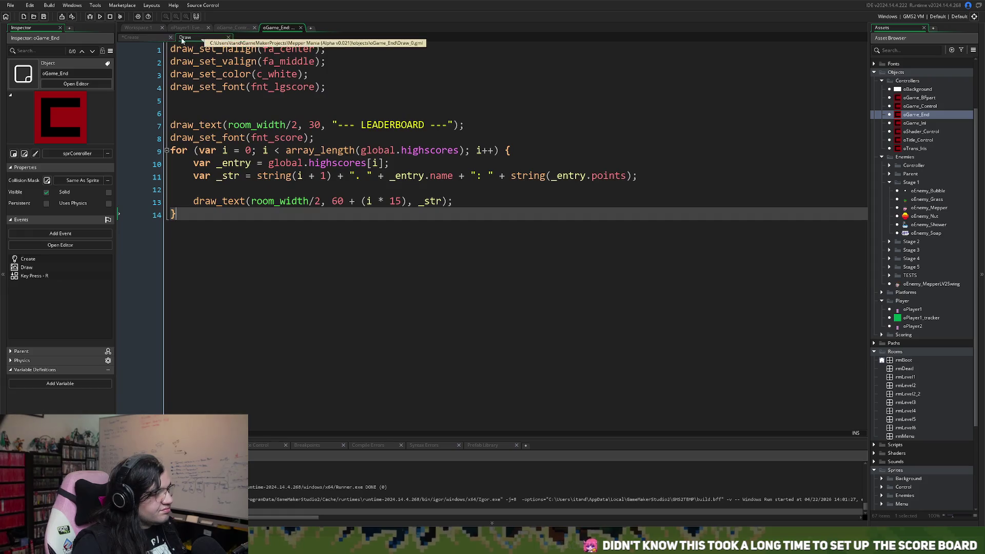
# Step: Switch the oGame_End editor from the Draw code back to the Create code
pyautogui.click(152, 35)
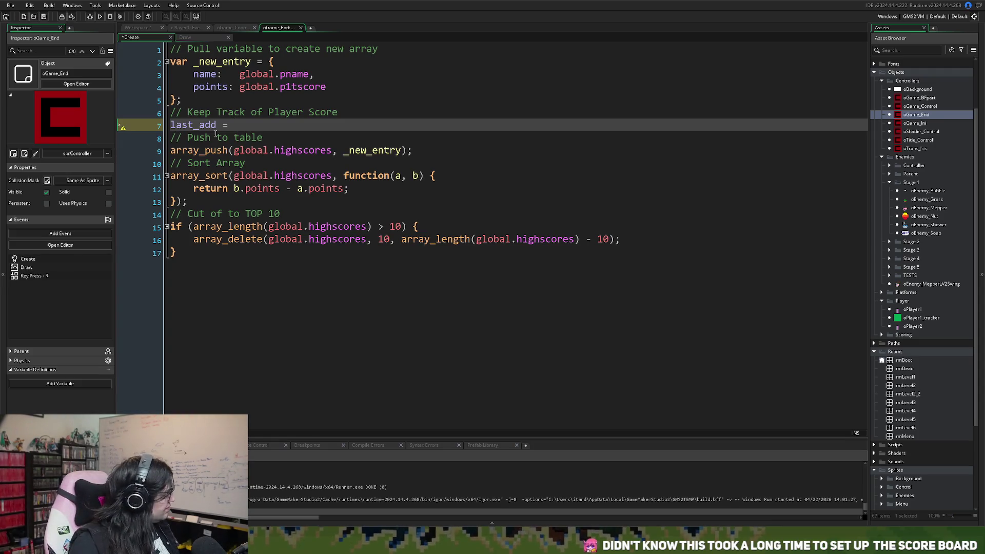
# Step: Complete line 7 as last_added_score = _new_entry; and save the Create event
pyautogui.press('BackSpace')
pyautogui.press('BackSpace')
pyautogui.press('BackSpace')
pyautogui.press('BackSpace')
pyautogui.press('BackSpace')
pyautogui.press('BackSpace')
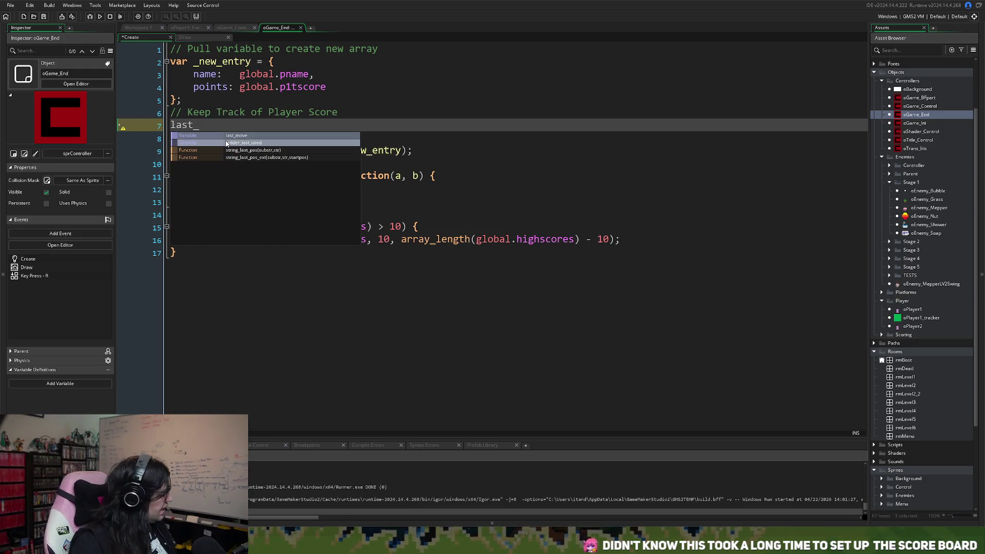
pyautogui.write('added_s')
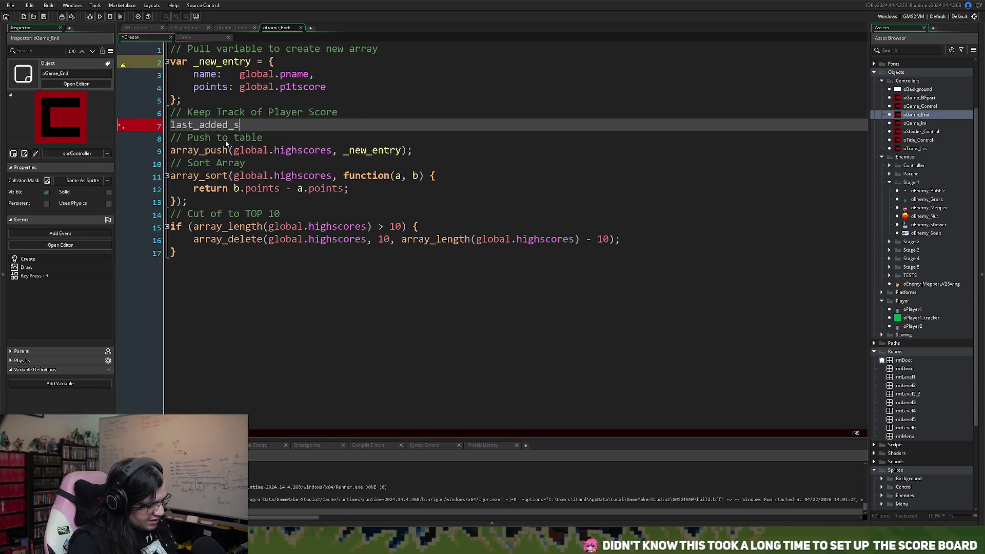
pyautogui.write('core')
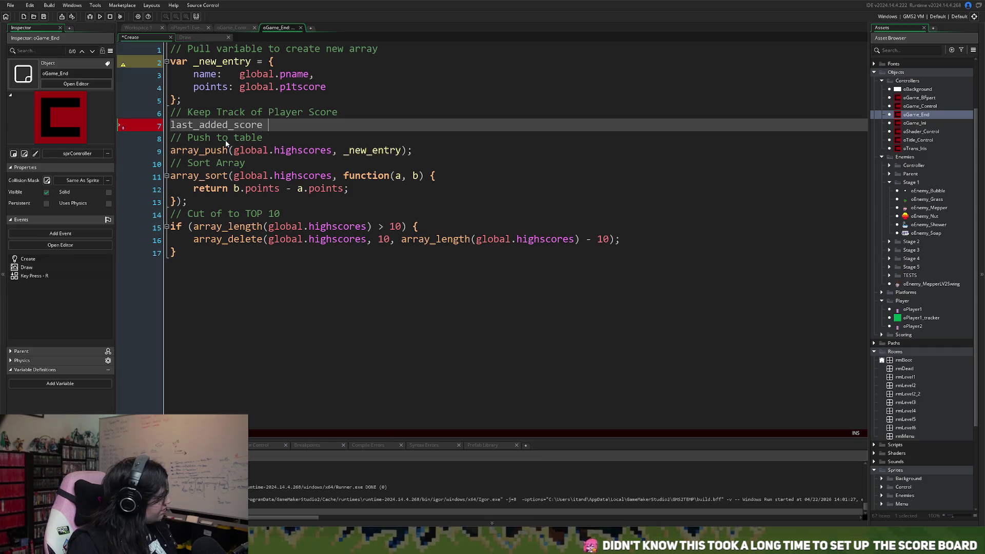
pyautogui.write(' = _new')
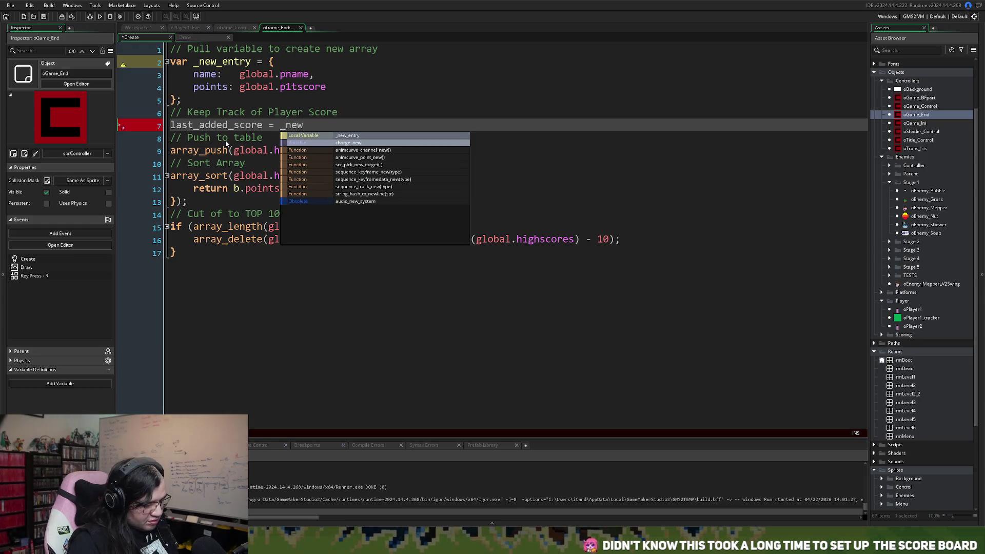
pyautogui.write('_entr')
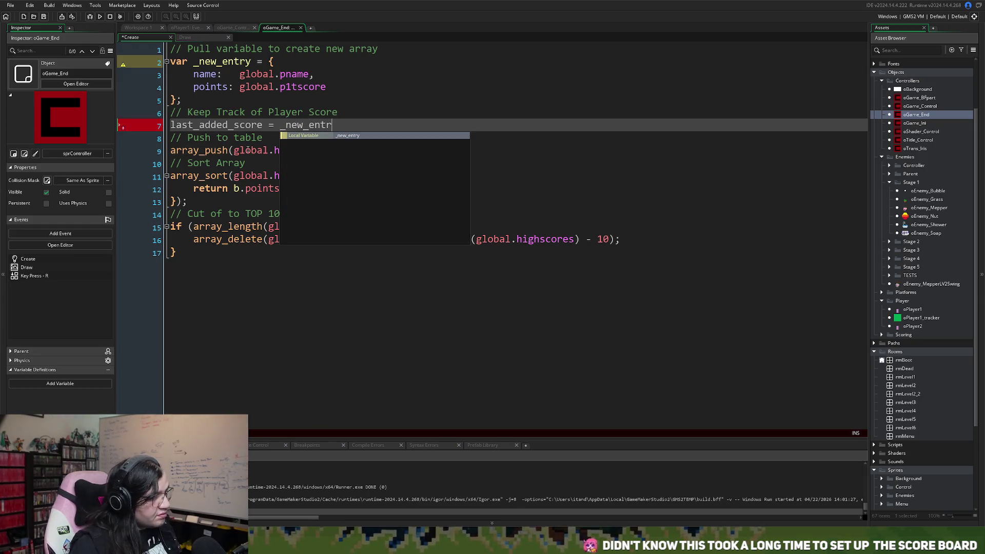
pyautogui.click(338, 135)
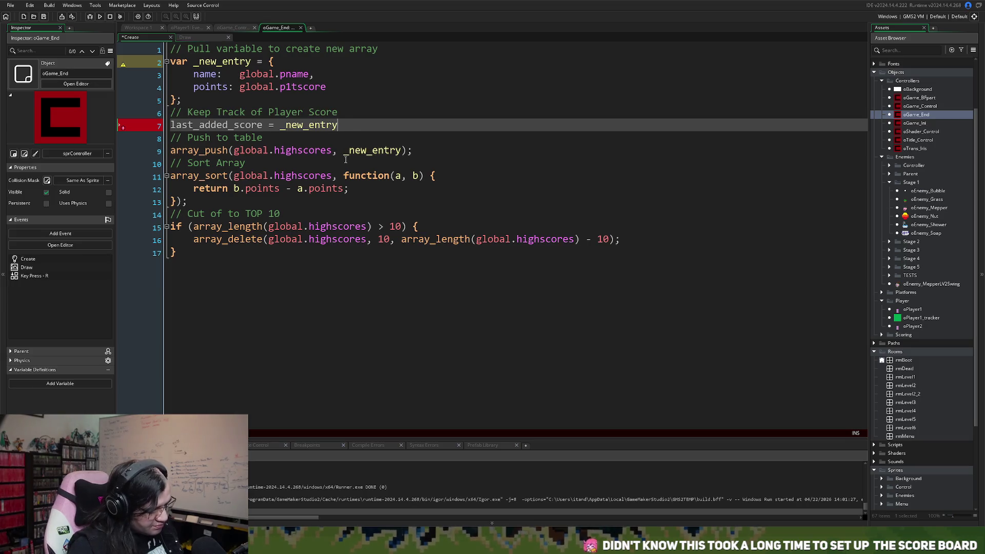
pyautogui.write(';')
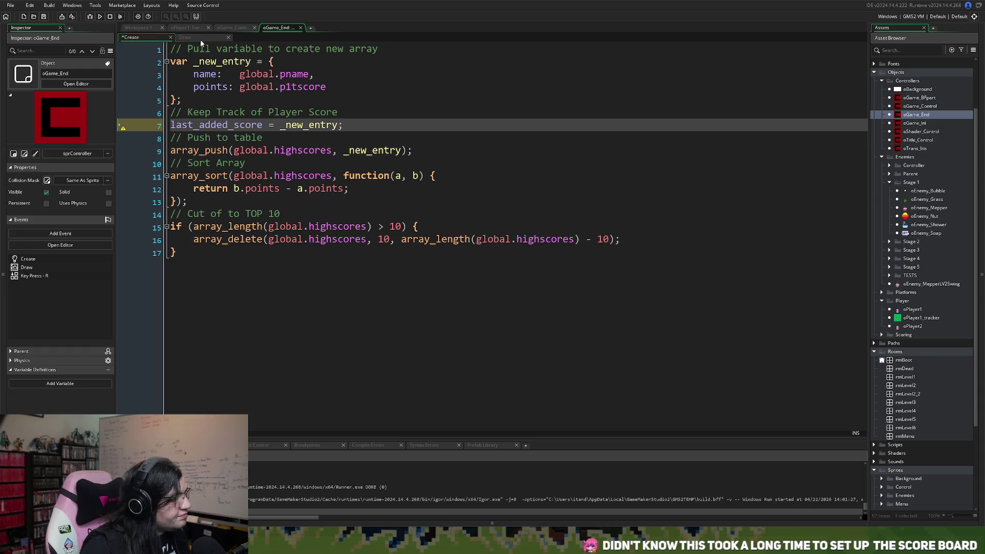
pyautogui.click(45, 18)
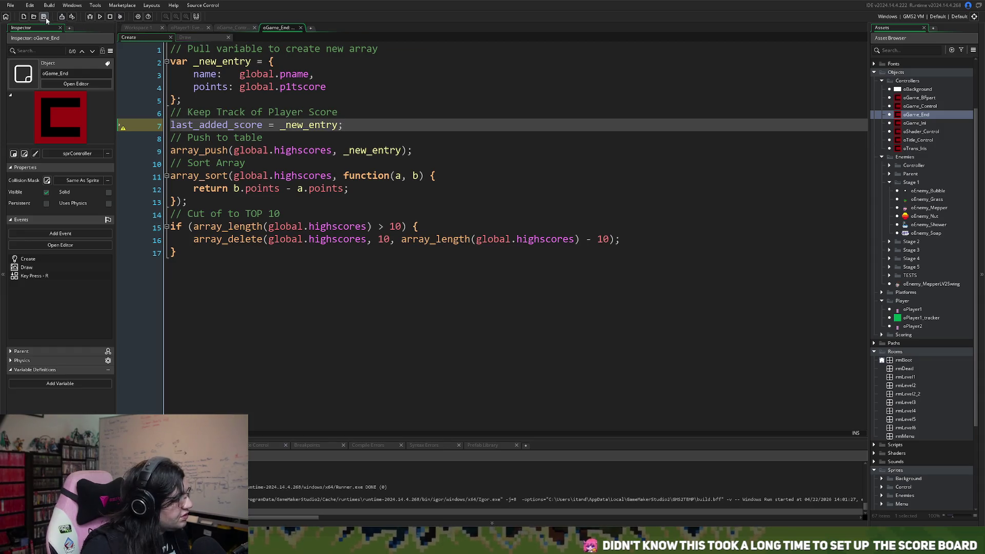
pyautogui.click(196, 37)
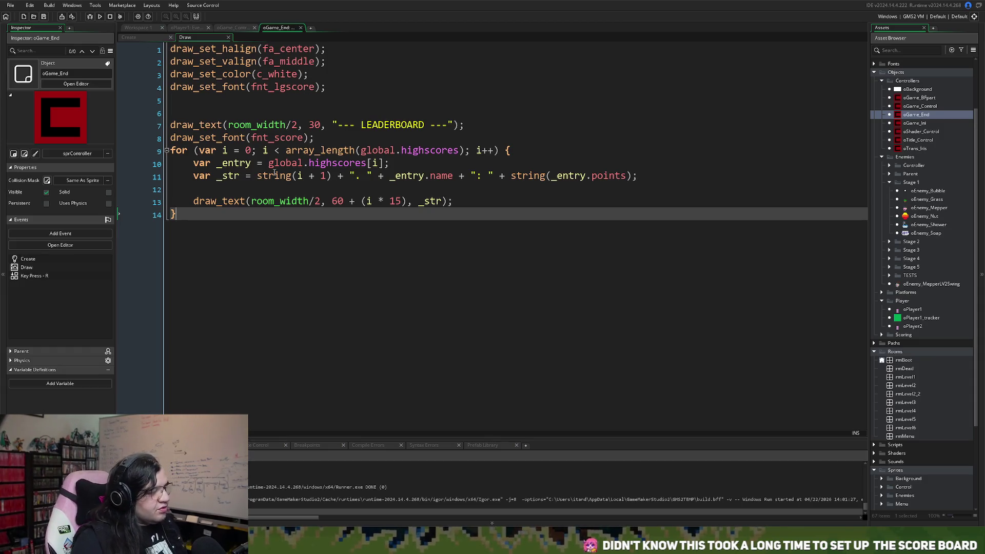
# Step: Remove the empty line 12 and cut the var _entry line out of the loop
pyautogui.click(202, 191)
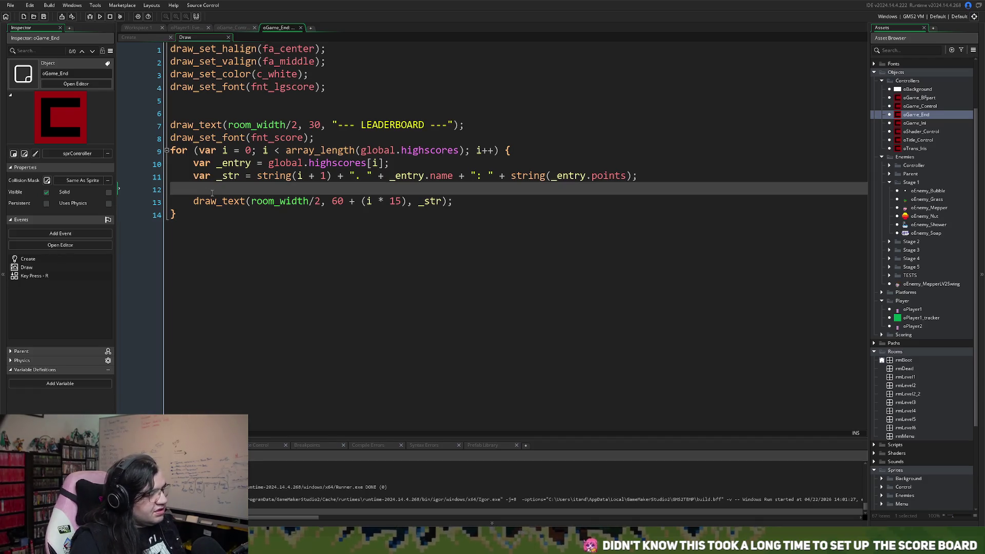
pyautogui.press('BackSpace')
pyautogui.press('BackSpace')
pyautogui.press('BackSpace')
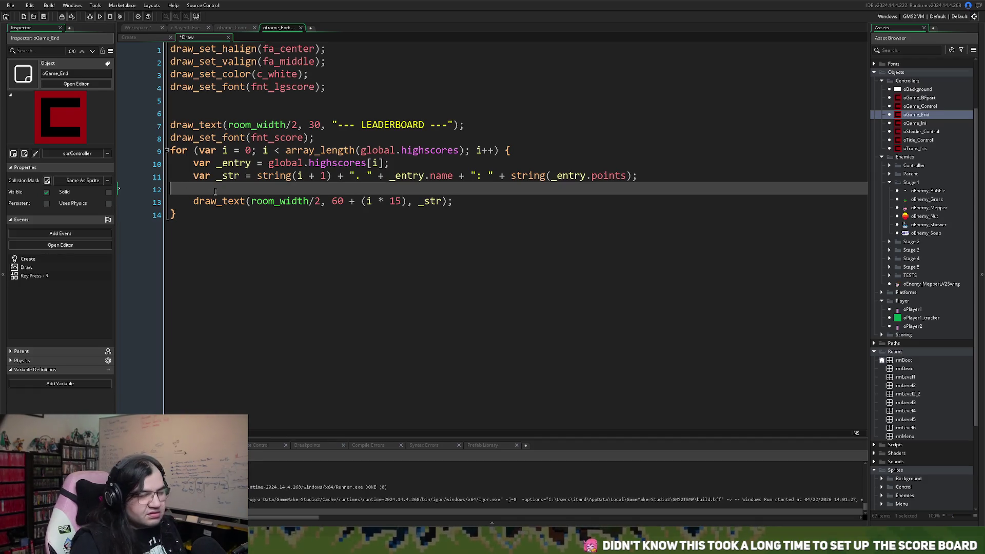
pyautogui.press('BackSpace')
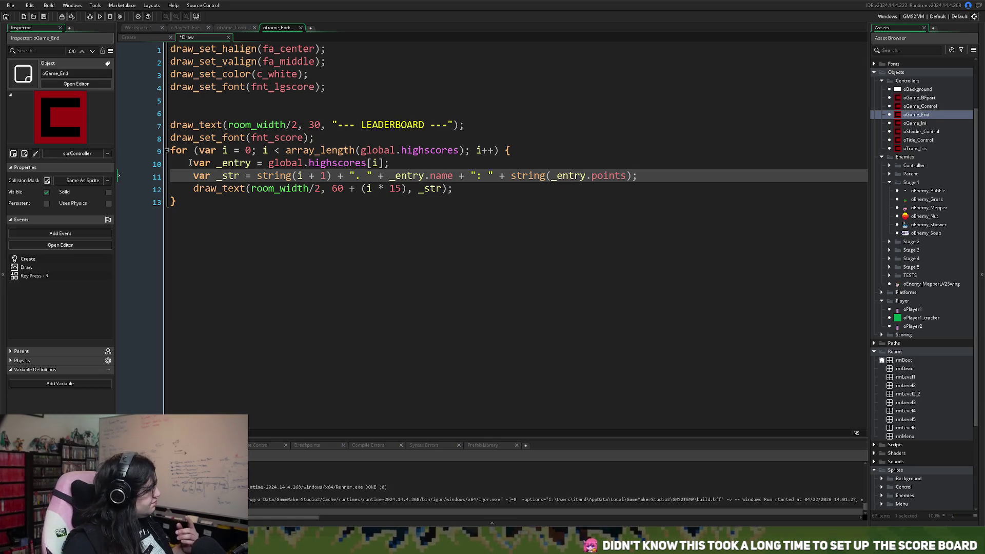
pyautogui.rightClick(192, 166)
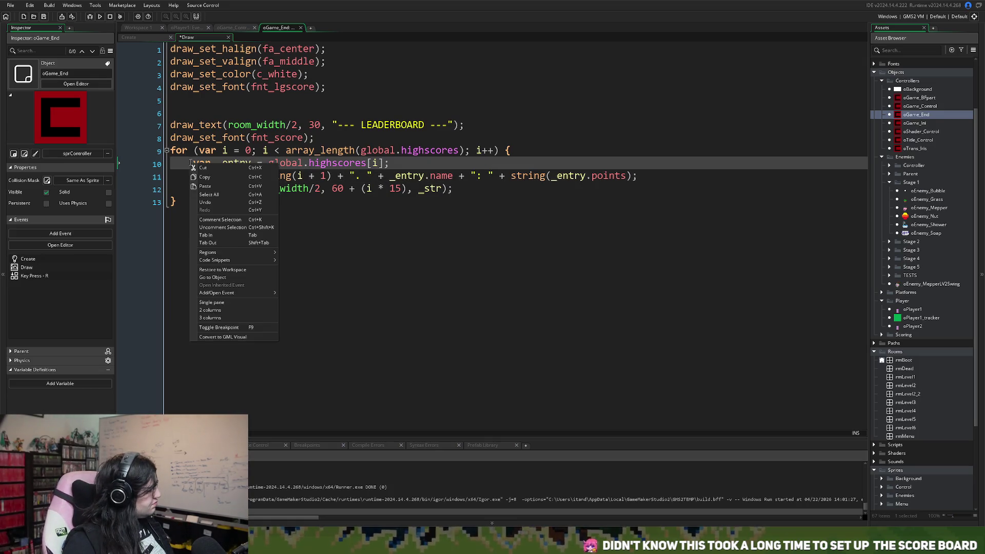
pyautogui.click(266, 167)
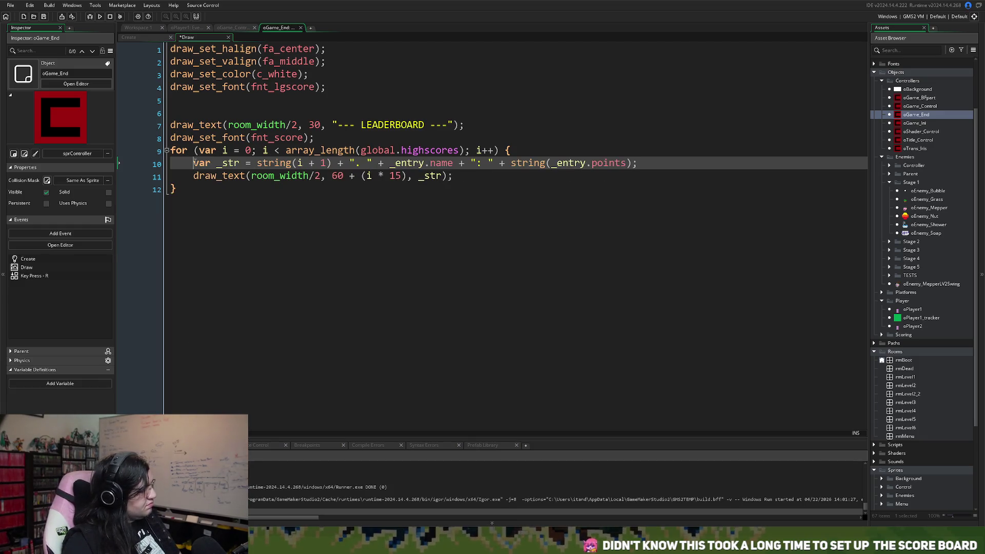
pyautogui.press('Return')
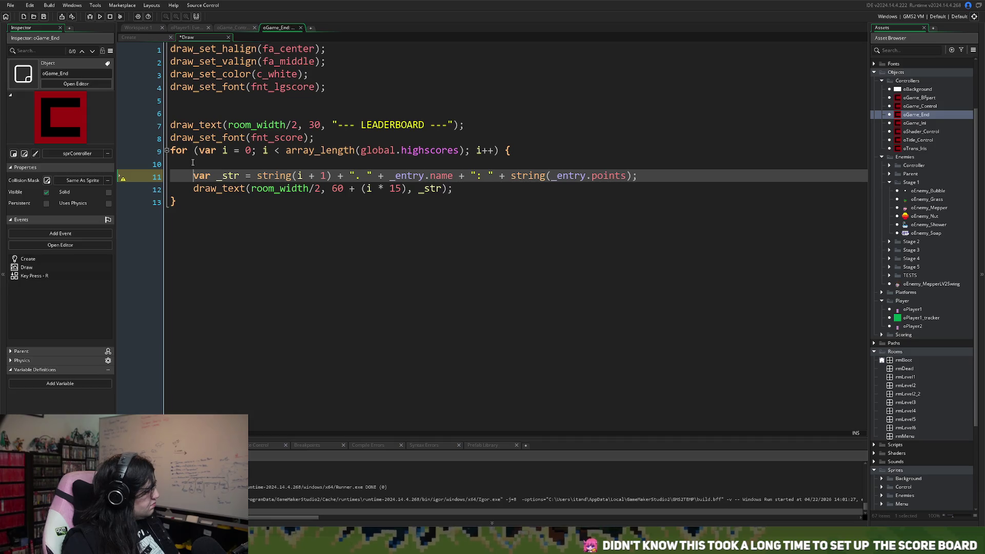
pyautogui.rightClick(192, 163)
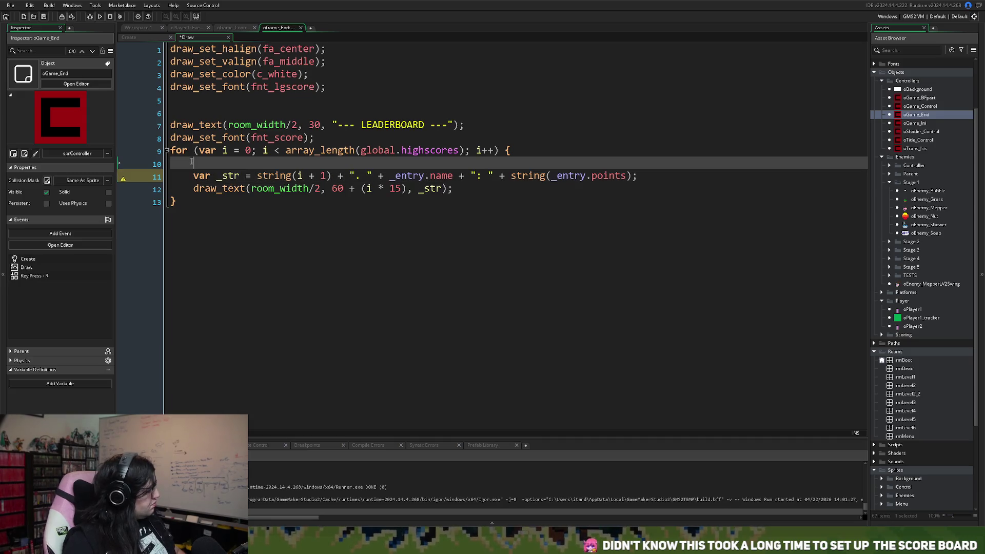
pyautogui.click(196, 159)
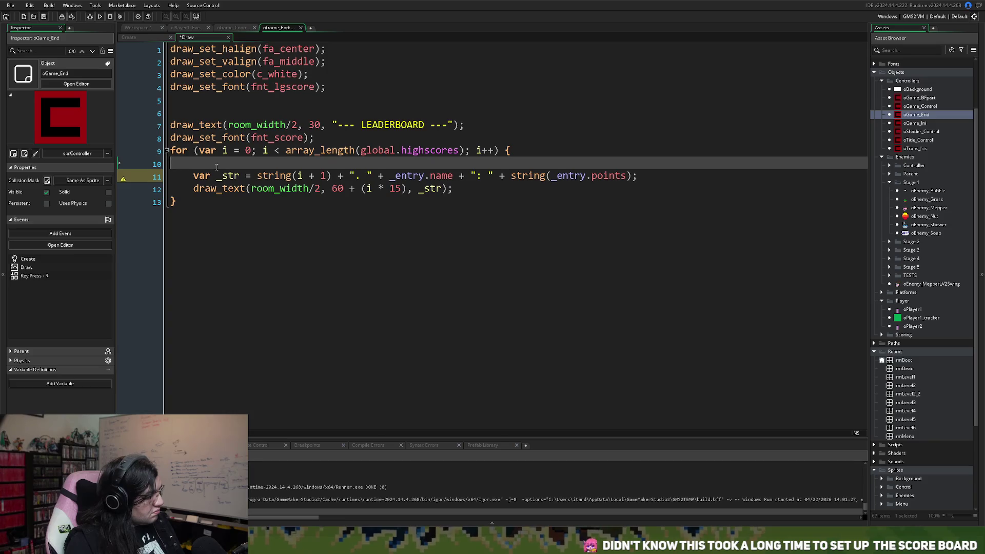
pyautogui.press('BackSpace')
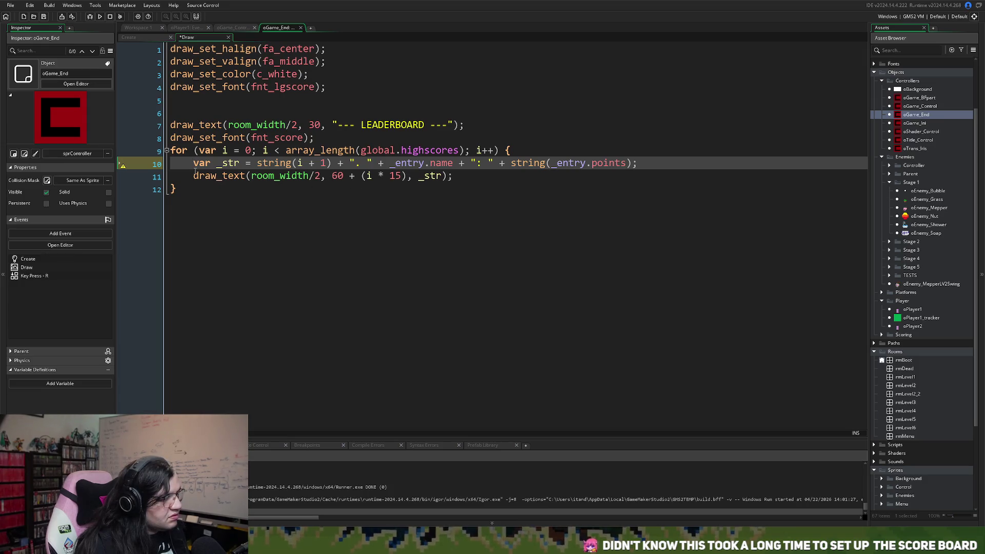
# Step: Start an if condition on a new line above draw_text, checking the _entry fields
pyautogui.click(194, 176)
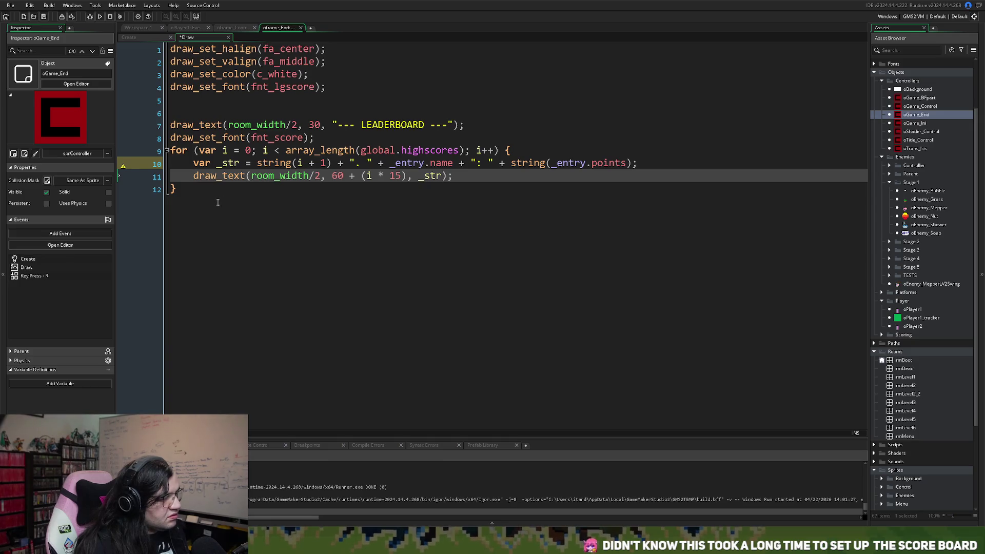
pyautogui.press('Return')
pyautogui.click(203, 176)
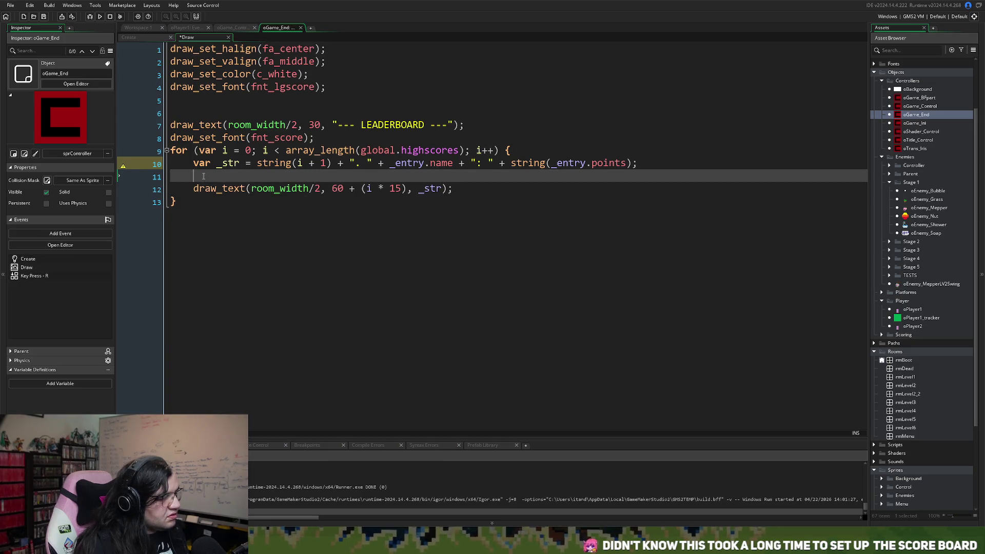
pyautogui.write('if ')
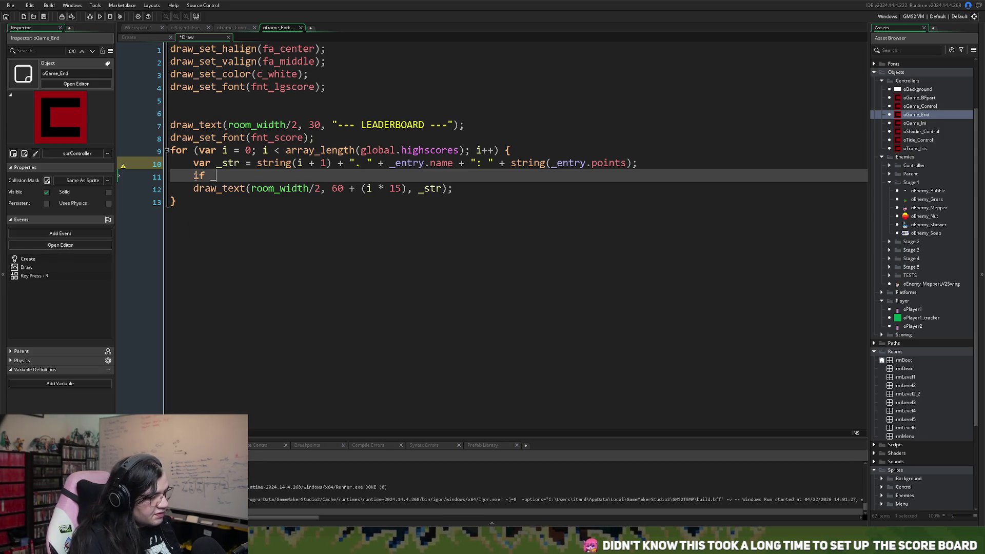
pyautogui.write('_')
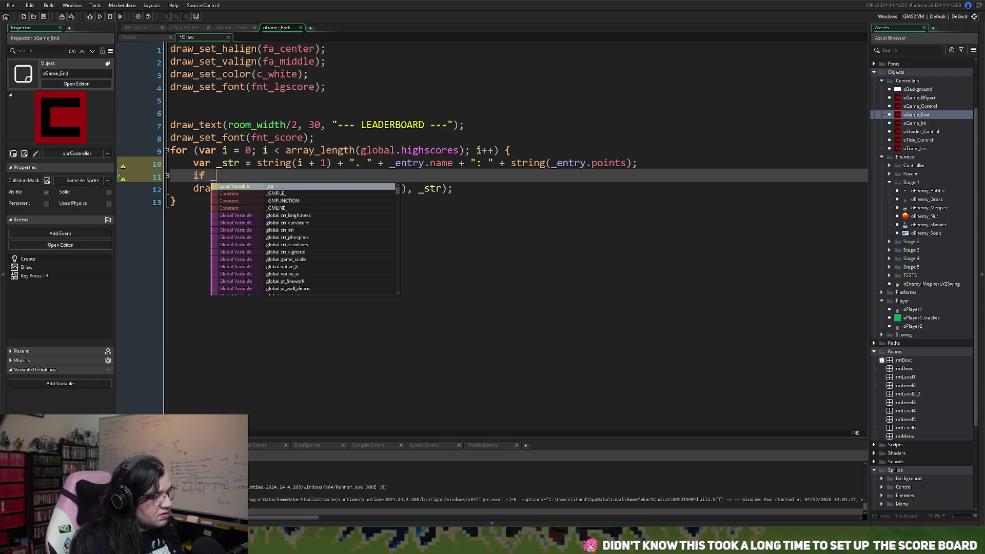
pyautogui.click(434, 164)
pyautogui.moveTo(435, 164); pyautogui.dragTo(390, 168)
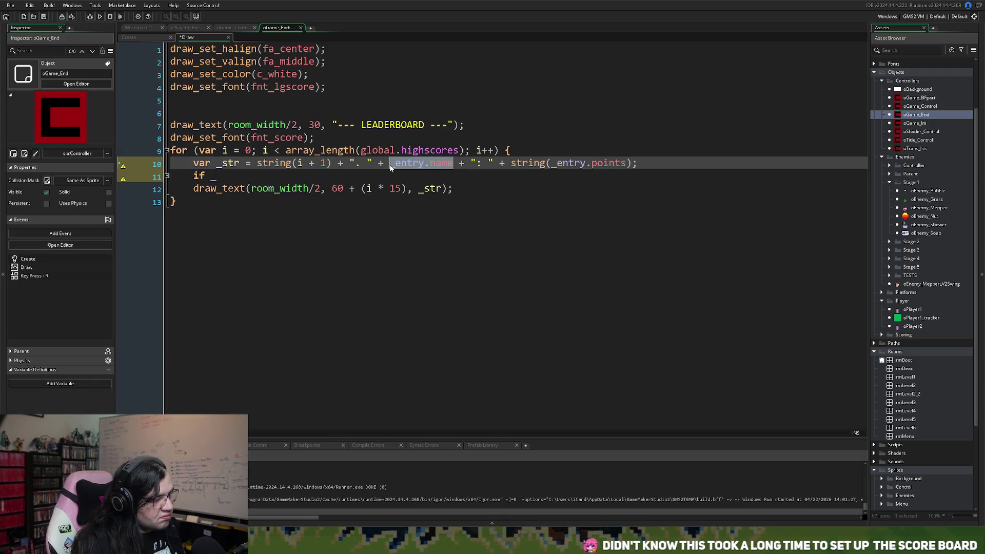
pyautogui.click(580, 163)
pyautogui.moveTo(631, 163); pyautogui.dragTo(550, 163)
pyautogui.moveTo(453, 163); pyautogui.dragTo(394, 171)
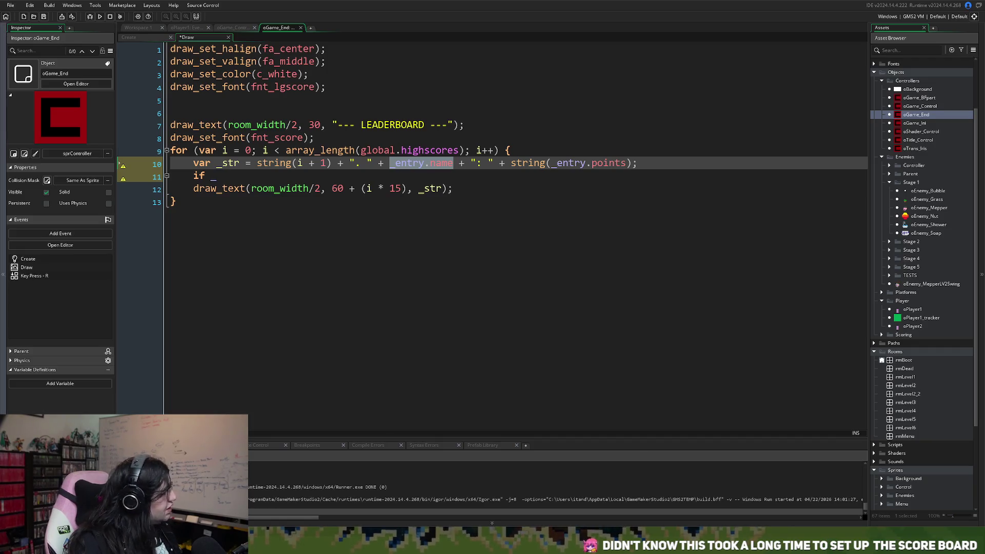
pyautogui.click(221, 177)
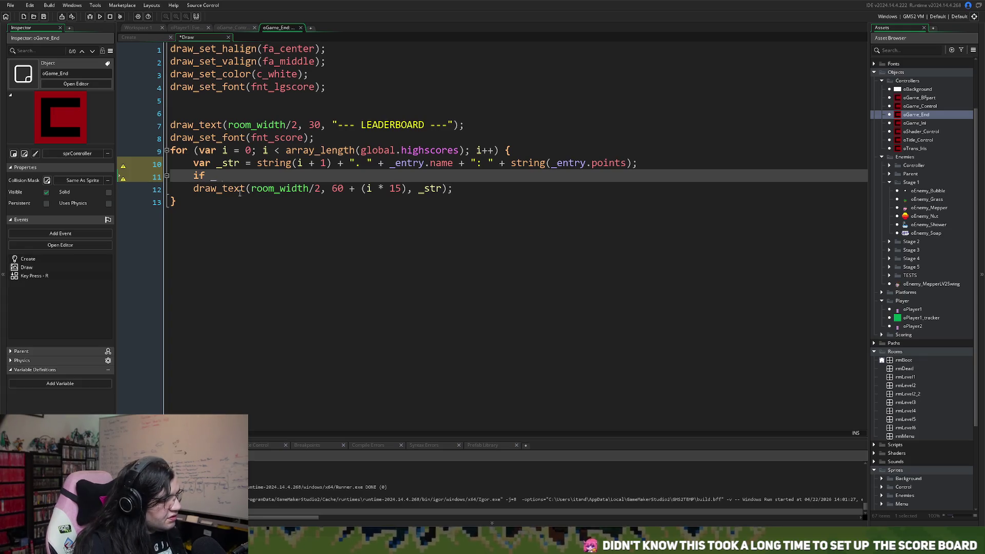
pyautogui.write('str')
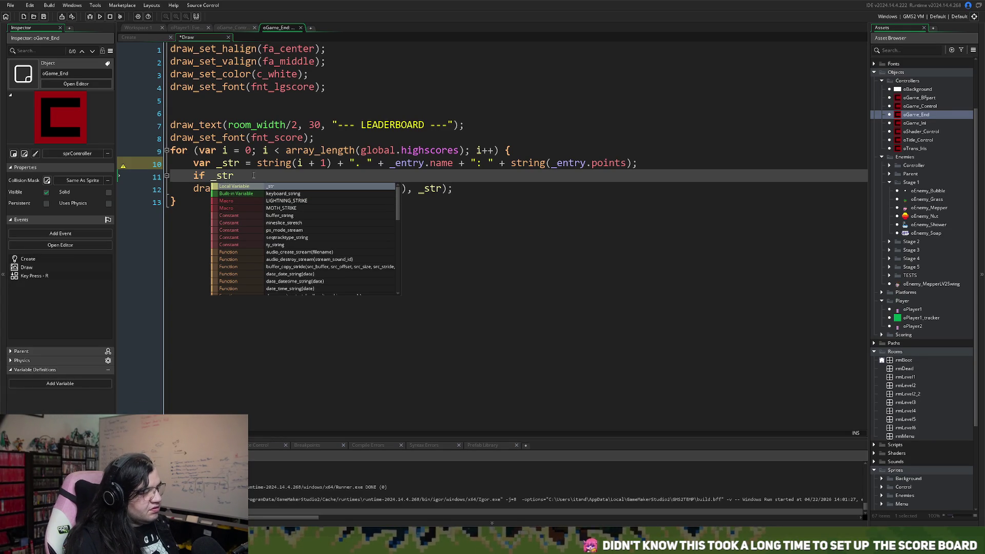
pyautogui.press('BackSpace')
pyautogui.press('BackSpace')
pyautogui.press('BackSpace')
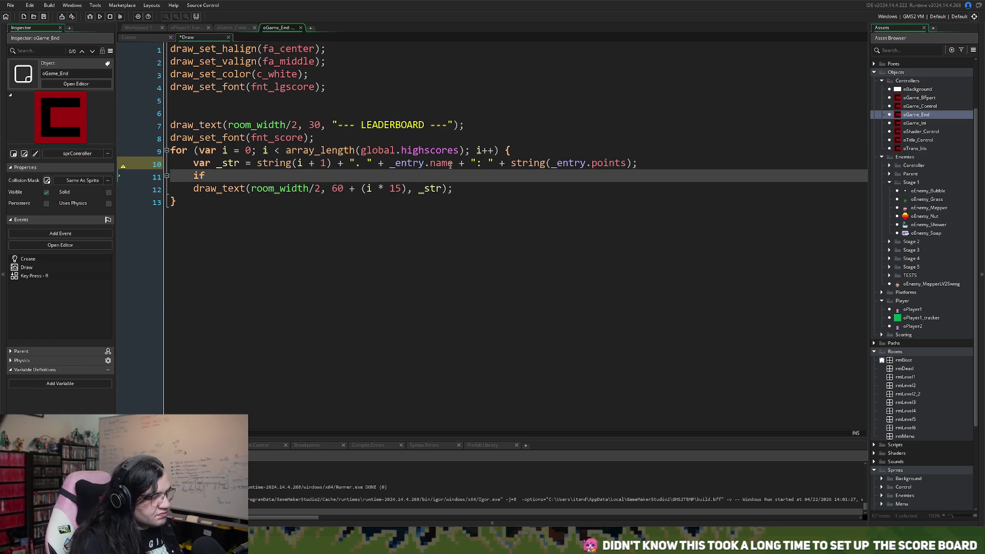
# Step: Delete the stray if on line 11 and its empty line, leaving var _str and draw_text
pyautogui.moveTo(453, 164); pyautogui.dragTo(386, 169)
pyautogui.rightClick(385, 170)
pyautogui.click(386, 163)
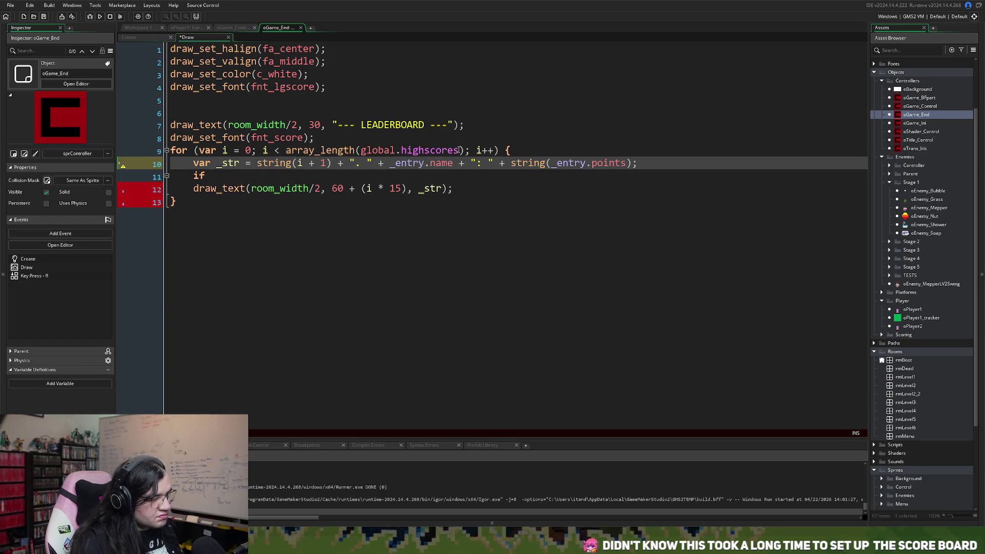
pyautogui.moveTo(453, 164); pyautogui.dragTo(431, 164)
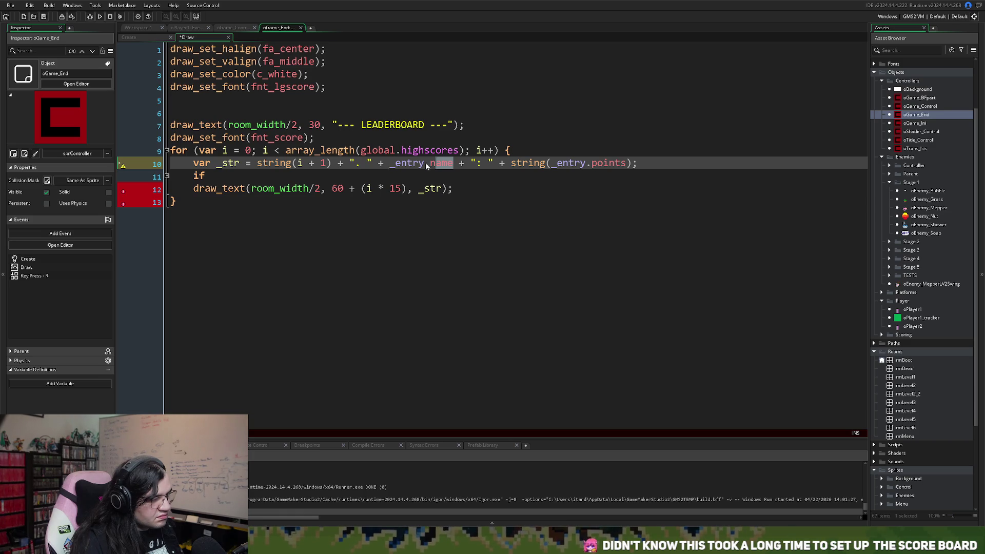
pyautogui.moveTo(220, 183); pyautogui.dragTo(196, 183)
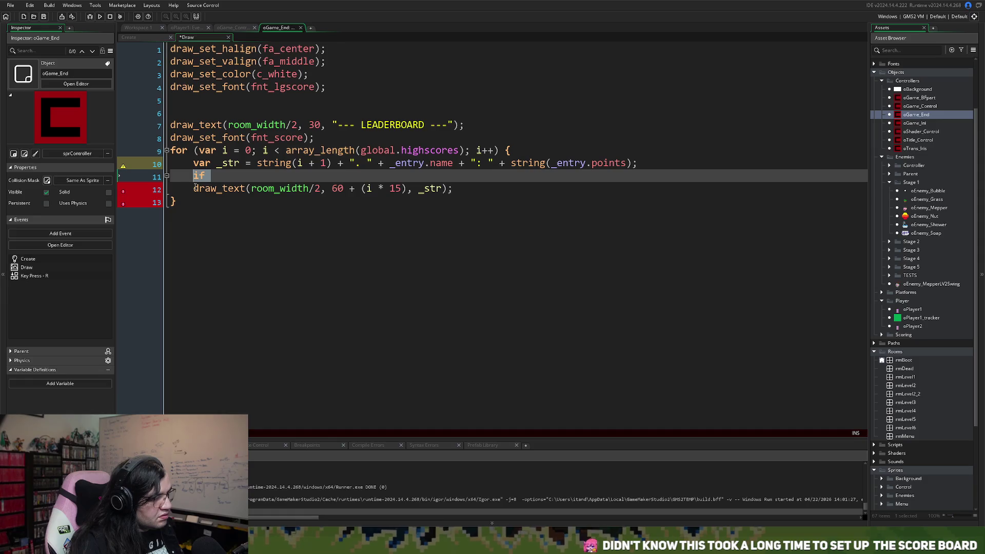
pyautogui.rightClick(196, 189)
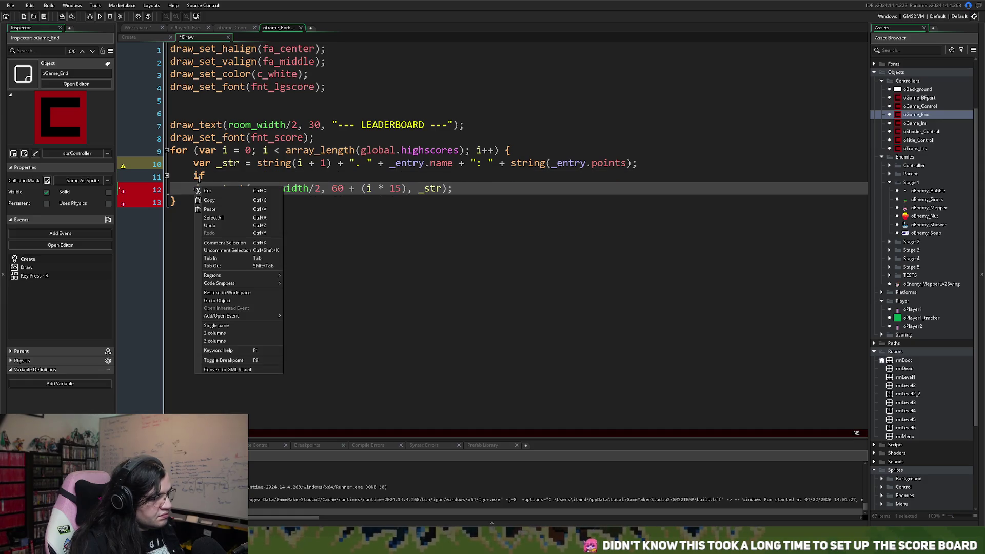
pyautogui.click(198, 178)
pyautogui.moveTo(206, 177); pyautogui.dragTo(169, 177)
pyautogui.press('BackSpace')
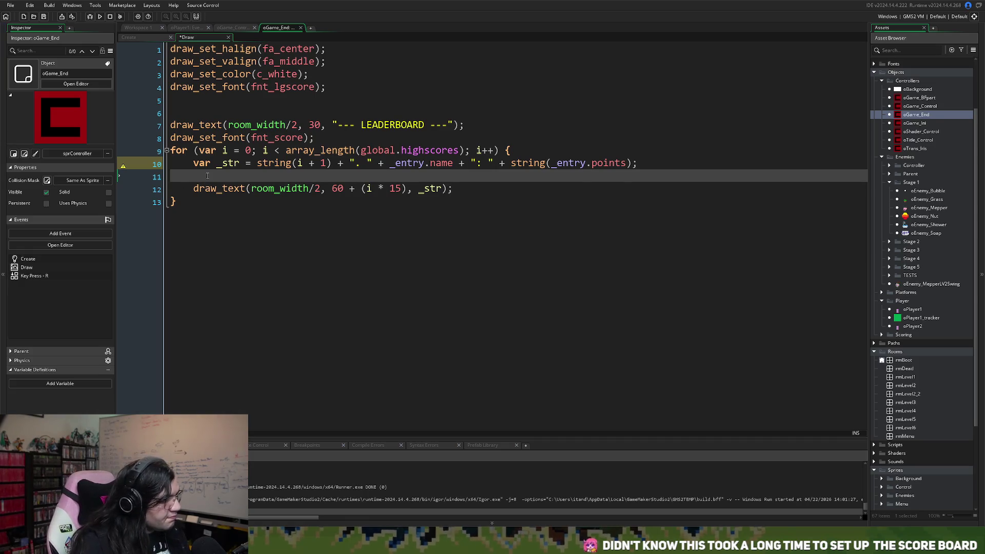
pyautogui.press('BackSpace')
# Step: Type var _entry = global.highscores[i]; on a new line 10 above var _str
pyautogui.click(193, 163)
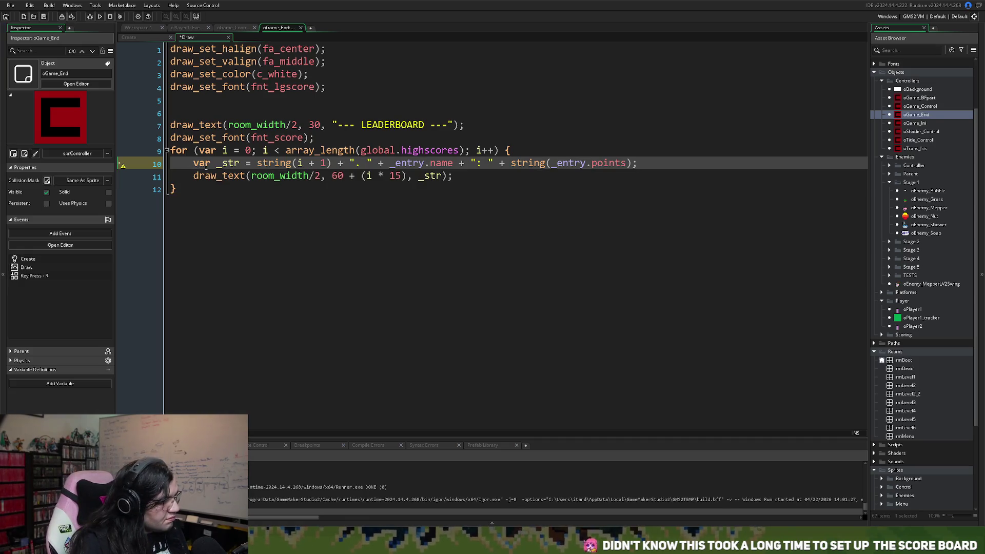
pyautogui.press('Return')
pyautogui.click(187, 164)
pyautogui.press('Return')
pyautogui.click(185, 165)
pyautogui.write('var')
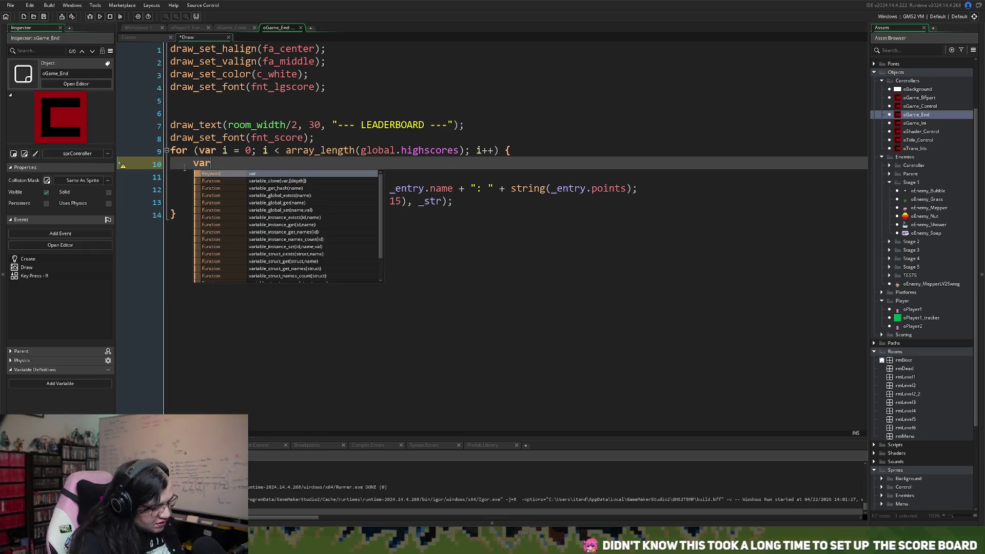
pyautogui.write(' _entry ')
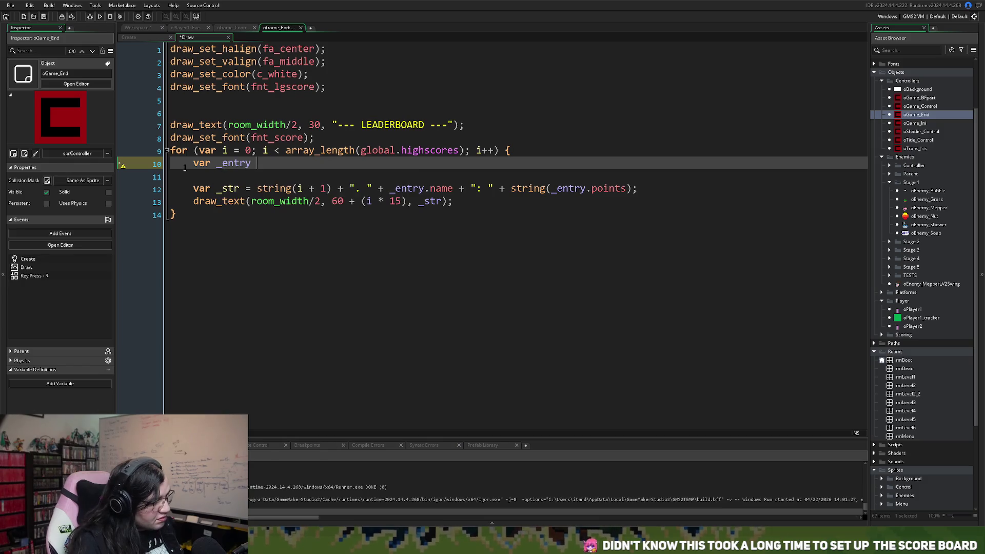
pyautogui.write('= ')
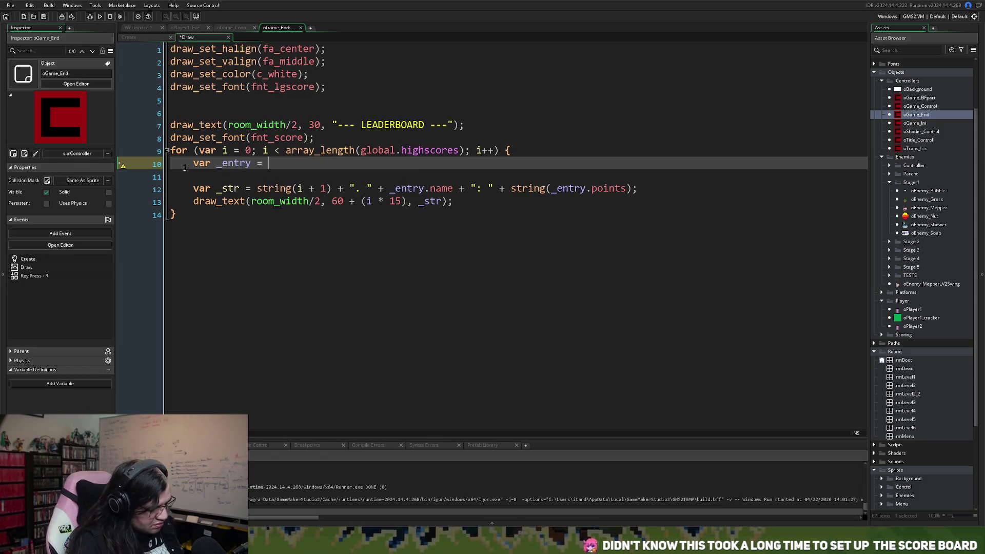
pyautogui.write('glo')
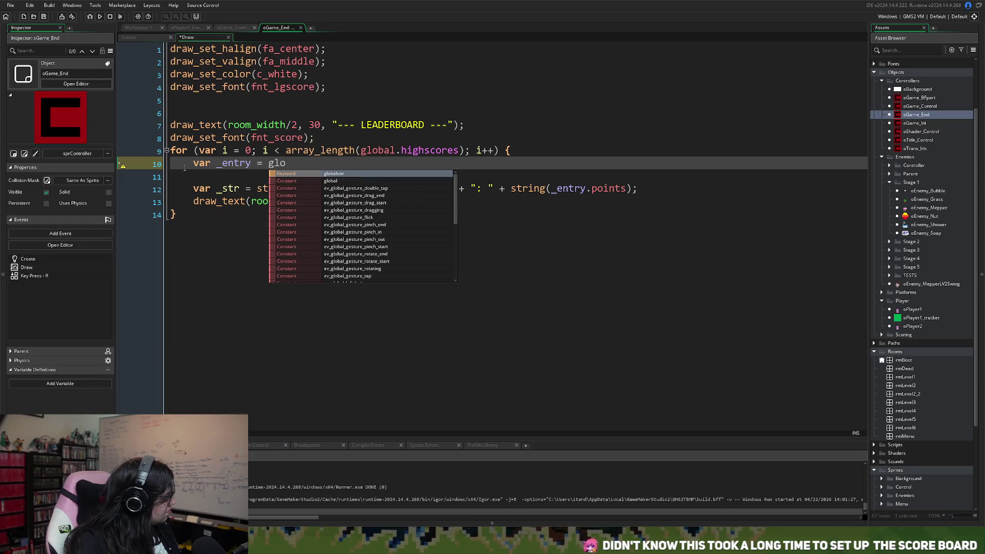
pyautogui.write('bal')
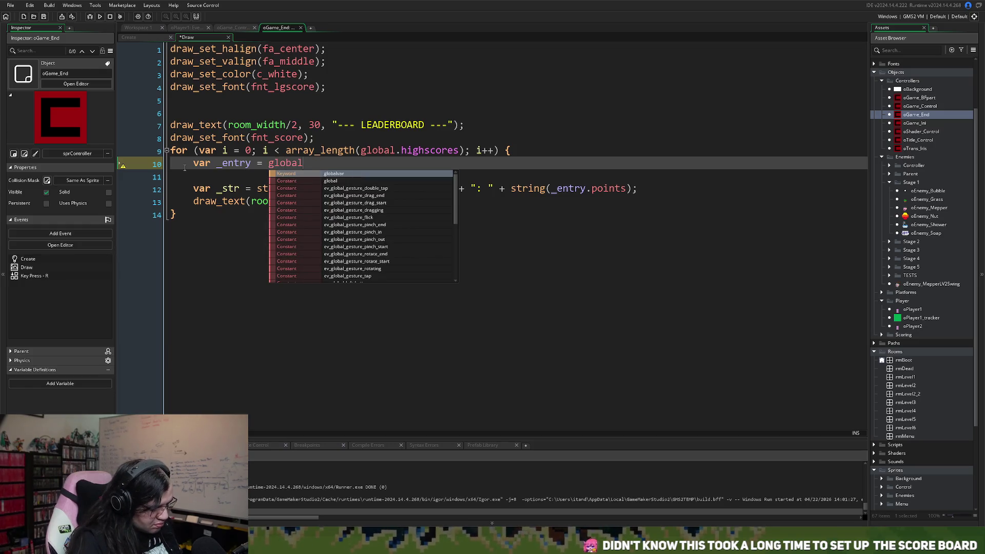
pyautogui.write('.high')
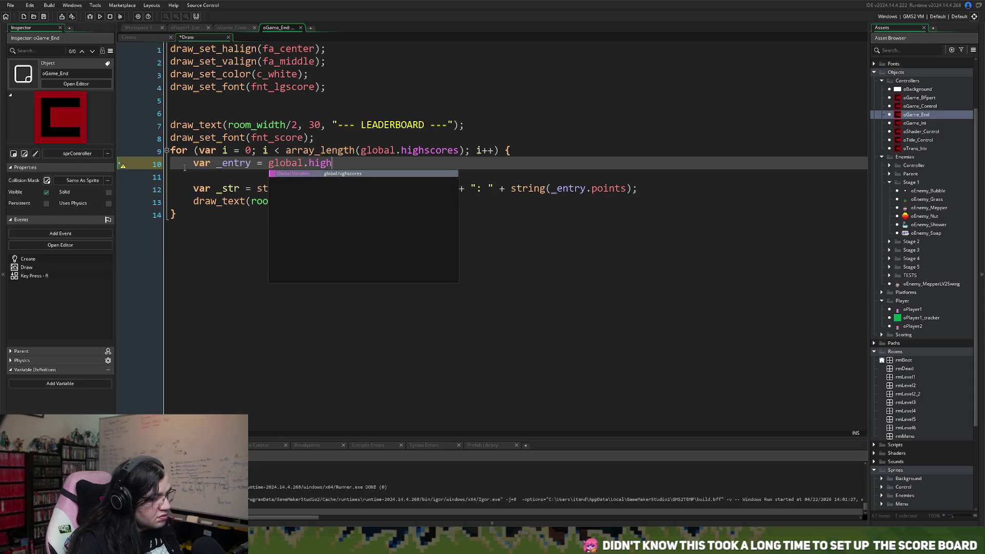
pyautogui.press('Return')
pyautogui.write('[i]')
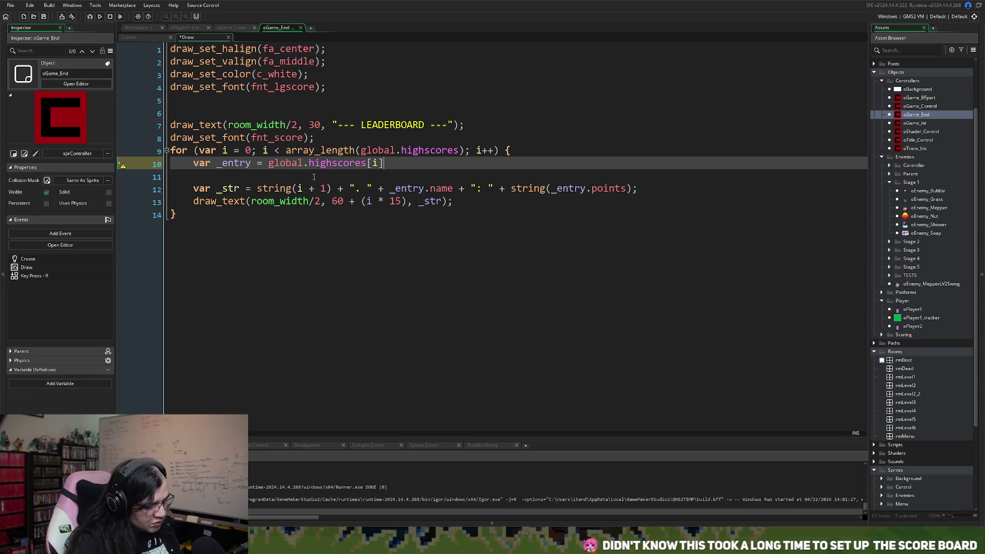
pyautogui.write(';')
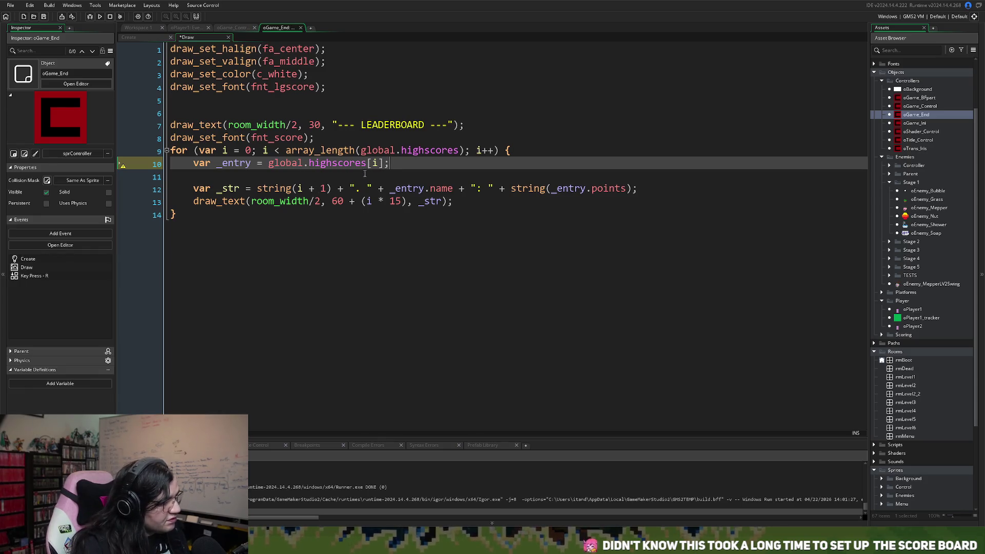
pyautogui.press('Return')
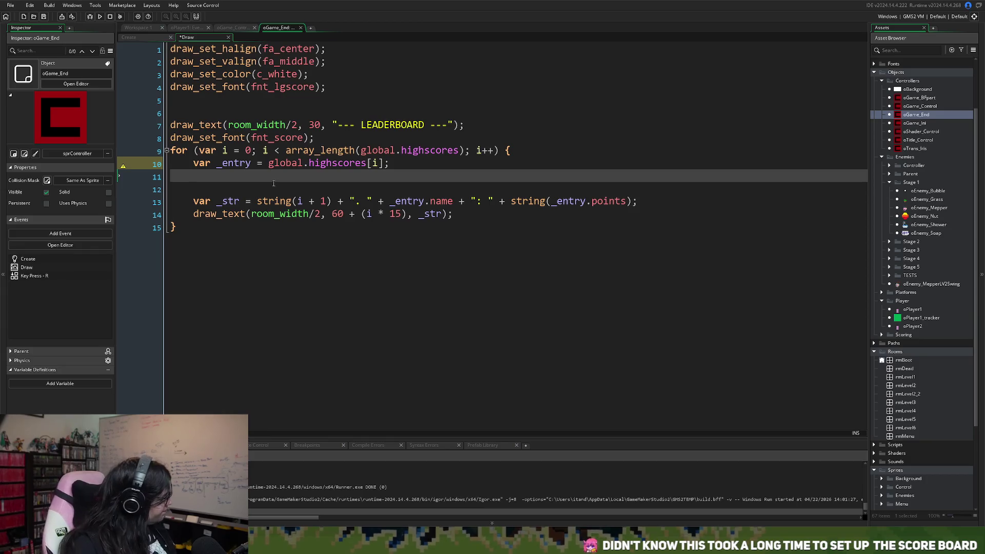
# Step: Write an empty if (entry == last_added_score) { } block below the _entry line
pyautogui.write('if ')
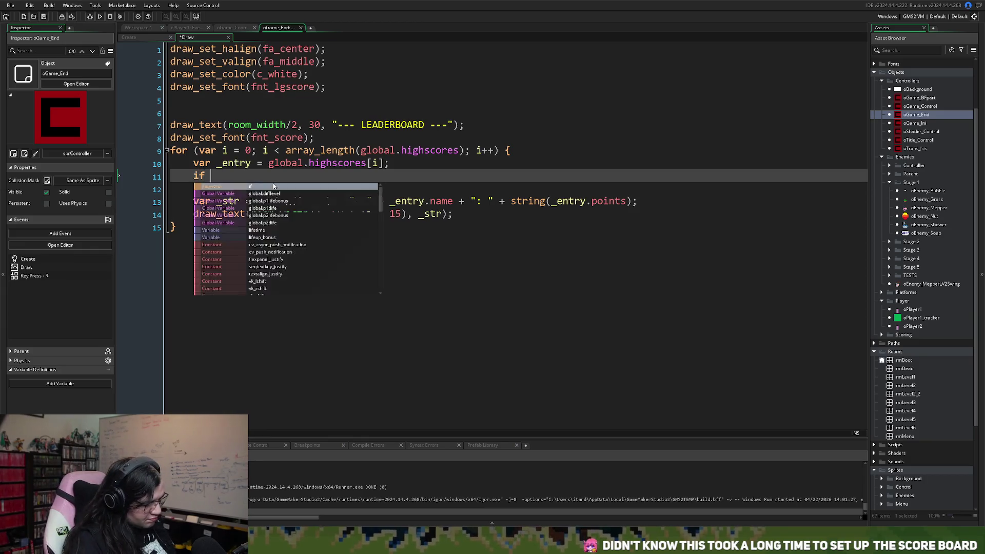
pyautogui.write('(ent')
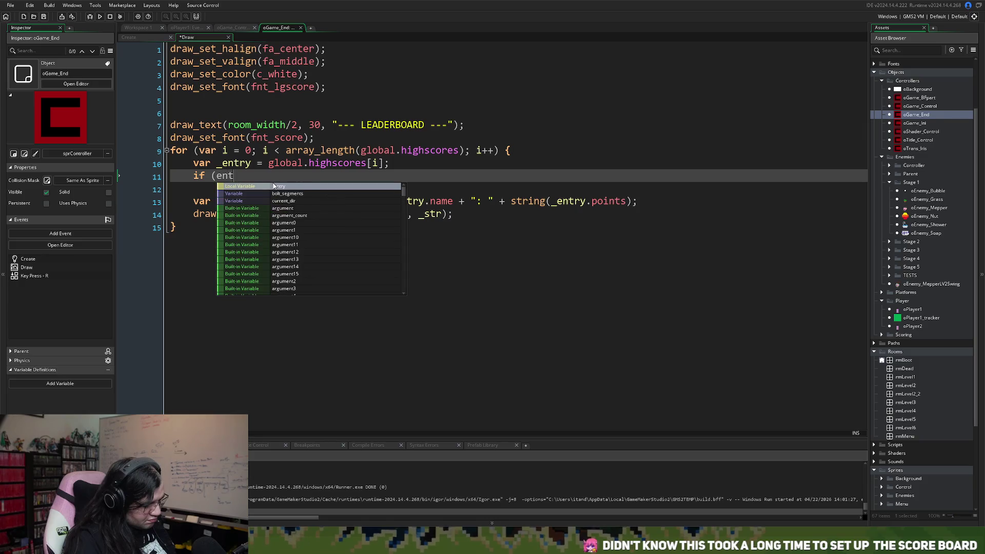
pyautogui.write('ry')
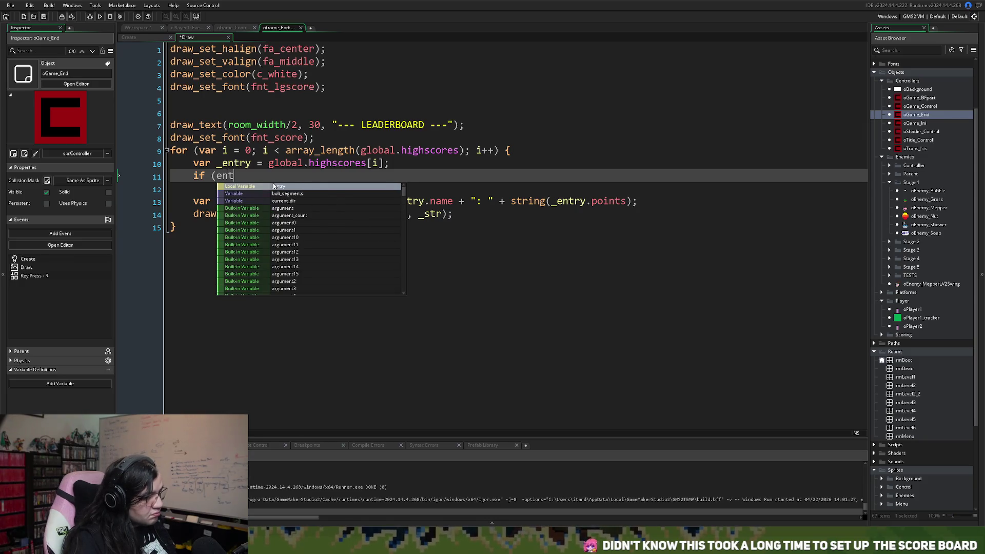
pyautogui.write(' == ')
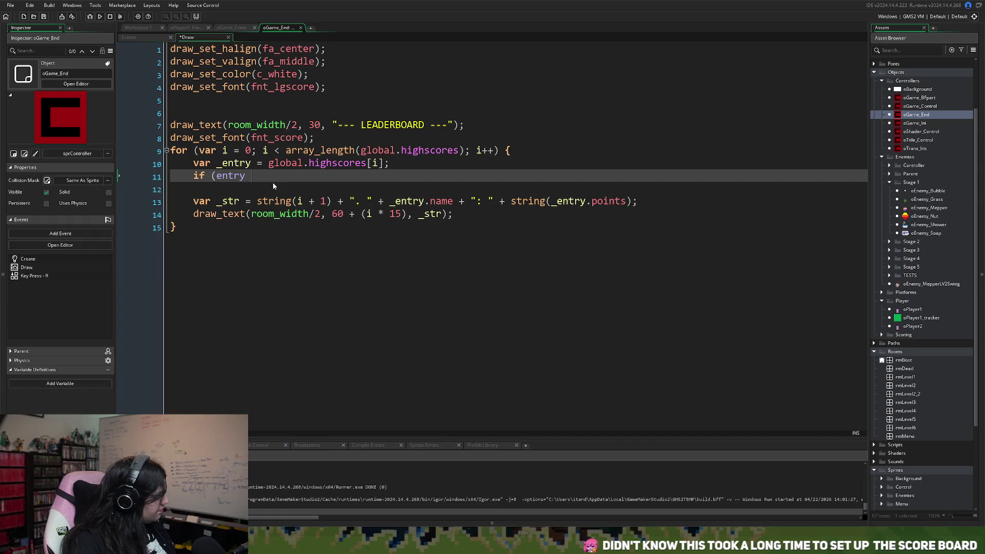
pyautogui.write('global.')
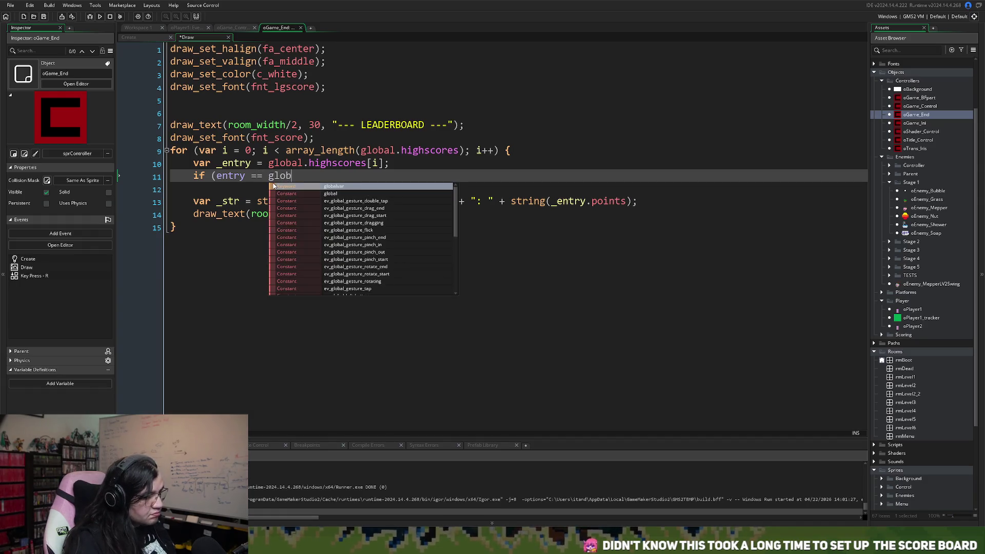
pyautogui.press('BackSpace')
pyautogui.press('BackSpace')
pyautogui.press('BackSpace')
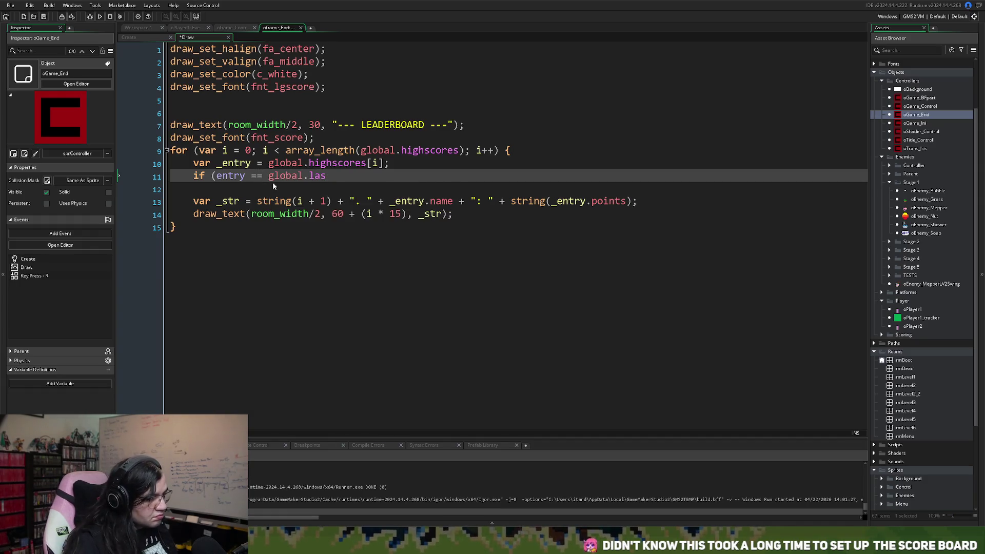
pyautogui.write('last')
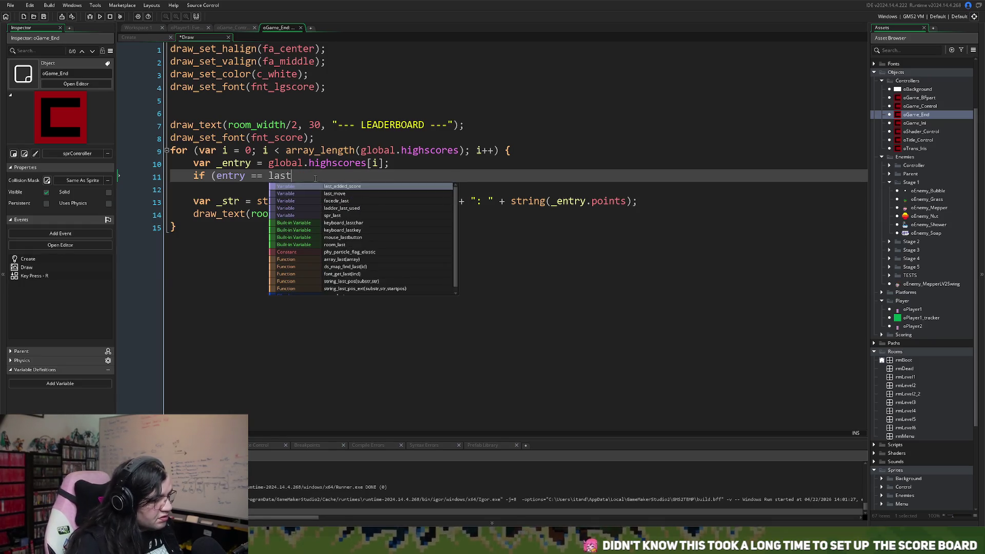
pyautogui.click(381, 186)
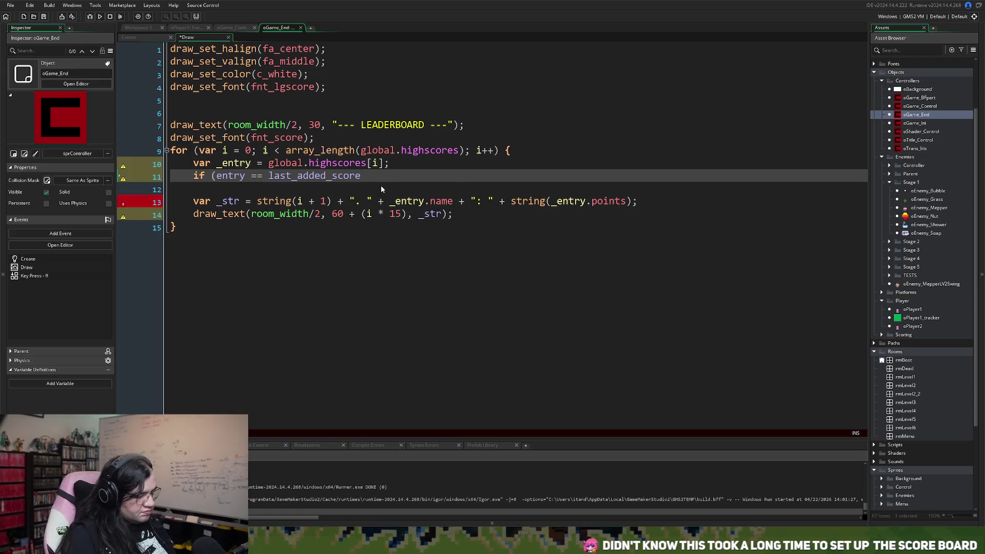
pyautogui.press('BackSpace')
pyautogui.press('BackSpace')
pyautogui.write('{')
pyautogui.press('Return')
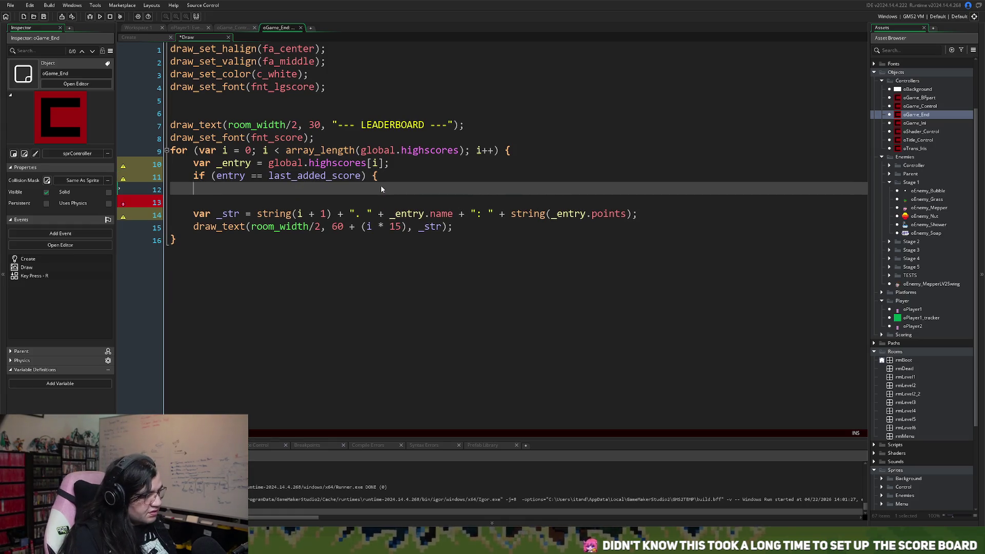
pyautogui.press('Return')
pyautogui.write('}')
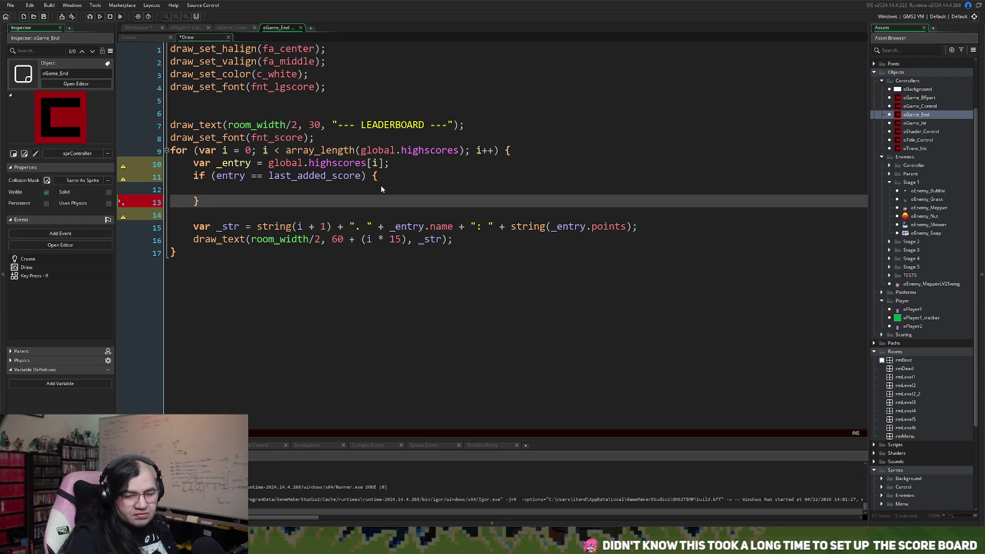
pyautogui.click(194, 162)
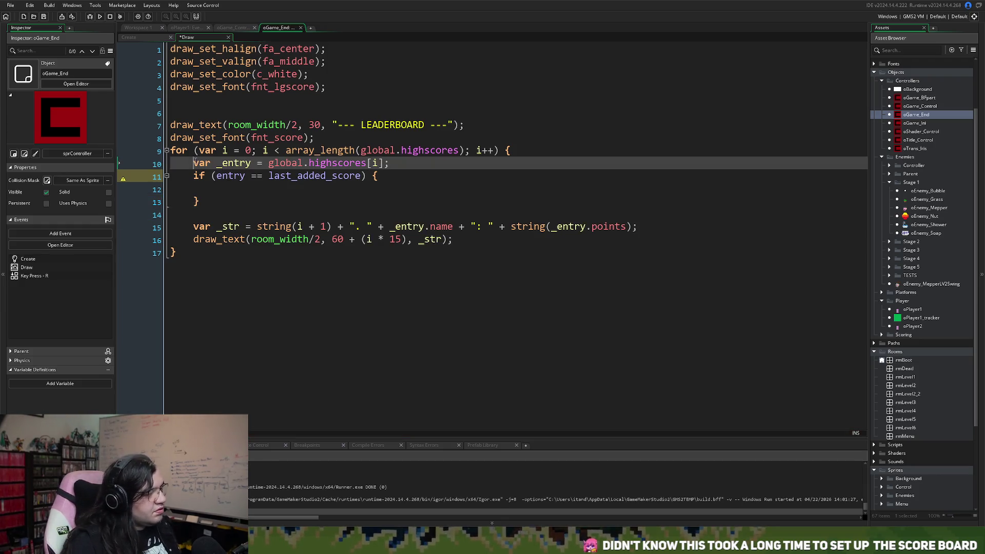
# Step: Add '// Check for current entry' above var _entry and '// If entry matches players' above the if
pyautogui.press('Return')
pyautogui.press('Up')
pyautogui.write('/')
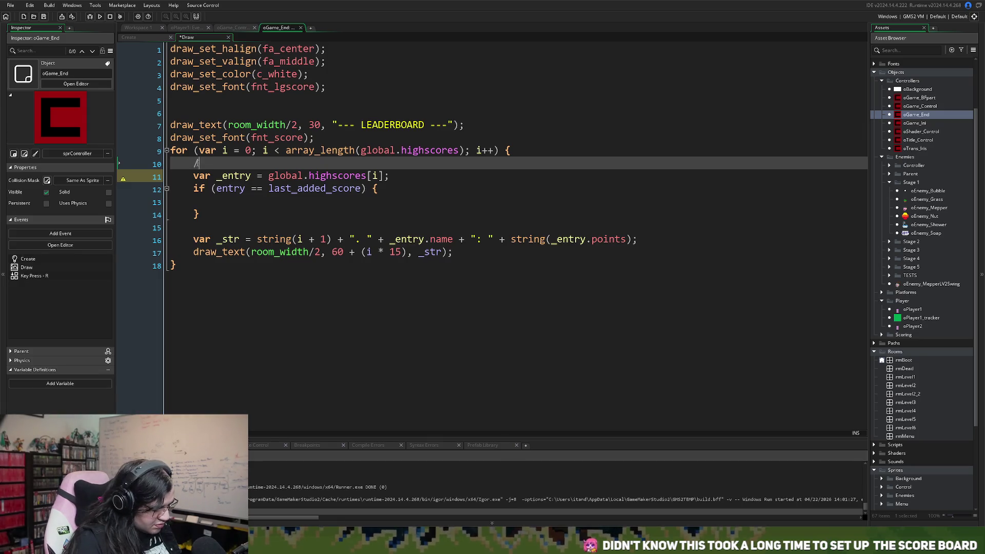
pyautogui.write('/ Chec')
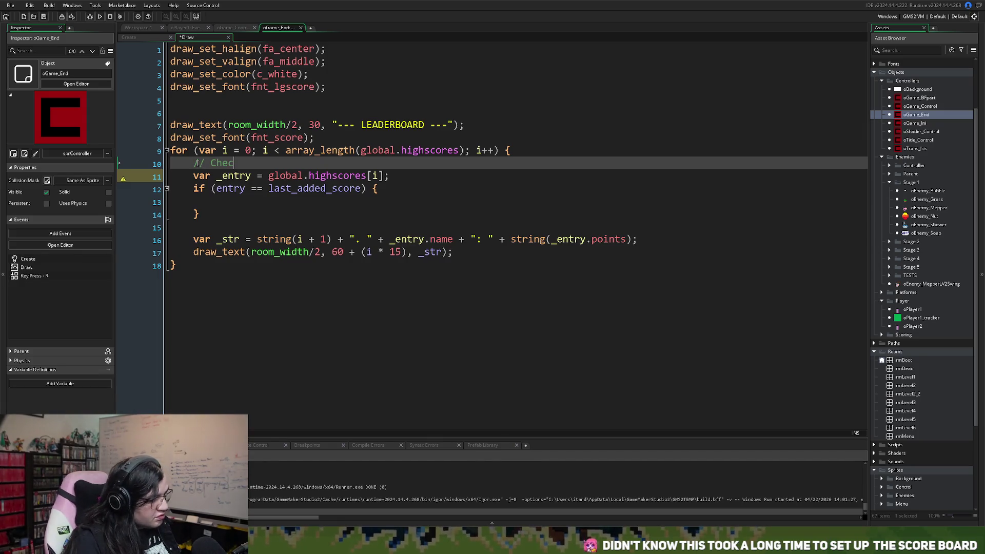
pyautogui.write('k for ')
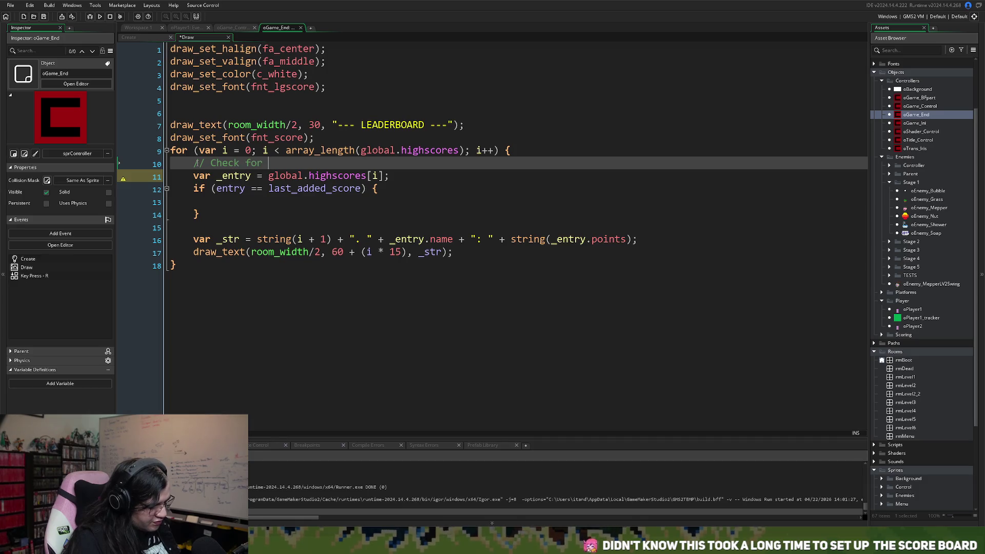
pyautogui.write('current entry')
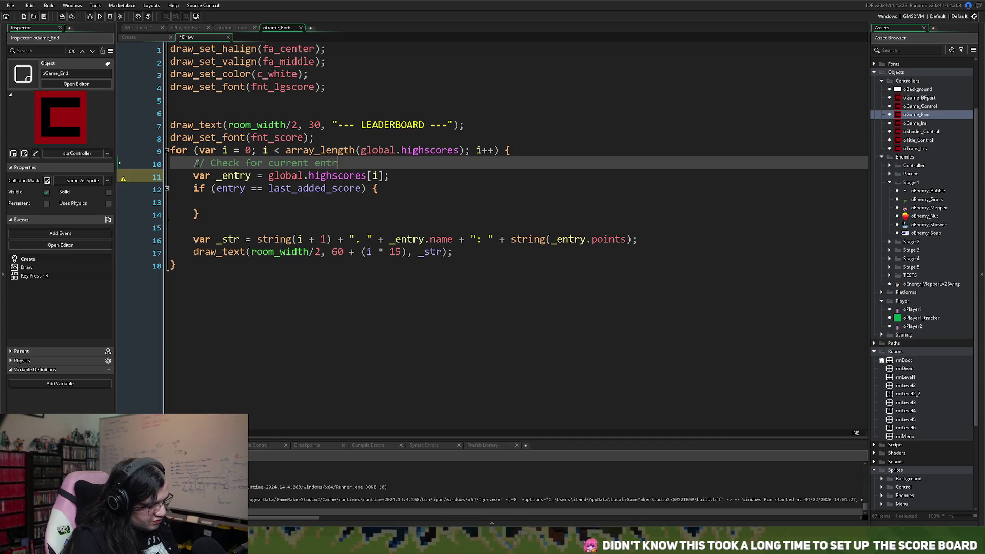
pyautogui.click(198, 189)
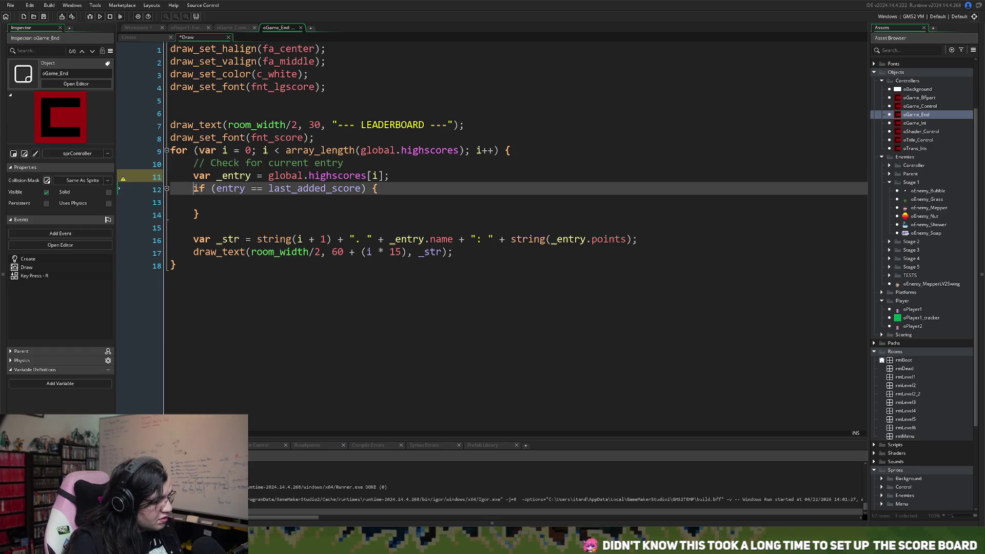
pyautogui.press('Return')
pyautogui.write('for')
pyautogui.press('BackSpace')
pyautogui.press('BackSpace')
pyautogui.press('BackSpace')
pyautogui.write('//')
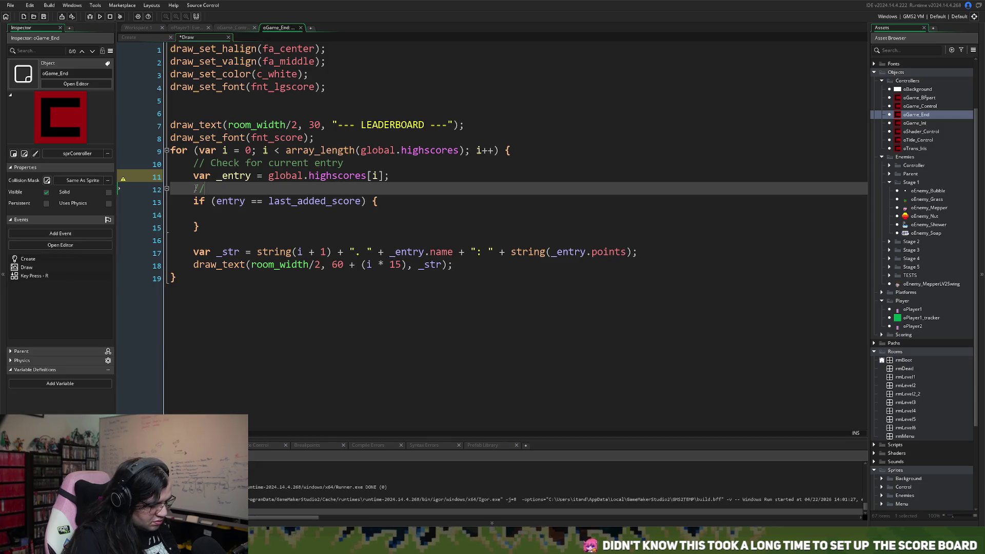
pyautogui.write(' If entry matches players')
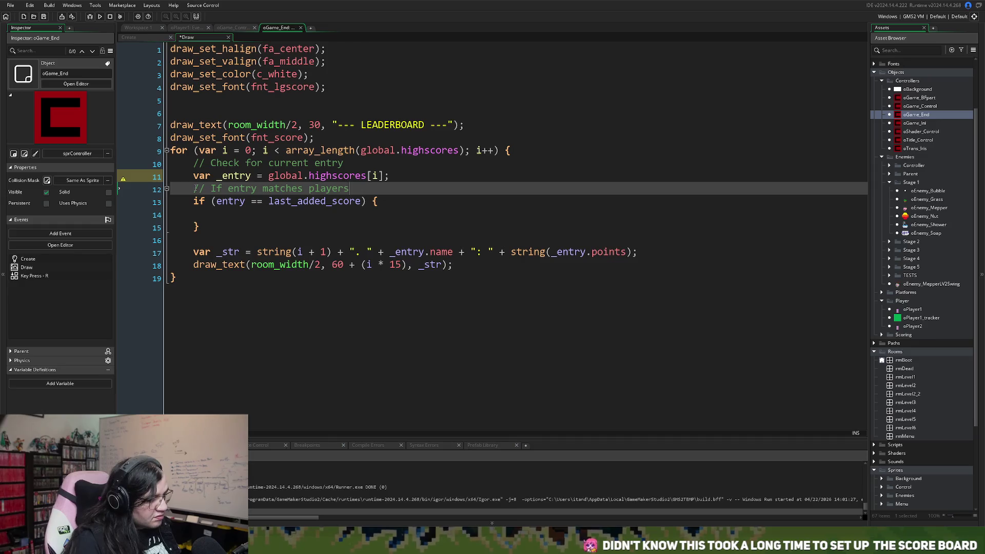
pyautogui.press('Down')
pyautogui.press('Down')
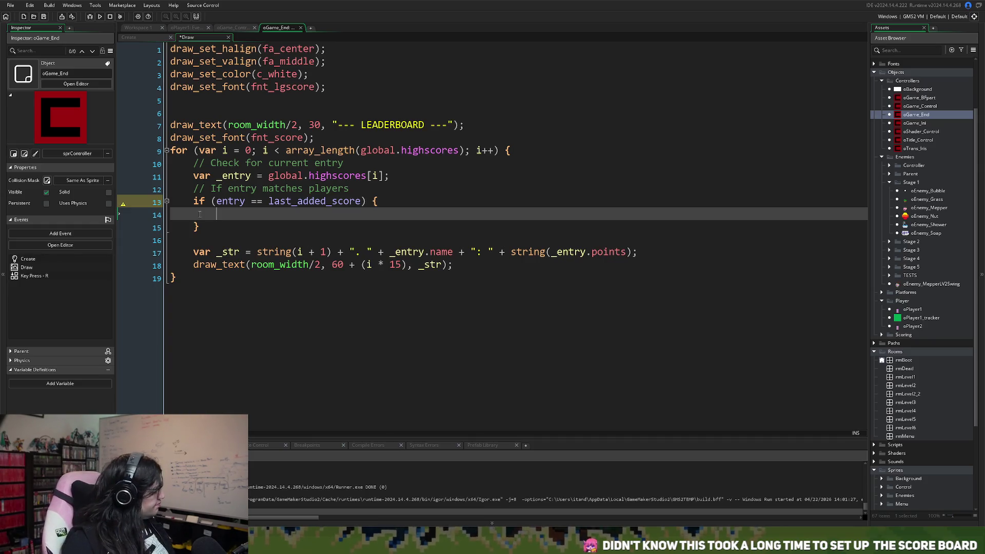
# Step: Inside the if block, write draw_set_color(oGame_Control.timer_color);
pyautogui.write('d')
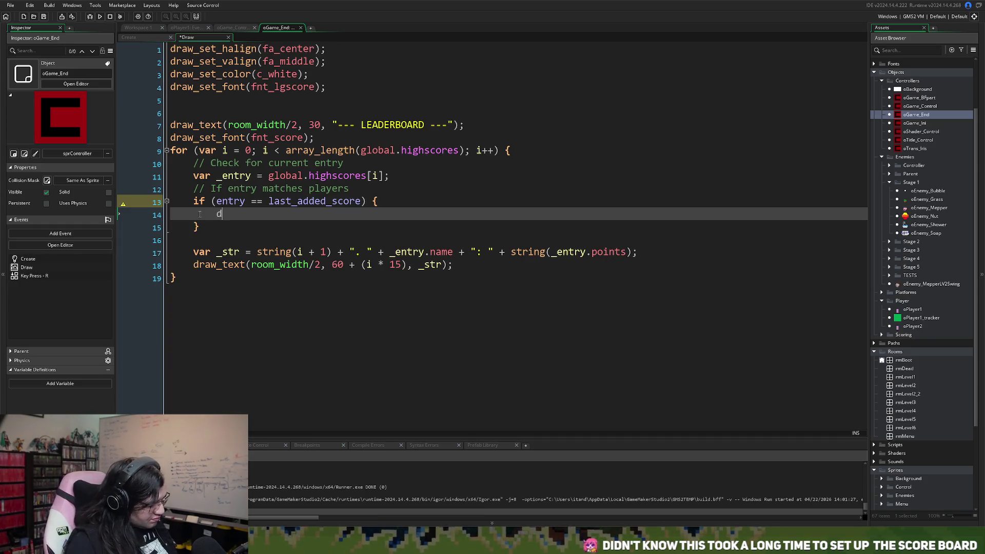
pyautogui.write('raw_set_')
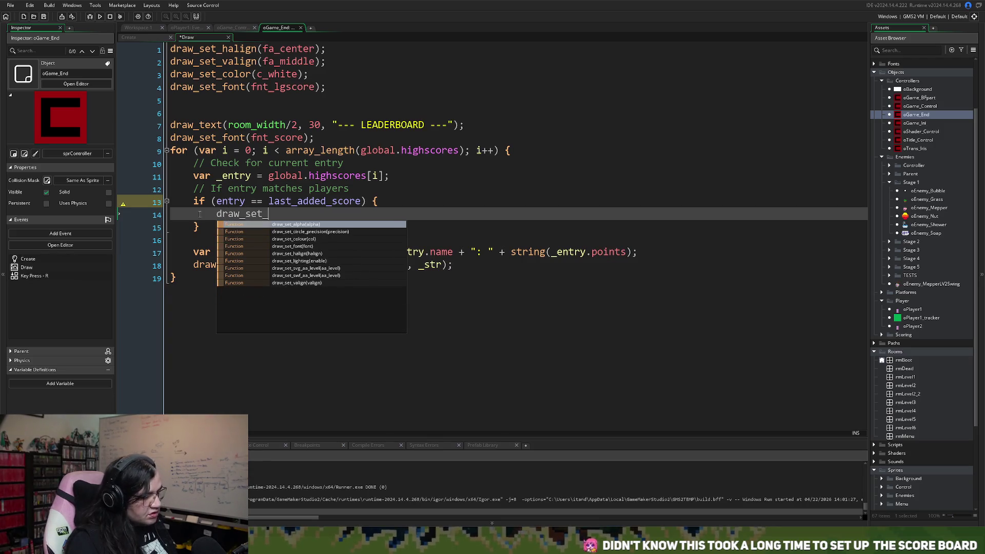
pyautogui.write('color')
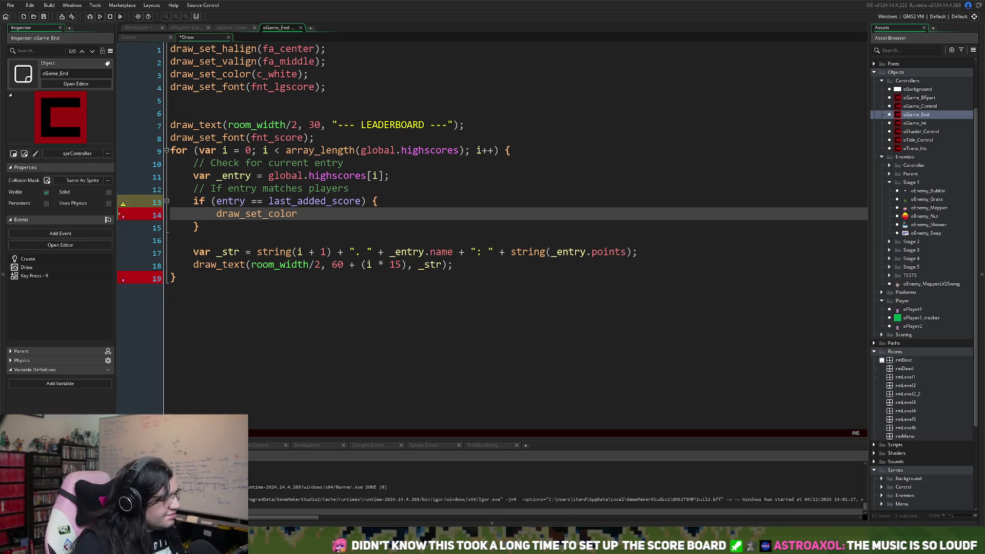
pyautogui.write('(glo')
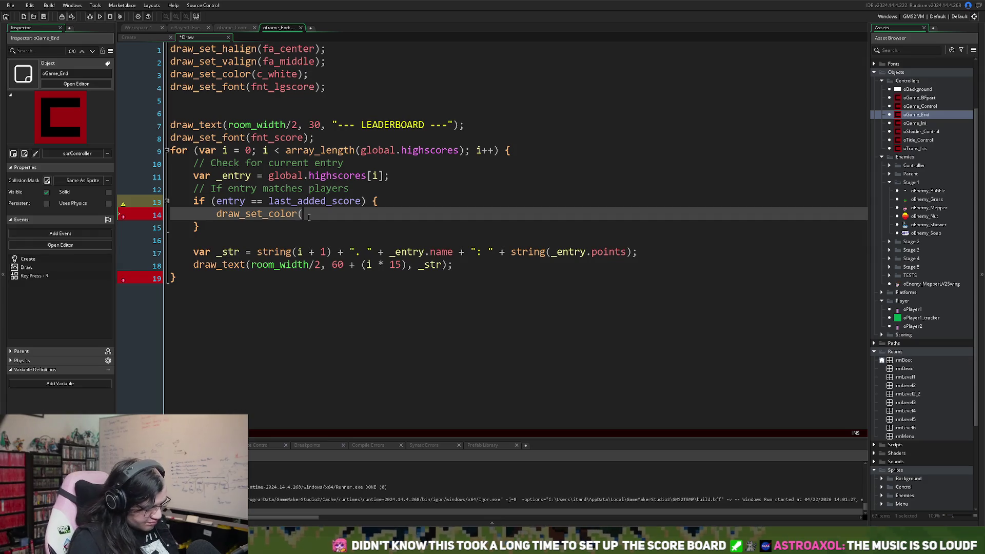
pyautogui.press('BackSpace')
pyautogui.press('BackSpace')
pyautogui.press('BackSpace')
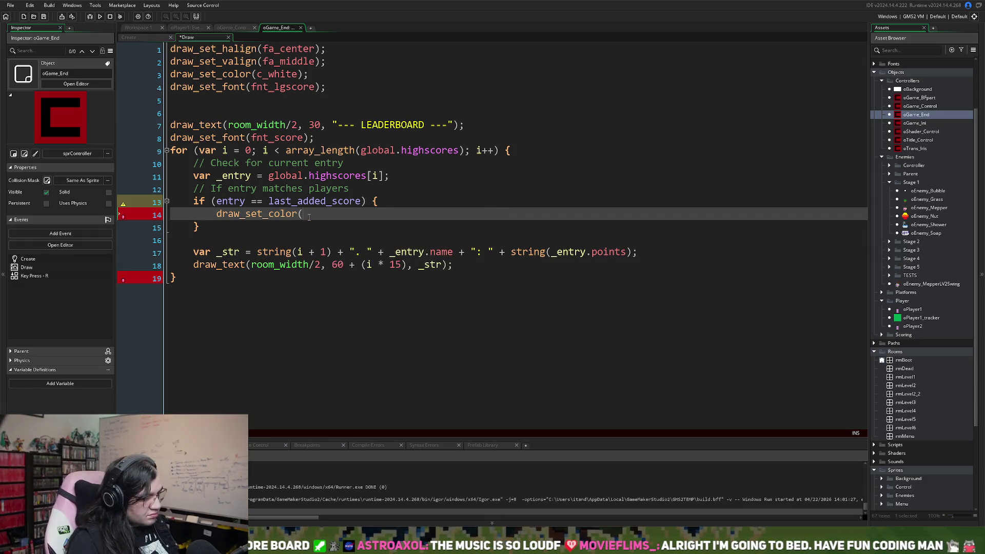
pyautogui.write('oGame')
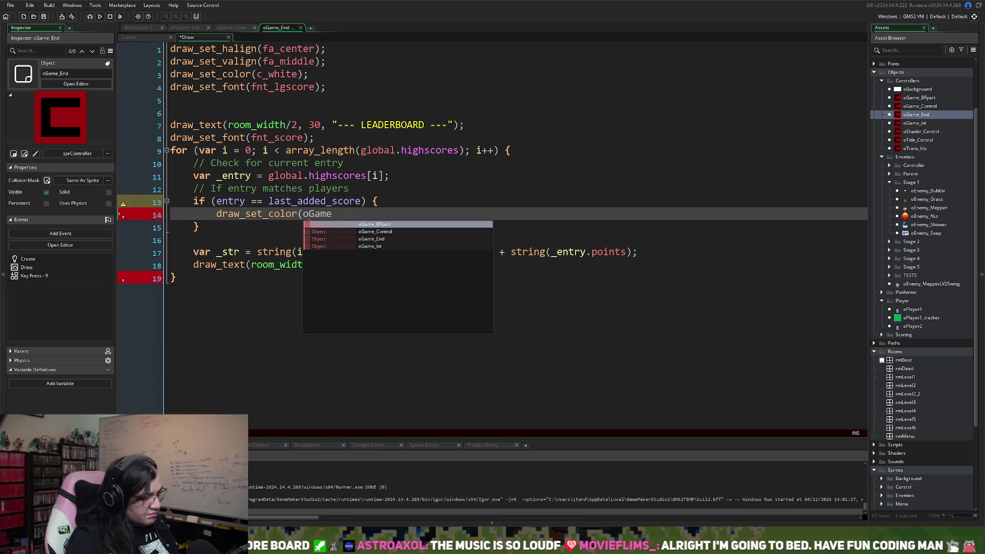
pyautogui.write('_Con')
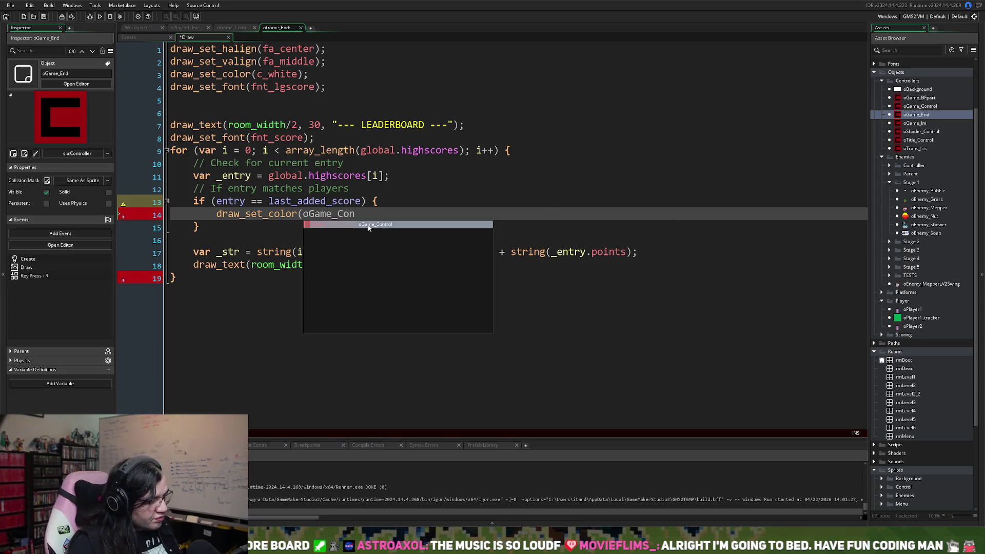
pyautogui.click(375, 225)
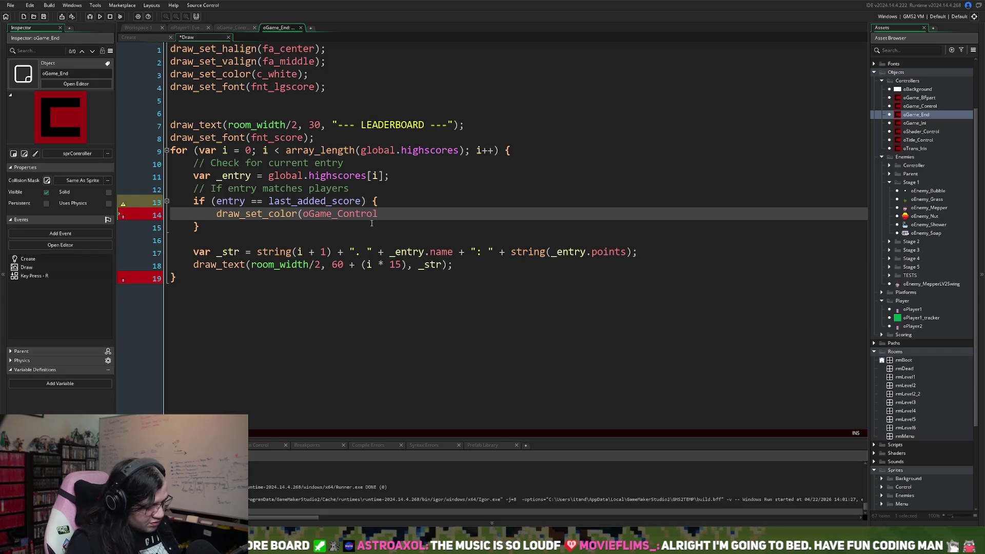
pyautogui.write('.tim')
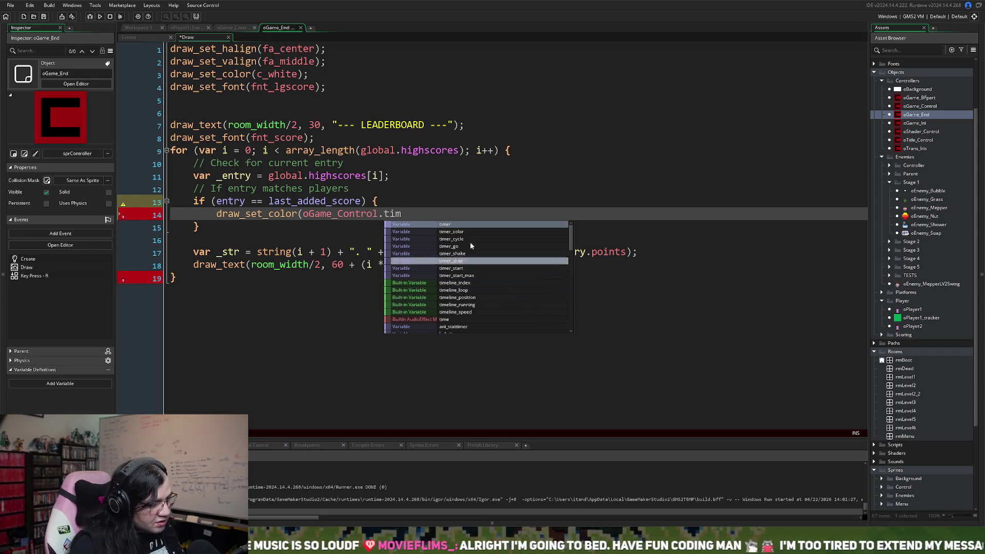
pyautogui.click(450, 234)
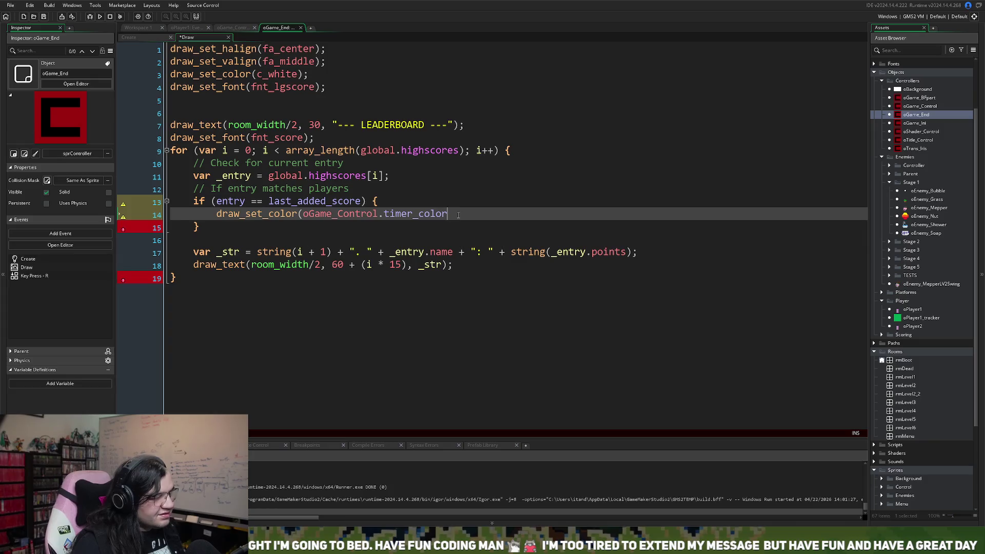
pyautogui.write(');')
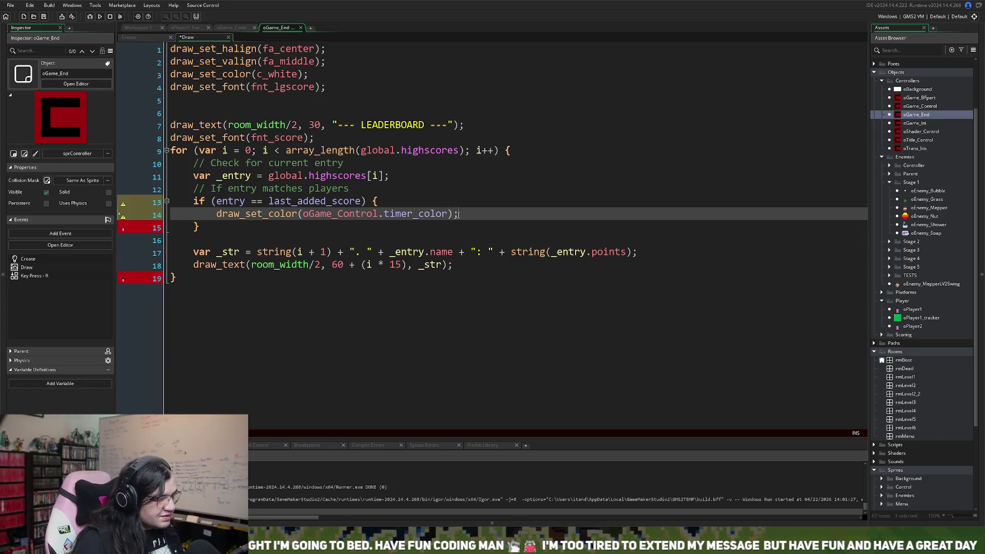
pyautogui.press('Return')
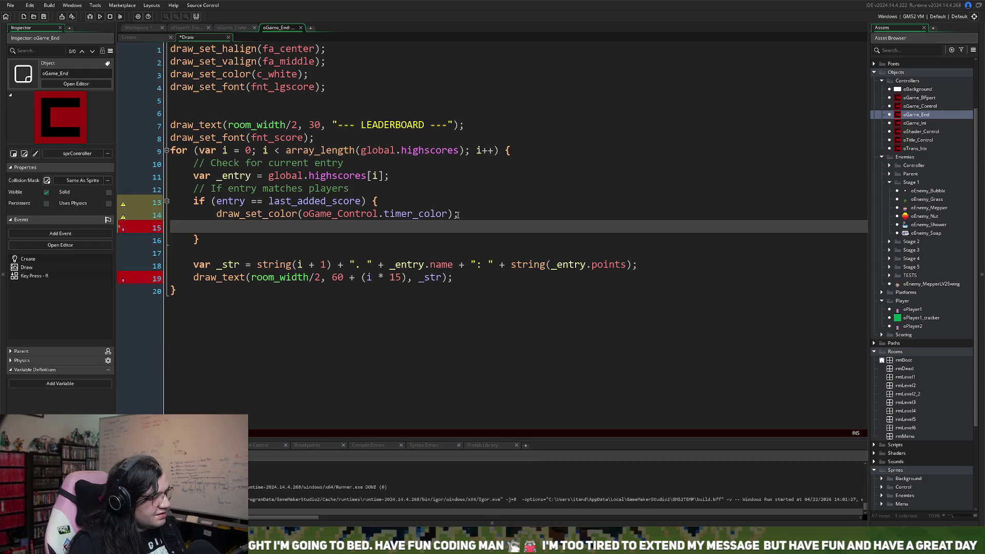
pyautogui.press('BackSpace')
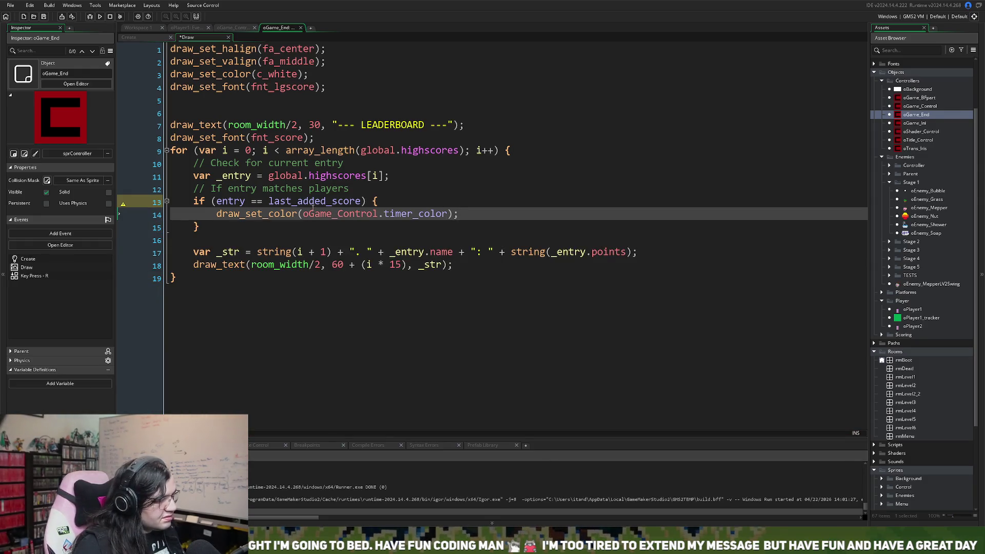
# Step: Change the if condition's entry to _entry
pyautogui.click(229, 201)
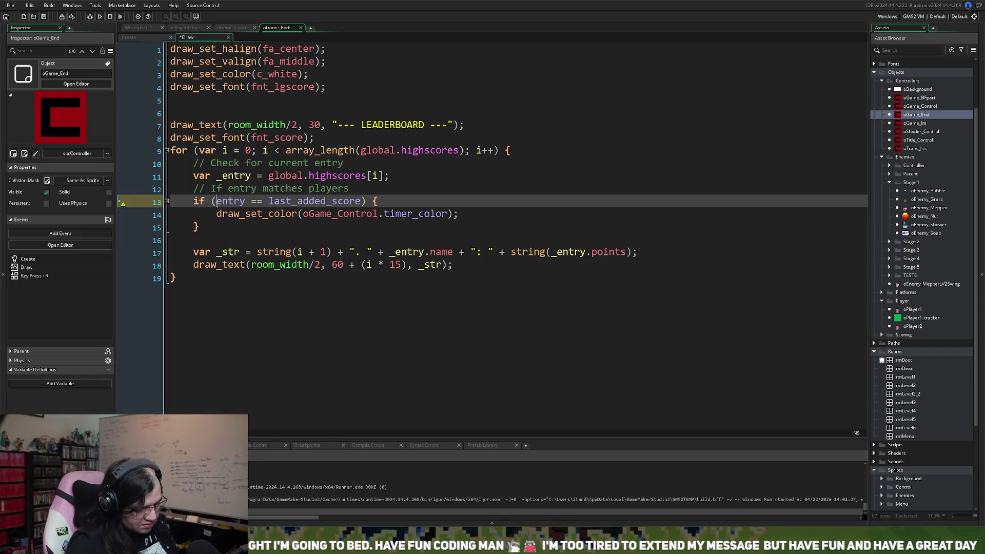
pyautogui.write('_')
pyautogui.click(216, 214)
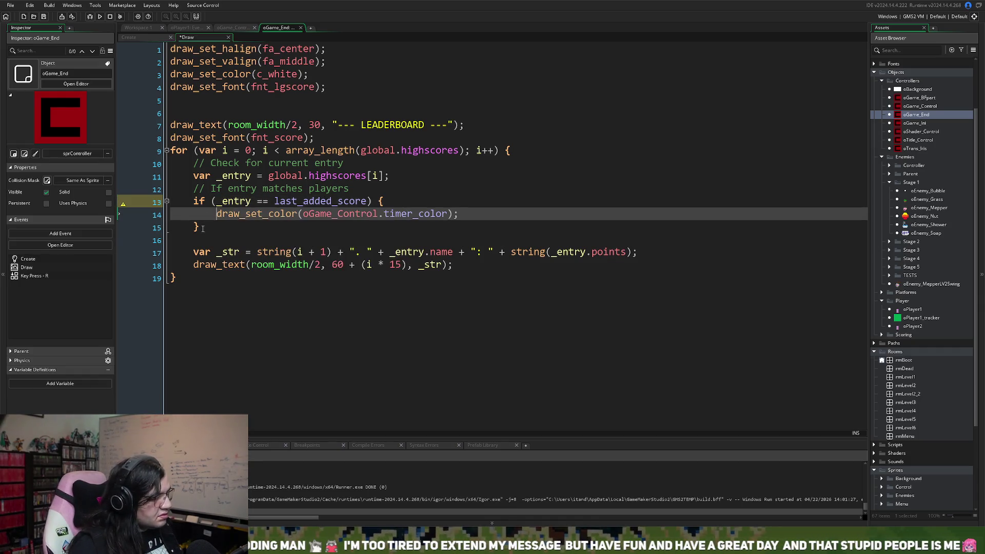
pyautogui.press('Down')
pyautogui.press('Down')
# Step: Add else draw_set_color(c_white);, save, and drop the oGame_Control. prefix before timer_color
pyautogui.write('else ')
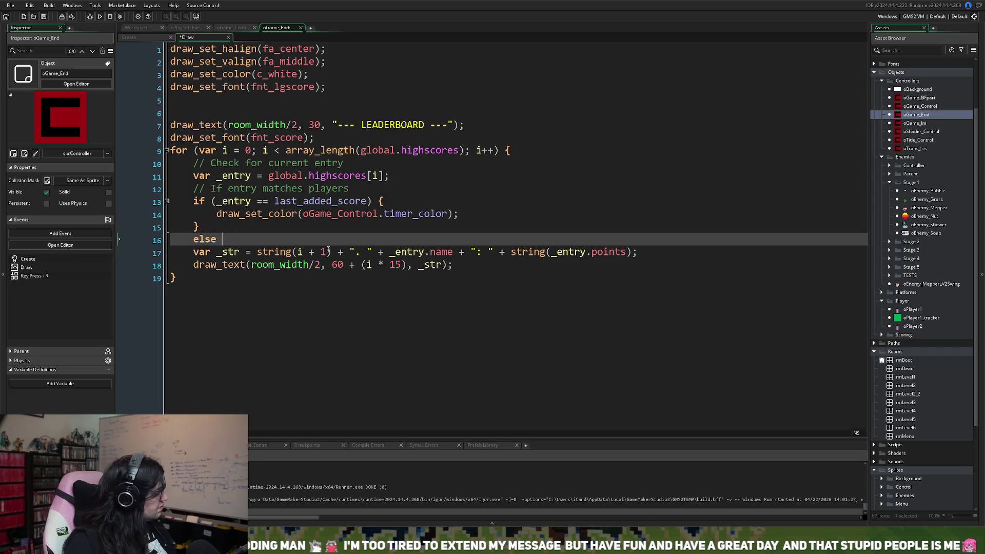
pyautogui.write('draw_set_co')
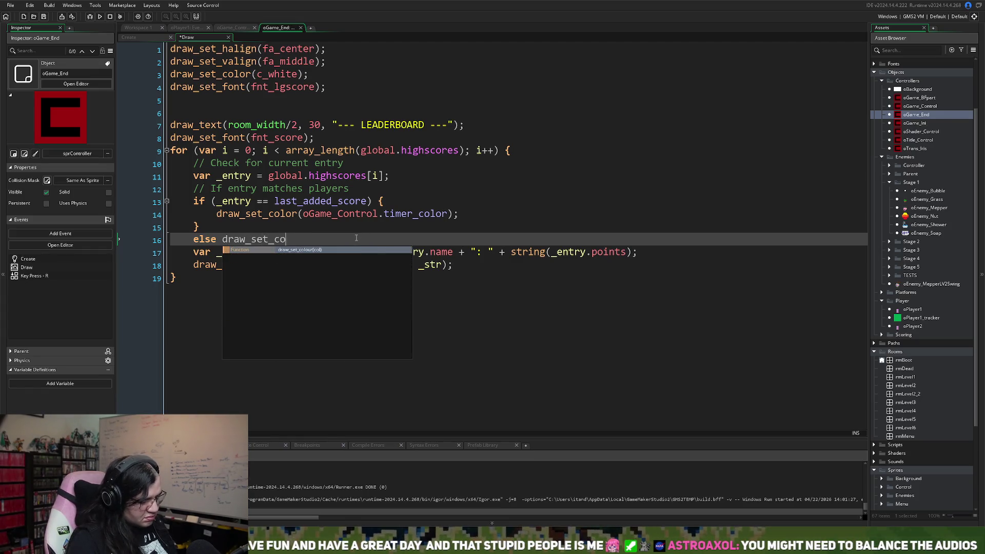
pyautogui.write('lor(c_white);')
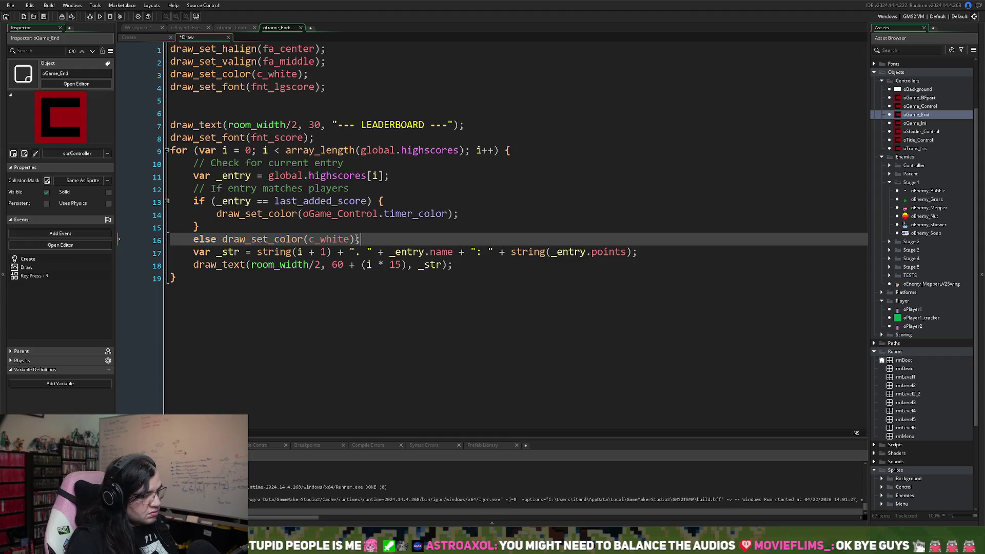
pyautogui.press('Return')
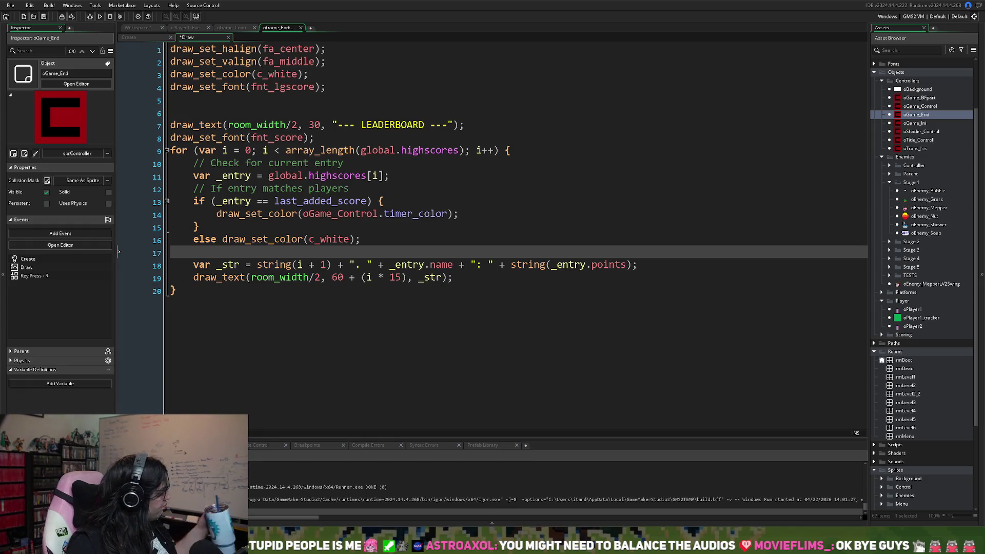
pyautogui.click(45, 17)
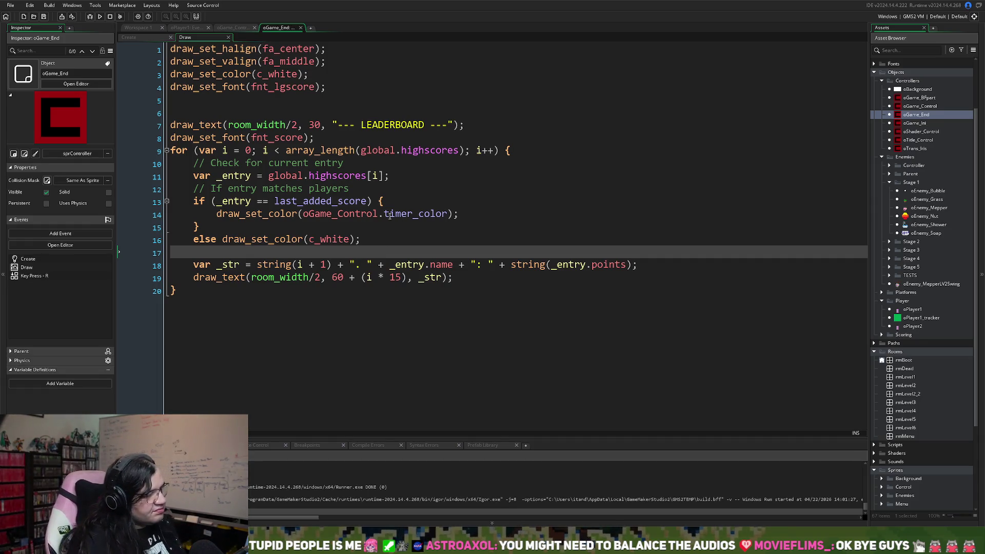
pyautogui.moveTo(382, 213); pyautogui.dragTo(304, 216)
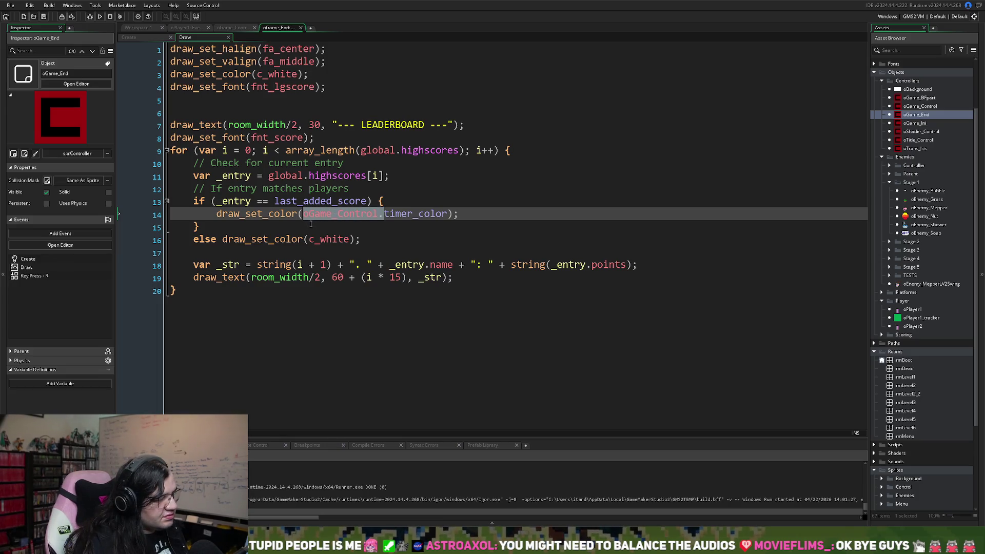
pyautogui.press('BackSpace')
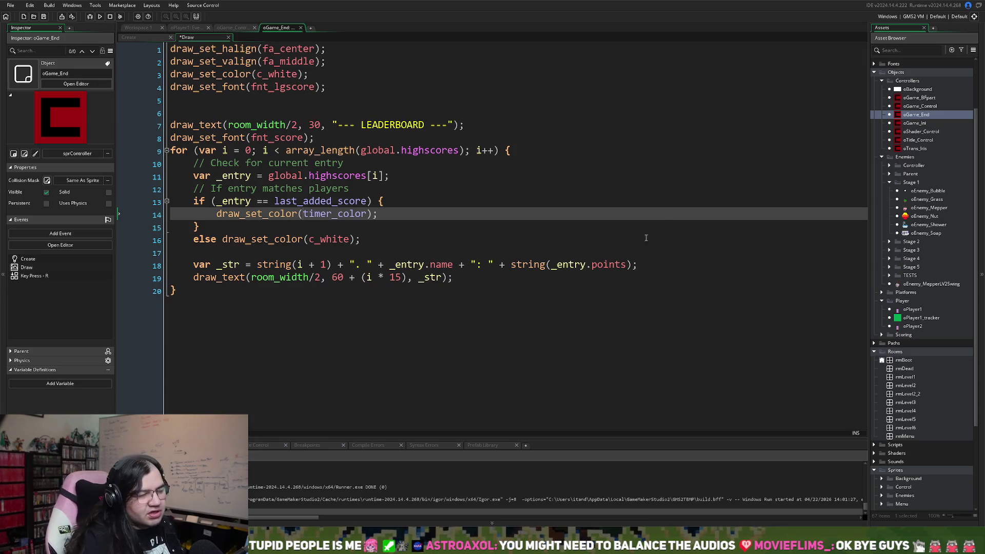
pyautogui.click(913, 108)
pyautogui.doubleClick(913, 108)
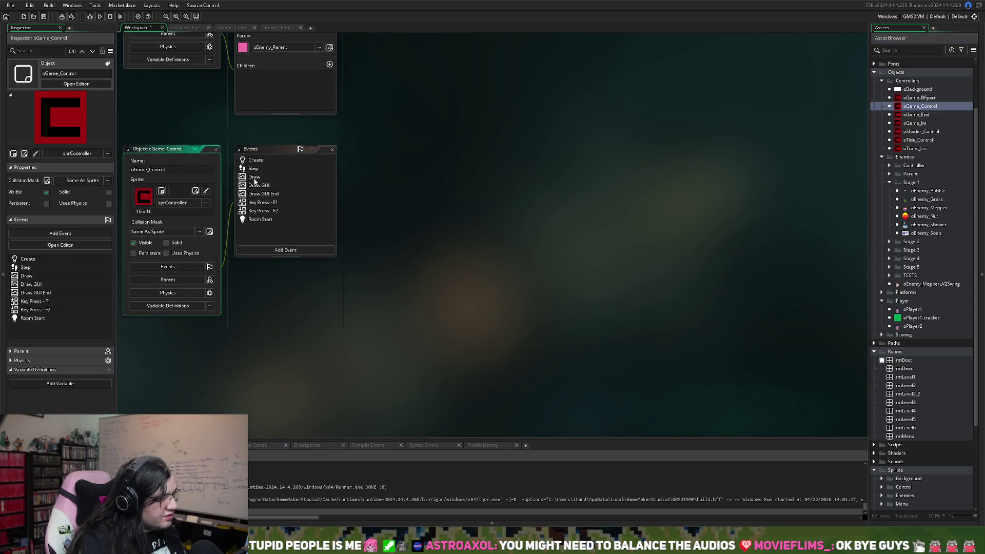
pyautogui.doubleClick(254, 177)
pyautogui.scroll(3, 420, 238)
pyautogui.scroll(4, 420, 238)
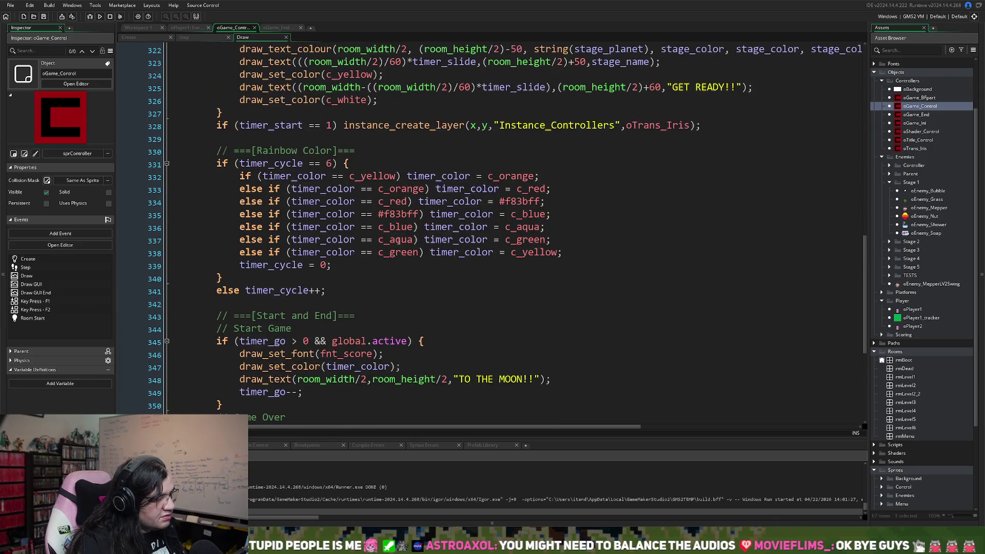
pyautogui.moveTo(336, 289)
pyautogui.mouseDown()
pyautogui.moveTo(221, 280)
pyautogui.moveTo(215, 163)
pyautogui.mouseUp()
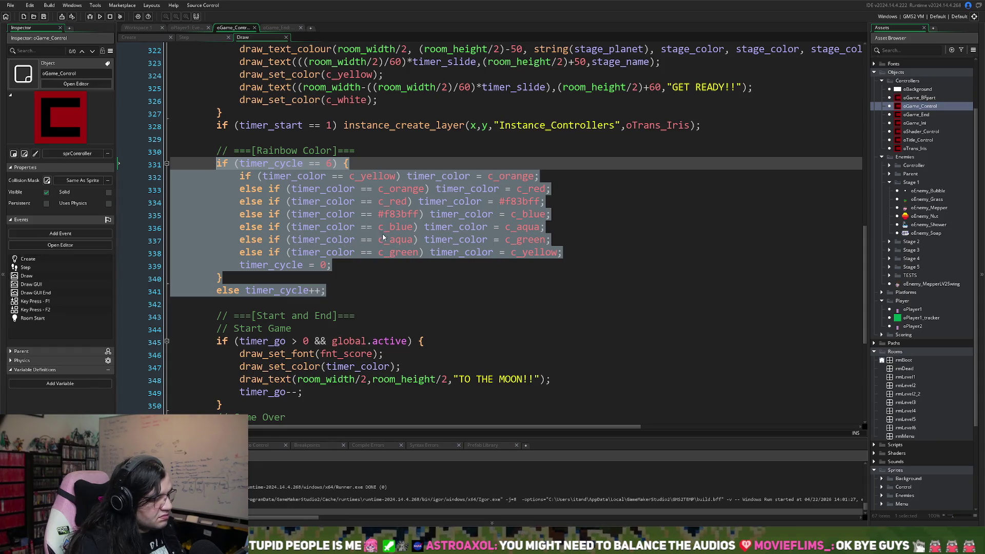
pyautogui.click(189, 28)
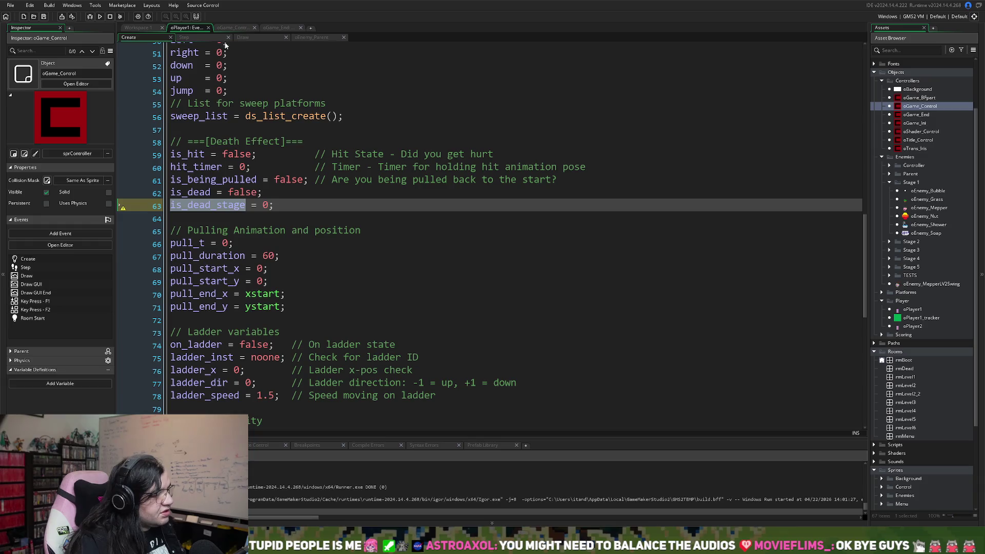
pyautogui.click(135, 28)
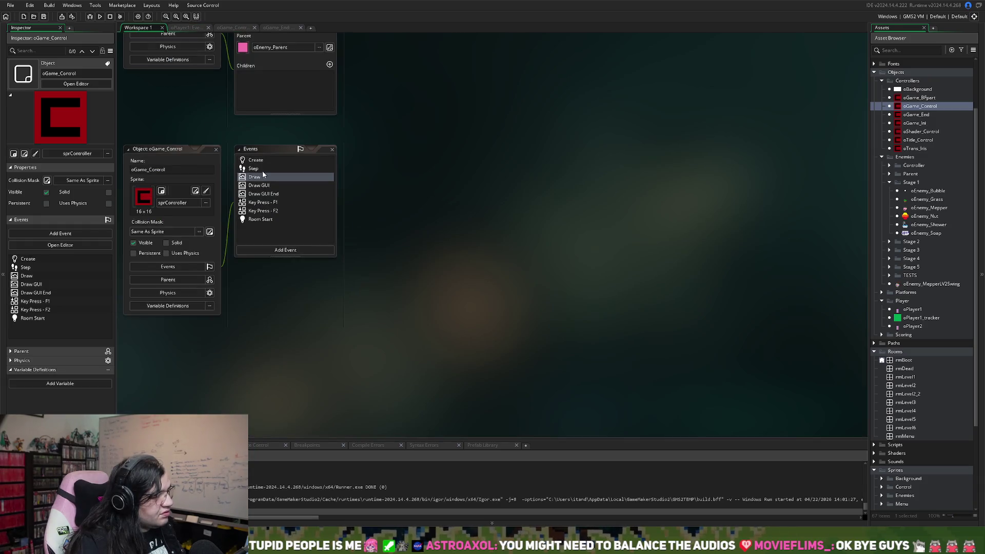
pyautogui.click(279, 27)
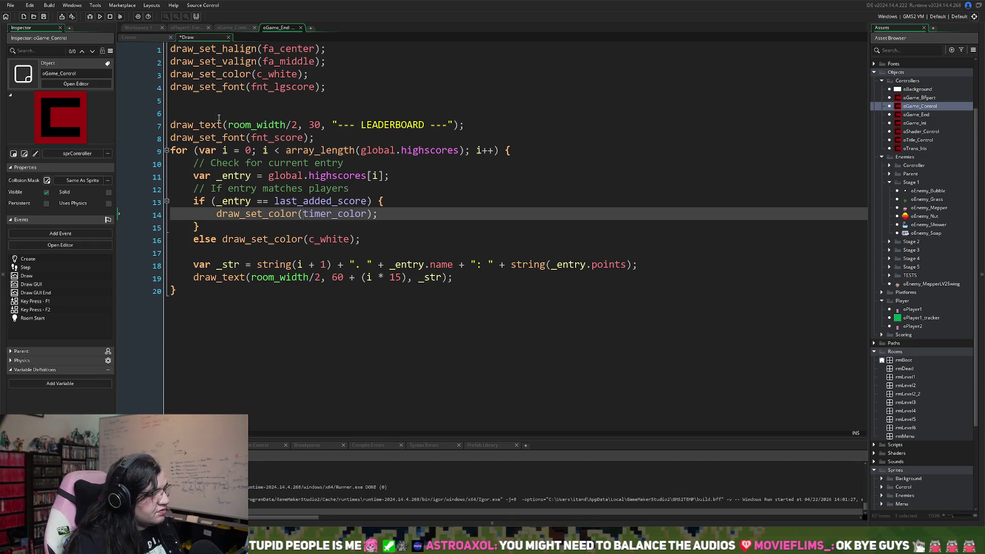
pyautogui.click(202, 291)
pyautogui.press('Return')
pyautogui.press('Return')
# Step: Paste the colour cycle code under a '// Color Cycle' comment and unindent its inner lines
pyautogui.write('// Color Cycle')
pyautogui.press('Return')
pyautogui.hotkey('ctrl', 'v')
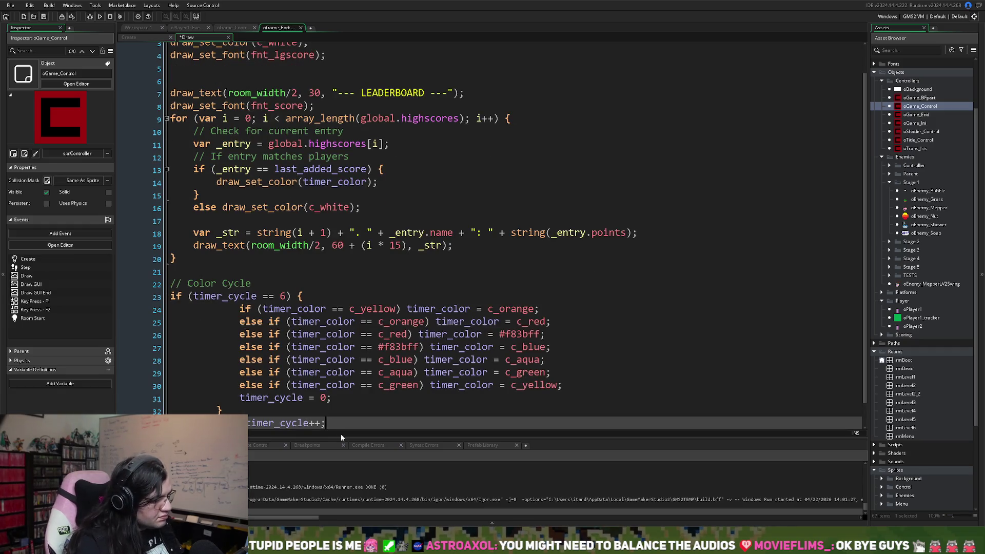
pyautogui.moveTo(339, 431)
pyautogui.mouseDown()
pyautogui.moveTo(221, 333)
pyautogui.moveTo(220, 306)
pyautogui.mouseUp()
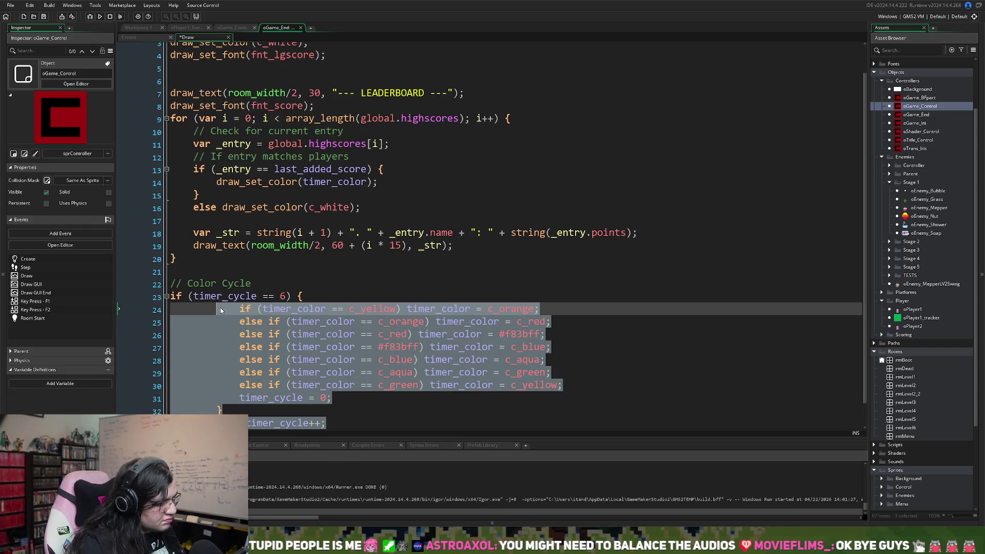
pyautogui.hotkey('shift', 'Tab')
pyautogui.hotkey('shift', 'Tab')
pyautogui.click(250, 335)
# Step: Check where timer_cycle is used, then go to the end of the Create event code
pyautogui.scroll(-1, 250, 336)
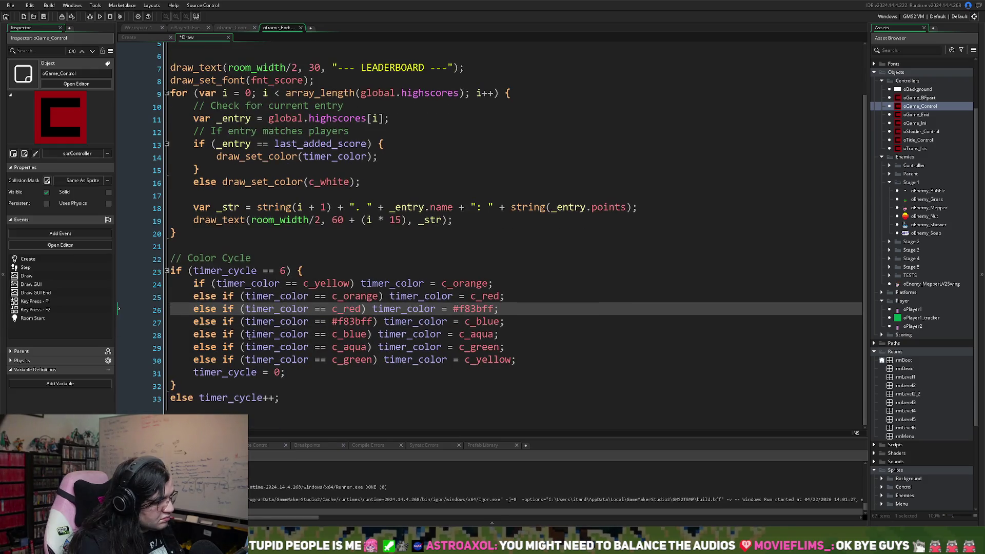
pyautogui.doubleClick(225, 271)
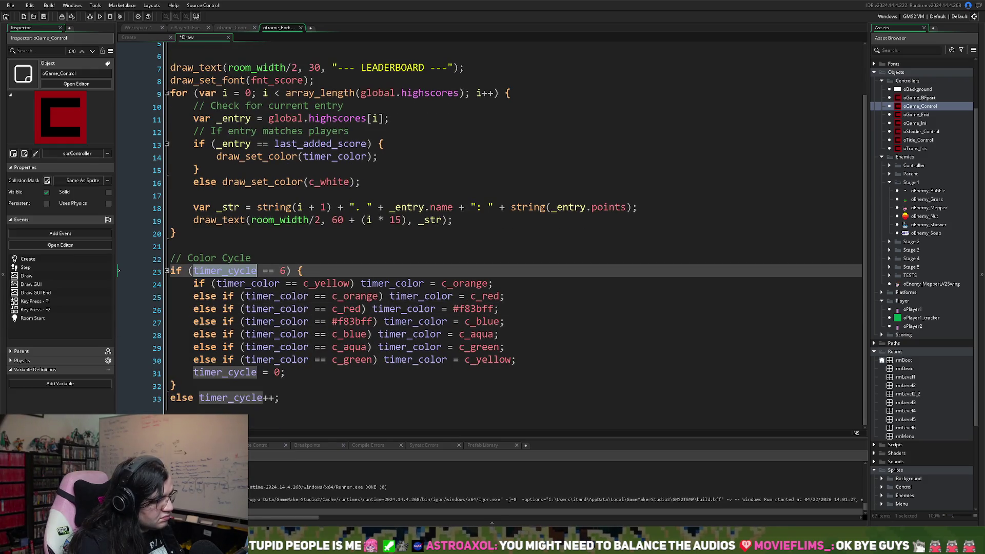
pyautogui.click(140, 38)
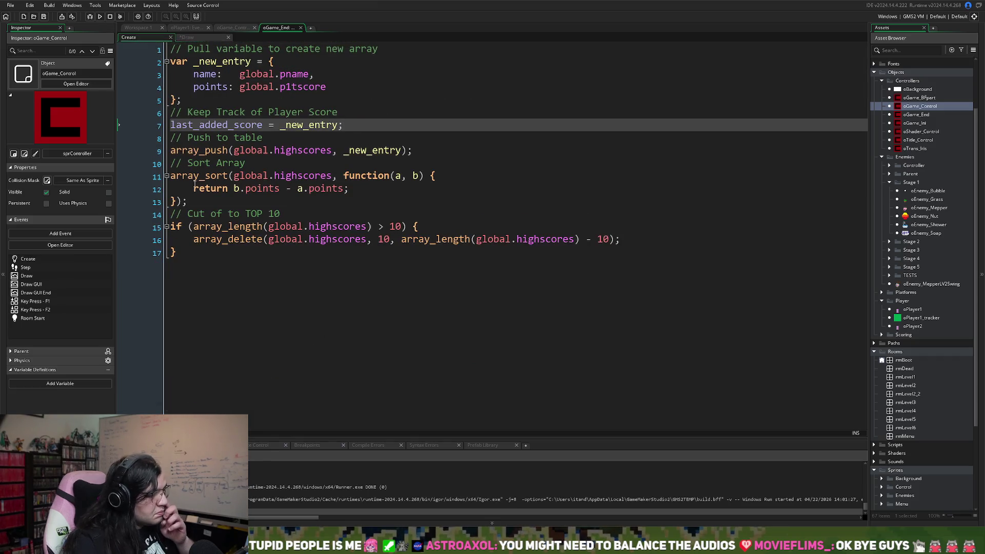
pyautogui.click(209, 258)
# Step: Add a '// ===[Hightlight Color]===' comment and 'timer_cycle = 0;' to the Create event
pyautogui.press('Return')
pyautogui.press('Return')
pyautogui.write('// ===')
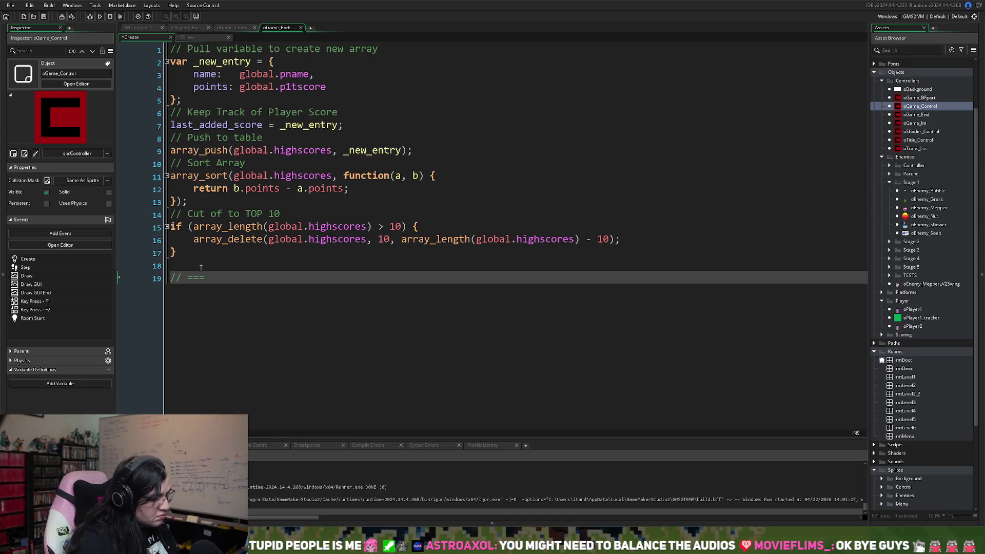
pyautogui.write('[H')
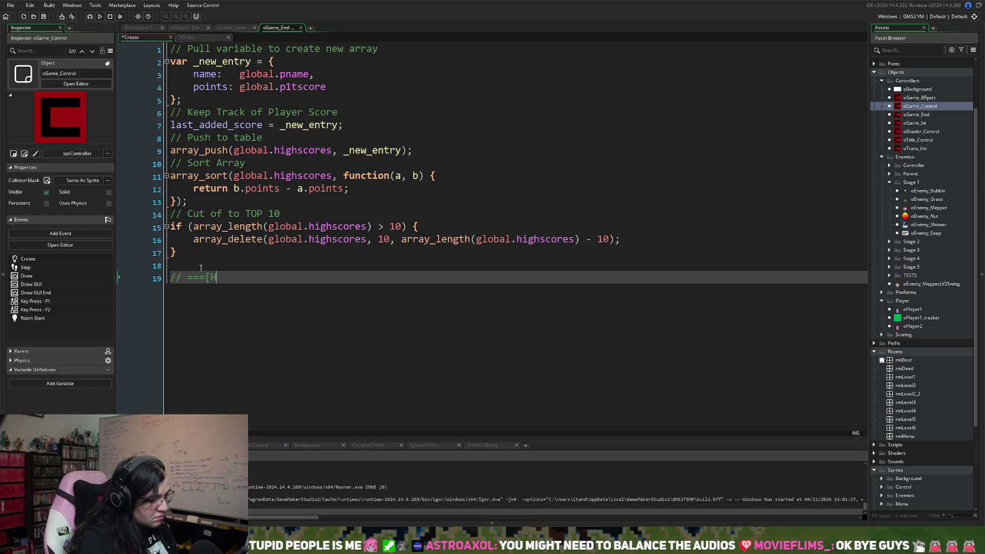
pyautogui.write('ightligh')
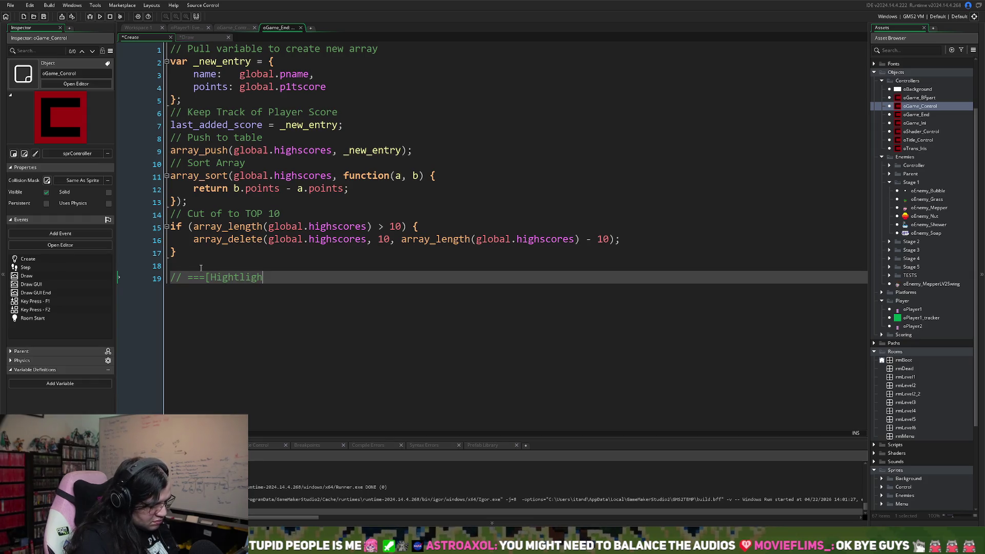
pyautogui.write('t C')
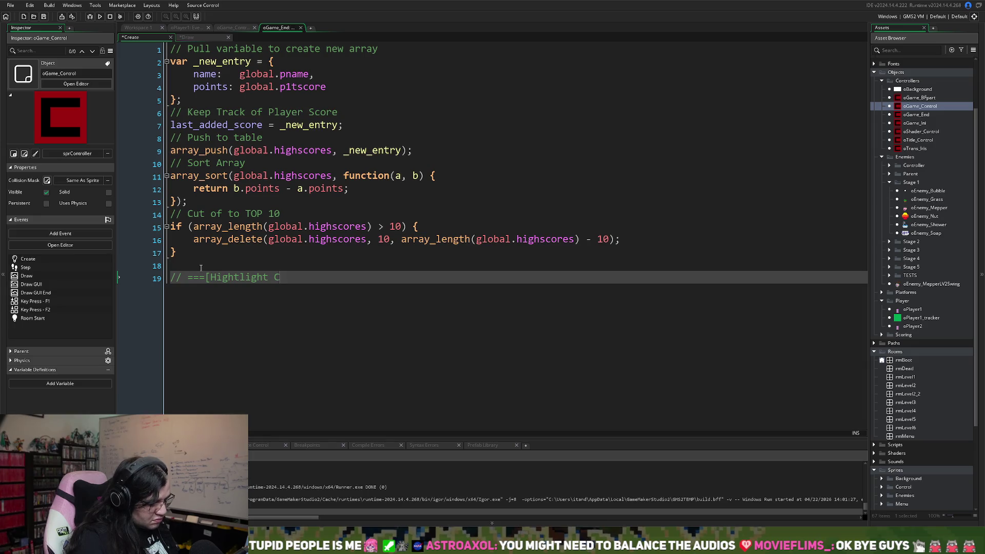
pyautogui.write('olor]===')
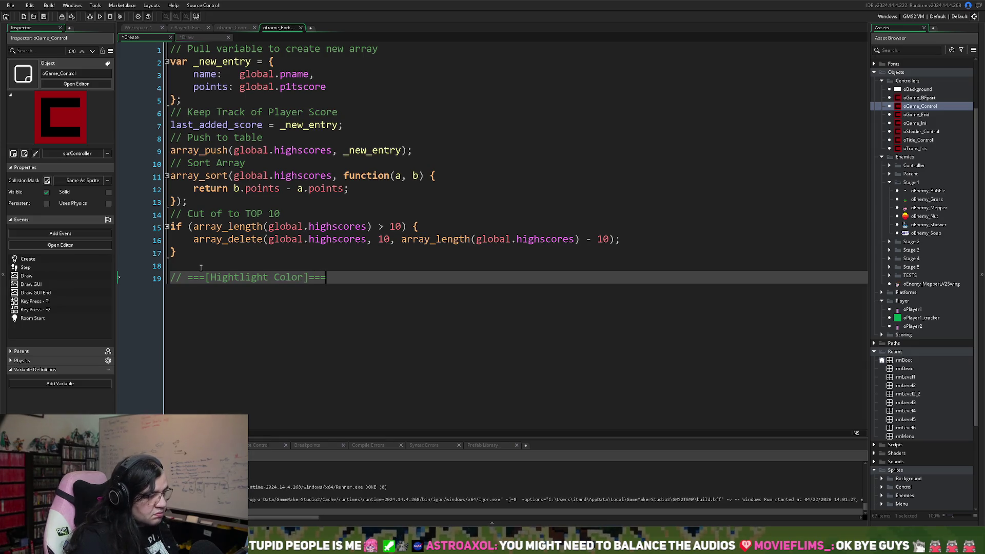
pyautogui.press('Return')
pyautogui.write('timer_cycle')
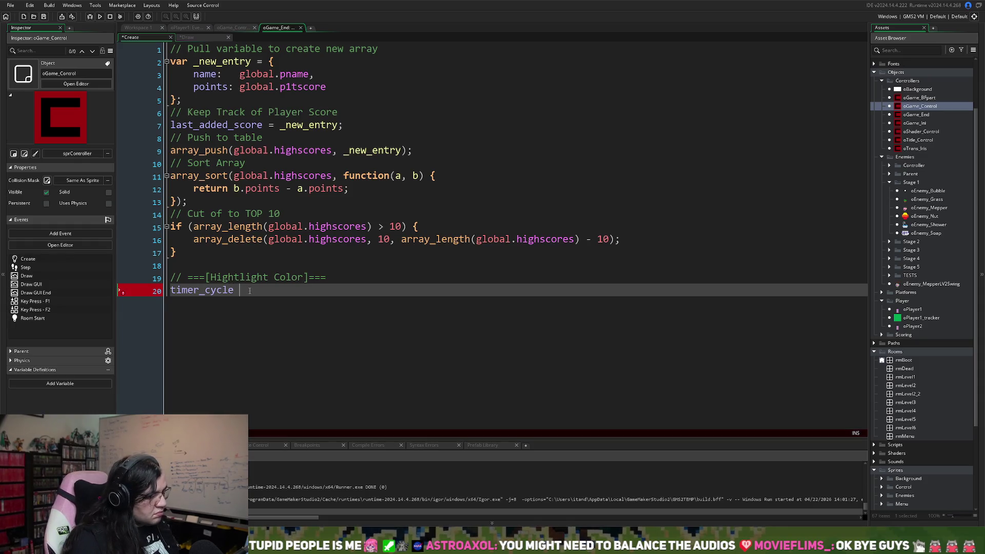
pyautogui.write(' = 0;')
pyautogui.press('Return')
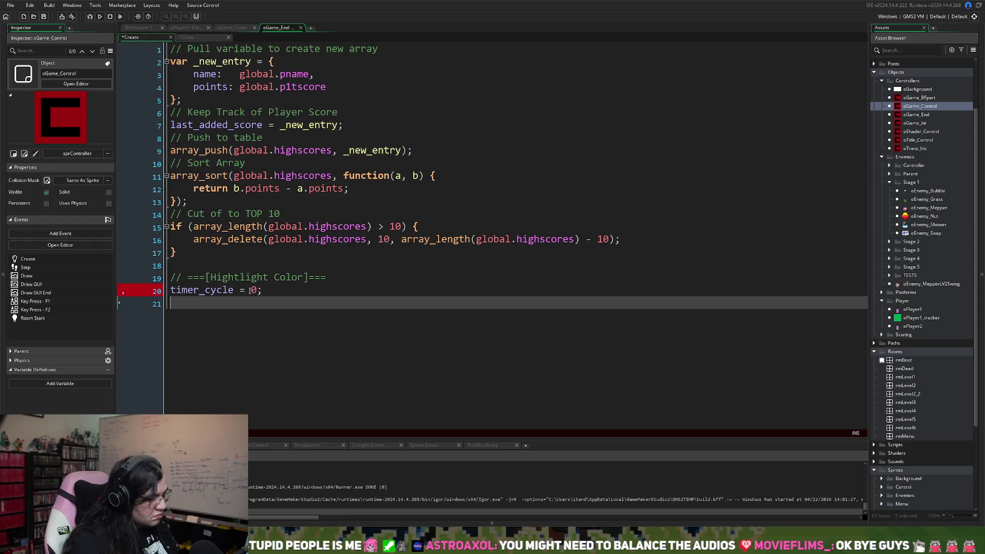
# Step: Add 'timer_color = c_yellow;', checking the Draw code for the cycle's starting colour
pyautogui.write('time')
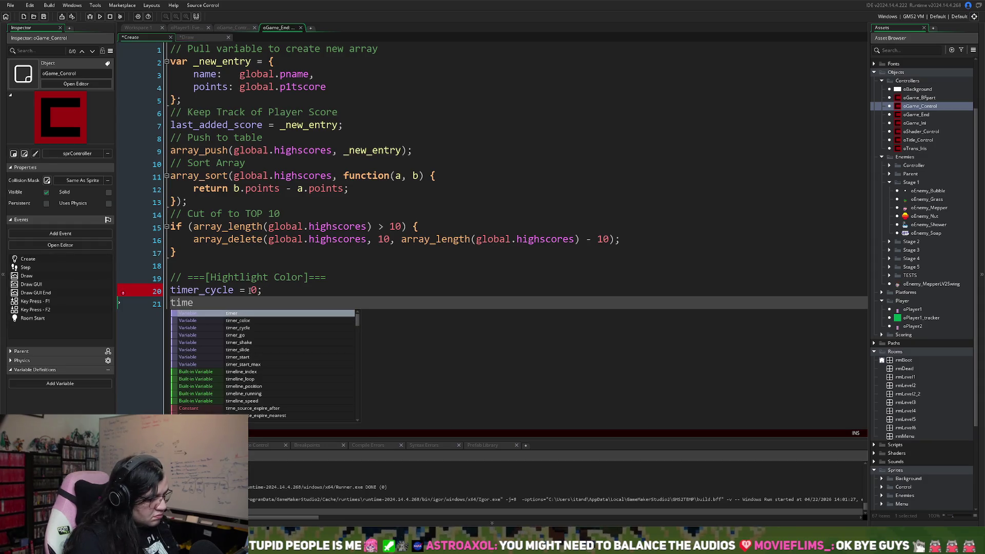
pyautogui.doubleClick(238, 320)
pyautogui.write('=')
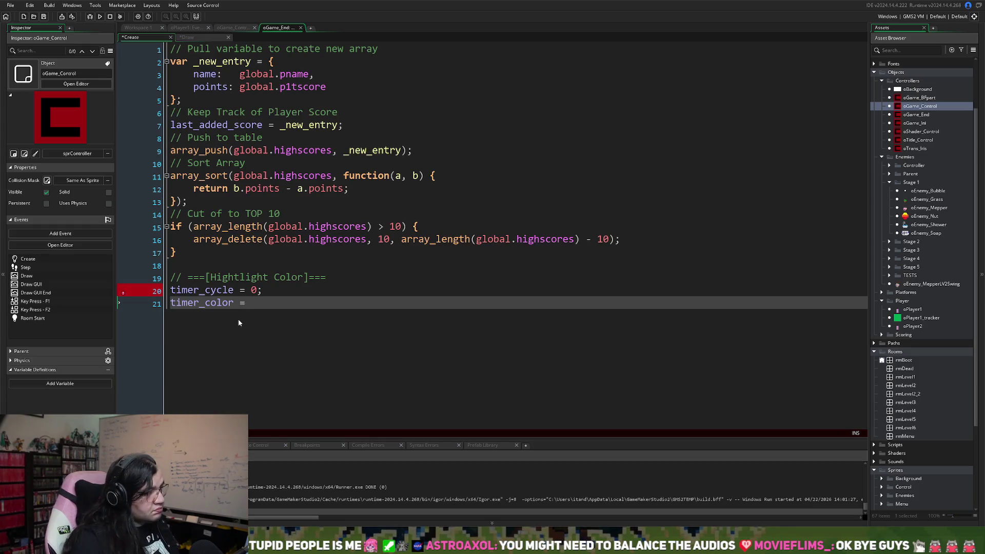
pyautogui.click(187, 37)
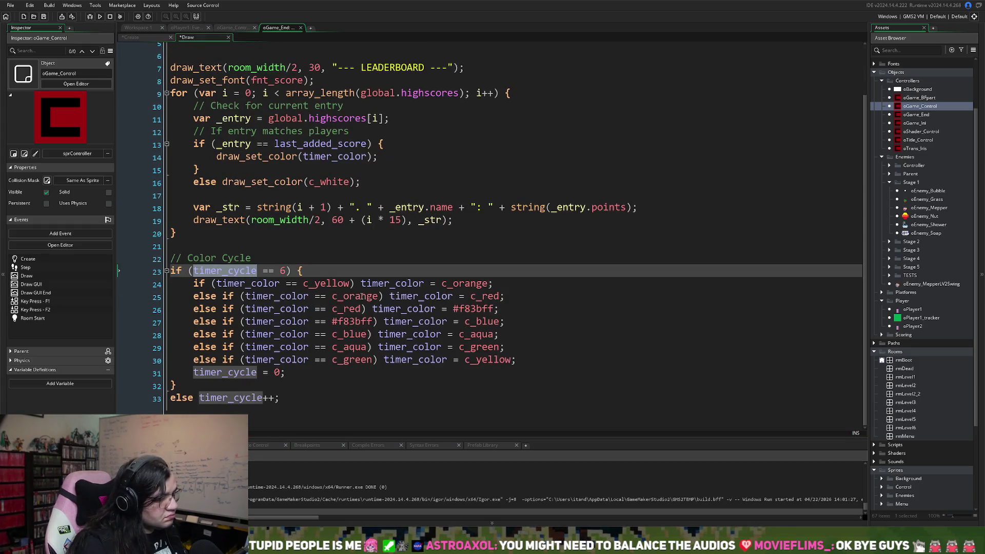
pyautogui.click(324, 285)
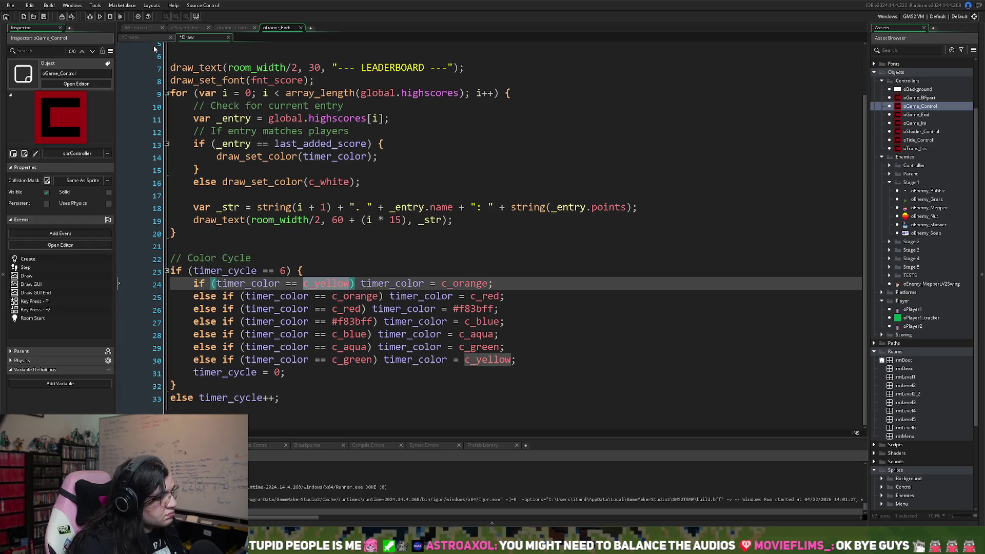
pyautogui.click(134, 38)
pyautogui.write('c_yellow;')
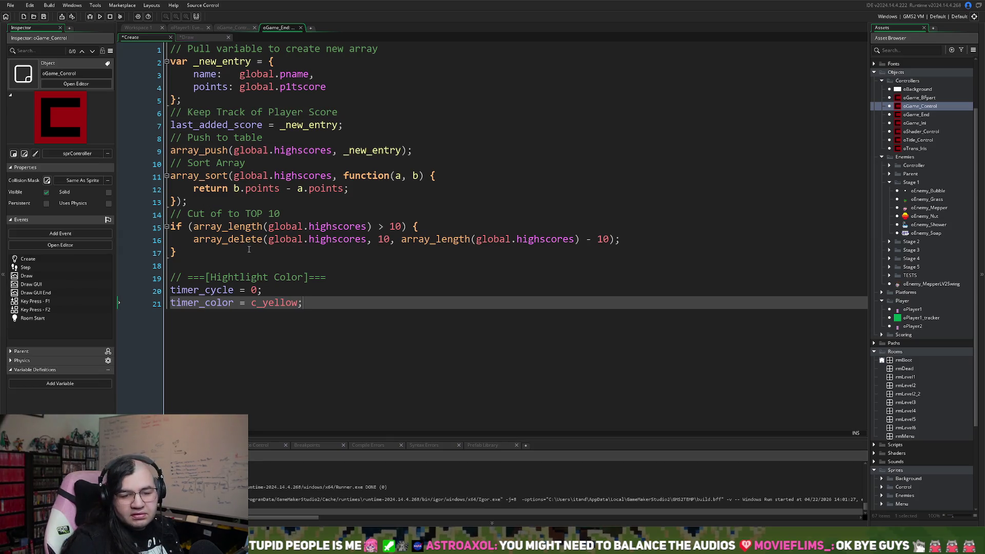
# Step: Save both events and bring the Draw event code back into view
pyautogui.click(44, 19)
pyautogui.click(193, 37)
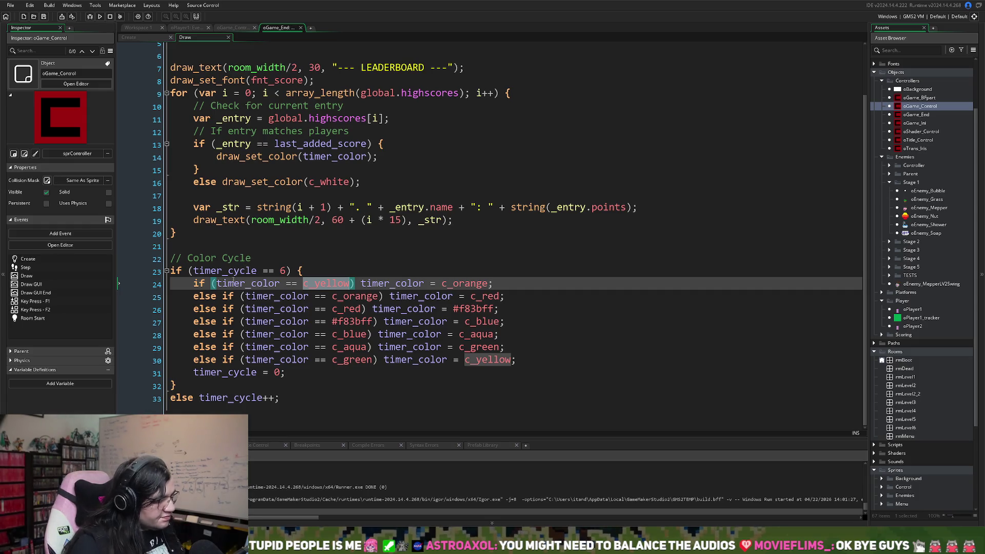
pyautogui.click(142, 39)
pyautogui.click(203, 40)
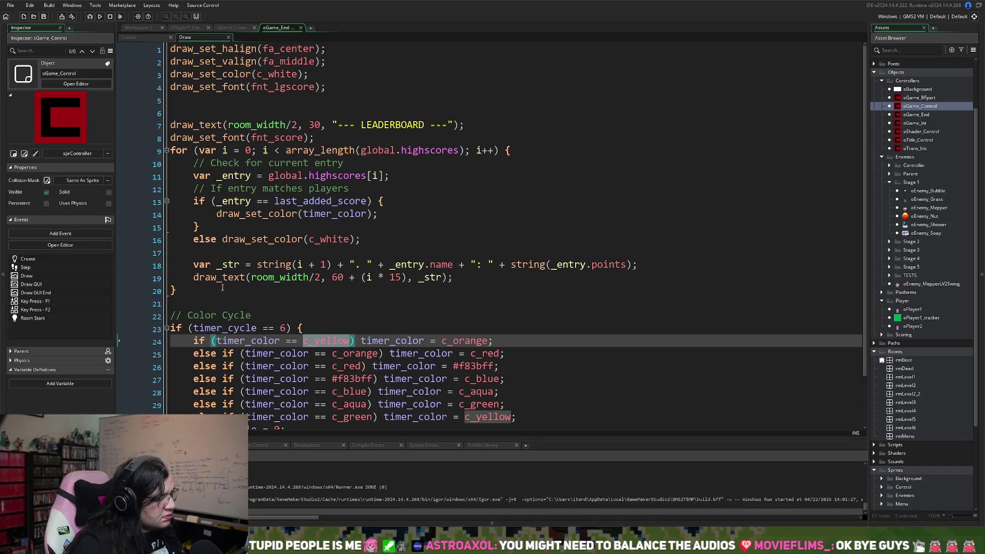
# Step: Add a comment line before the string building and append ', change color' to the player-match comment
pyautogui.click(195, 263)
pyautogui.click(199, 252)
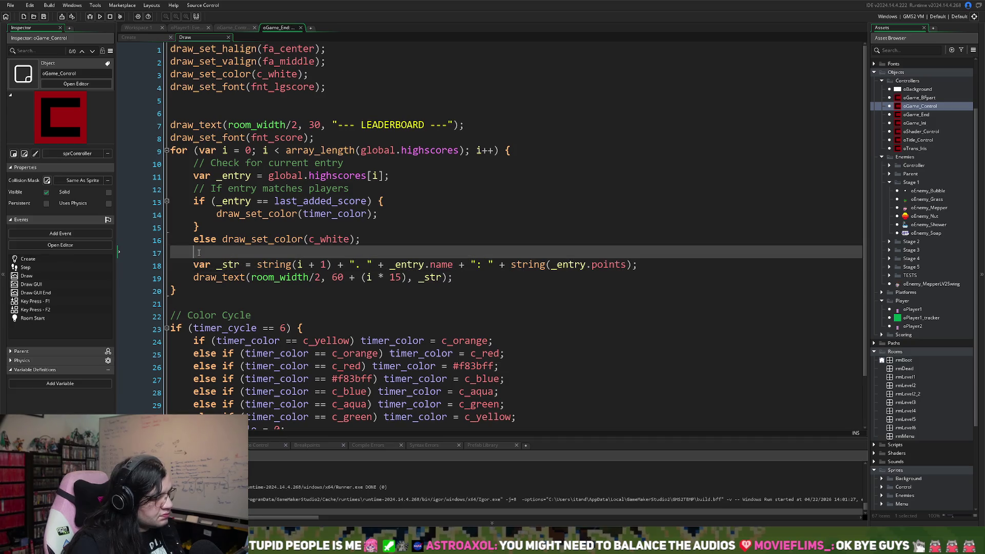
pyautogui.write('// D')
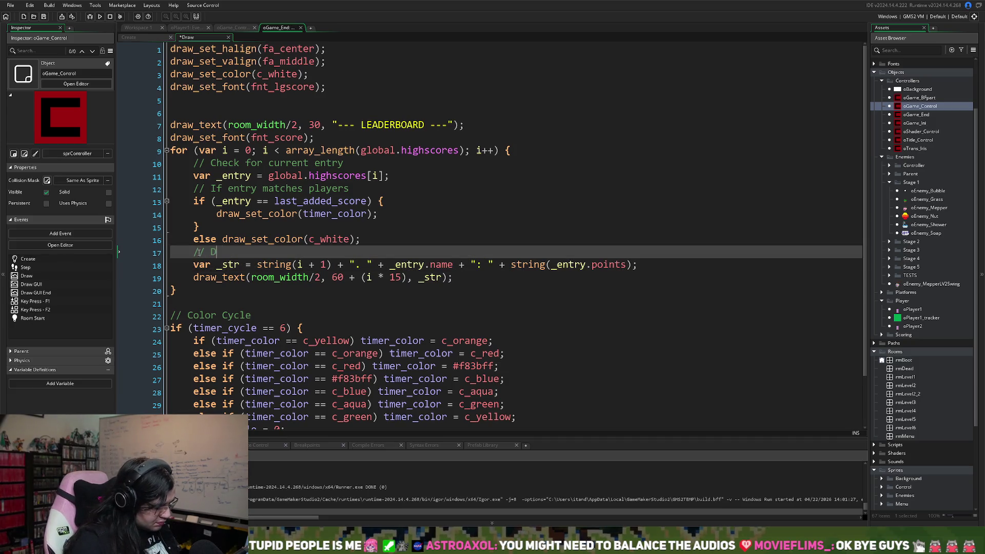
pyautogui.write('raw Entry')
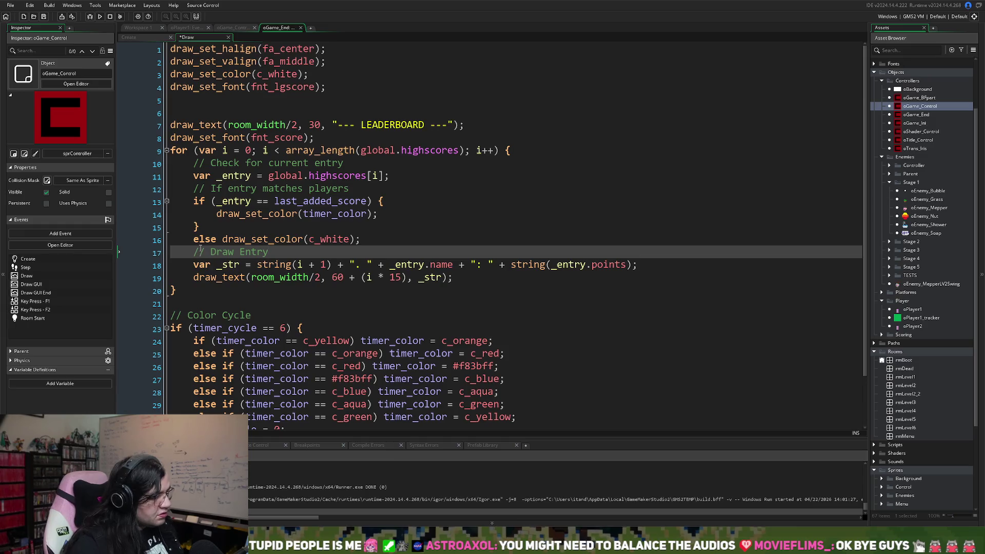
pyautogui.click(350, 188)
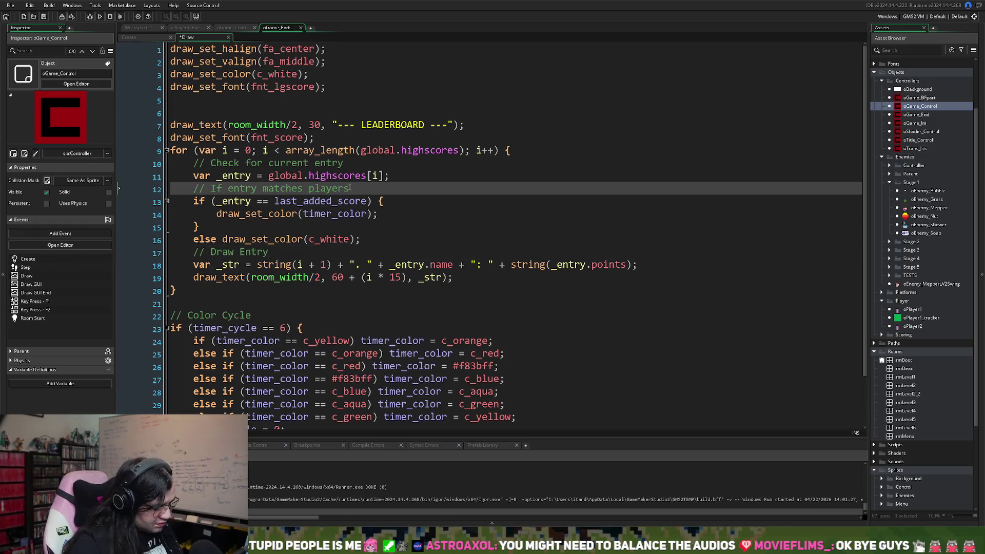
pyautogui.write(', change color')
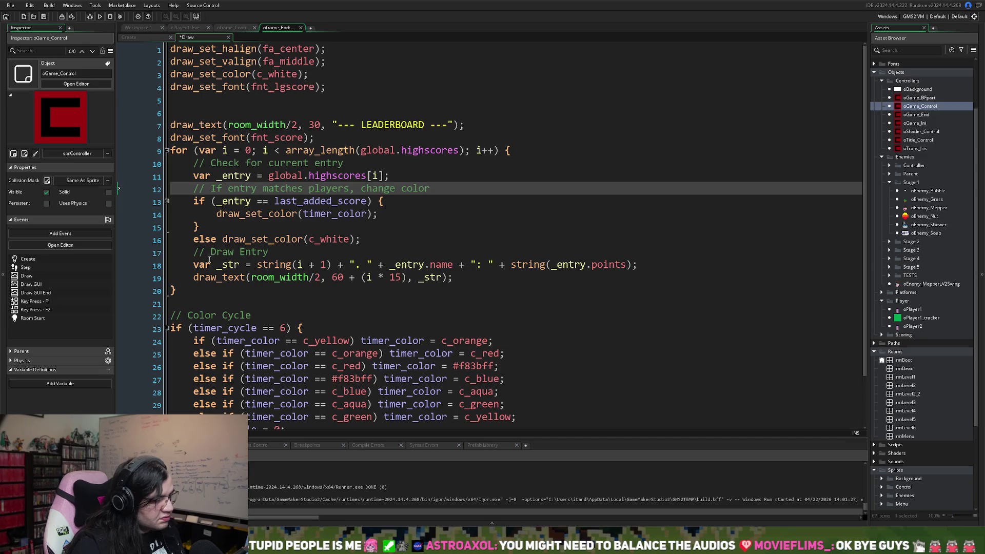
# Step: Reword that comment to '// Build String' and add '// Draw Entry' above the draw_text call
pyautogui.moveTo(274, 252); pyautogui.dragTo(211, 252)
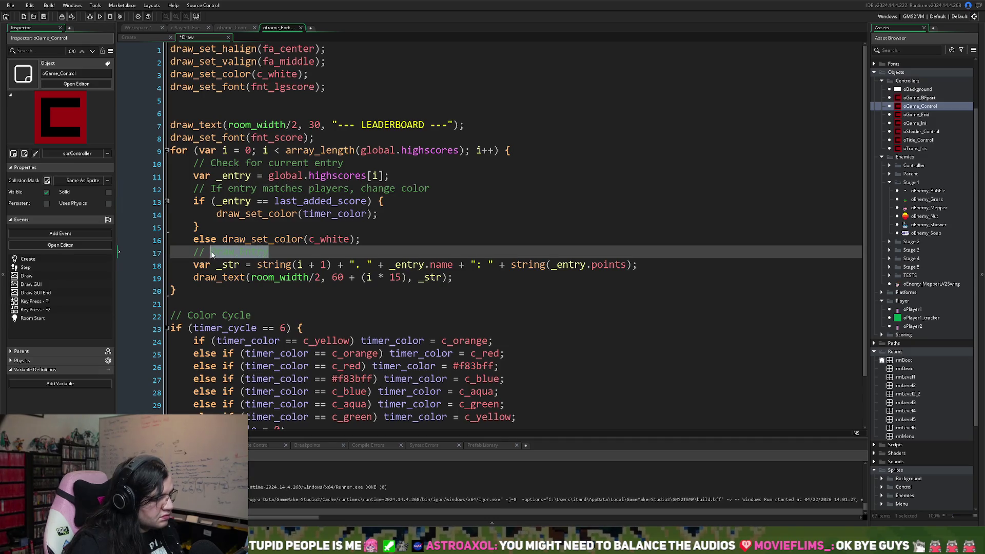
pyautogui.write('R')
pyautogui.write('ld')
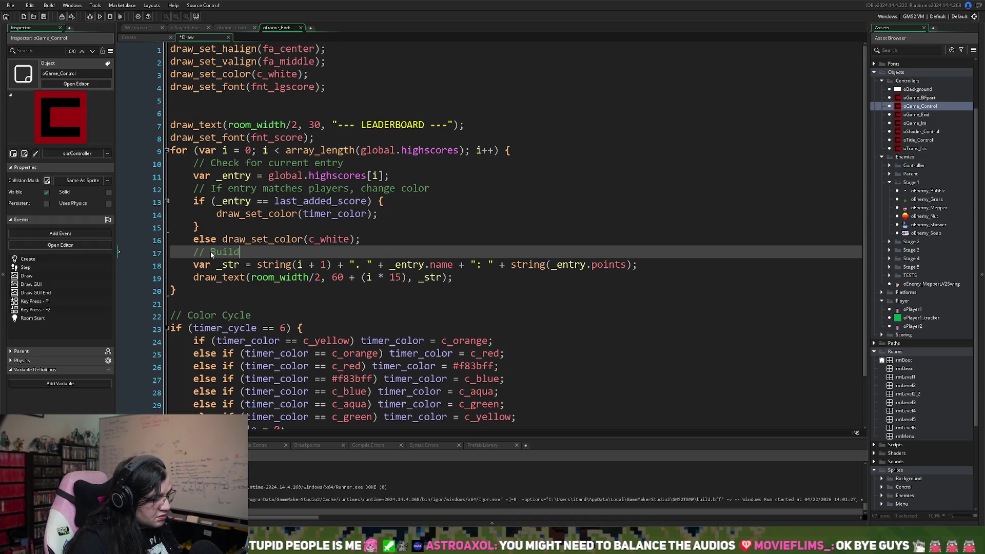
pyautogui.write(' String')
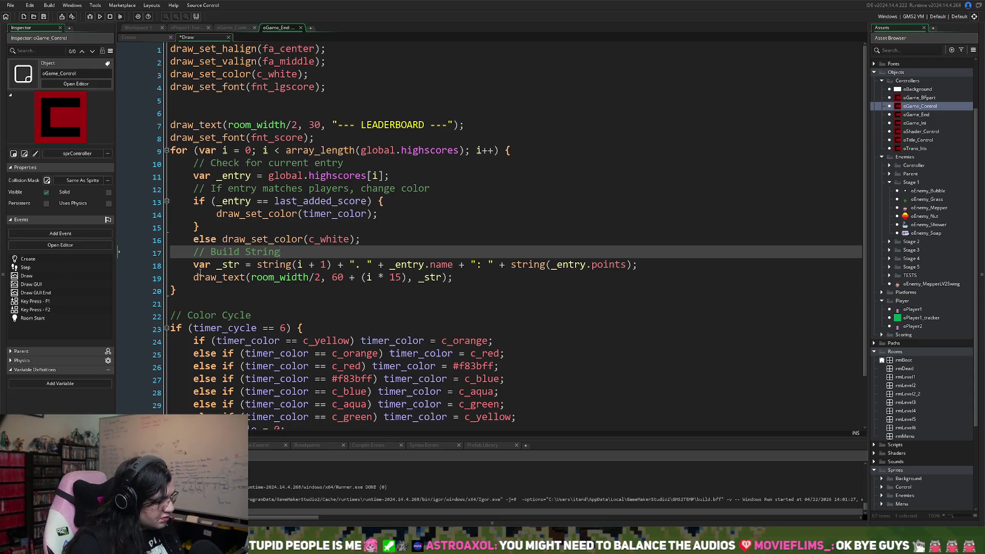
pyautogui.click(200, 277)
pyautogui.press('Return')
pyautogui.press('Up')
pyautogui.write('//')
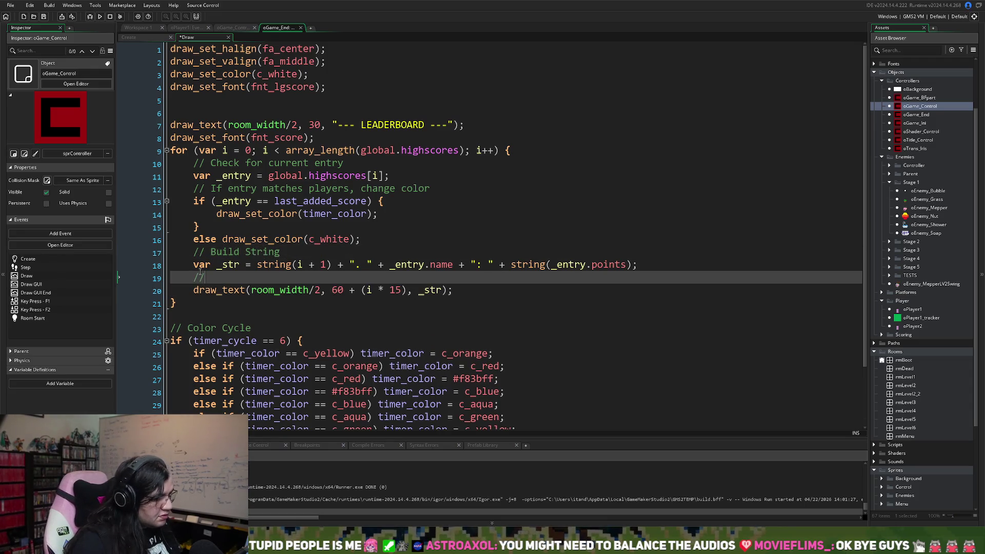
pyautogui.write(' Draw Entry')
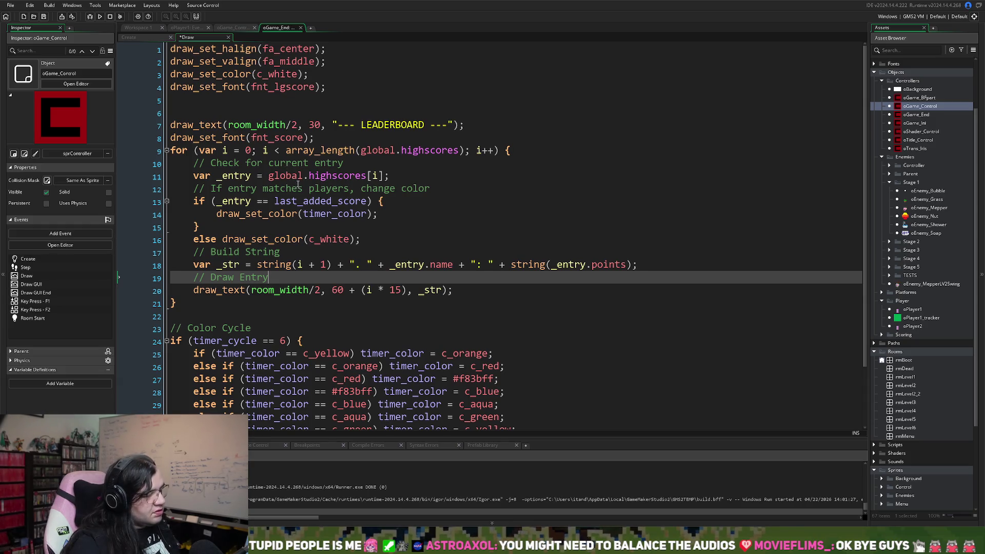
pyautogui.scroll(-2, 320, 207)
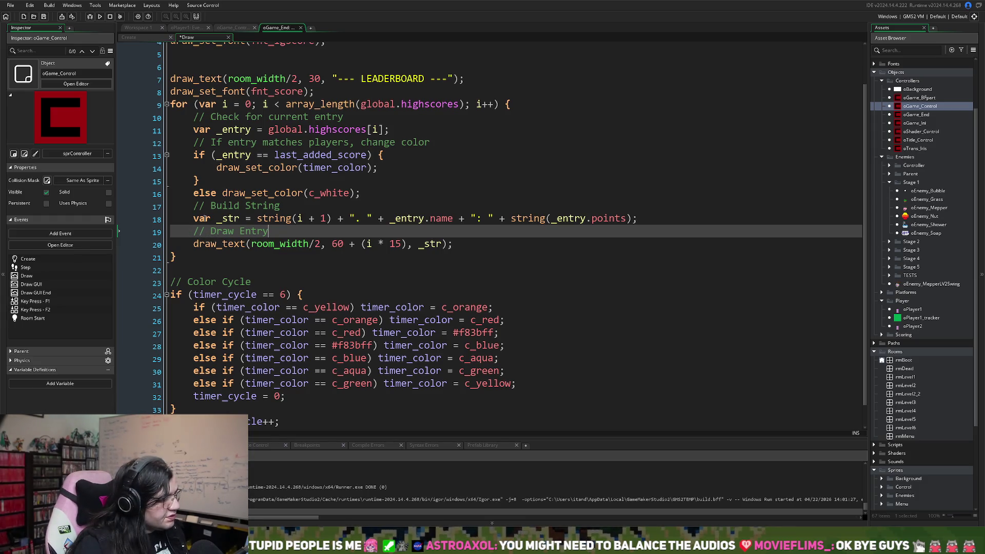
# Step: Write 'var _wave = abs(sin(current_time / 200));' on a new line above draw_set_color(timer_color)
pyautogui.click(214, 169)
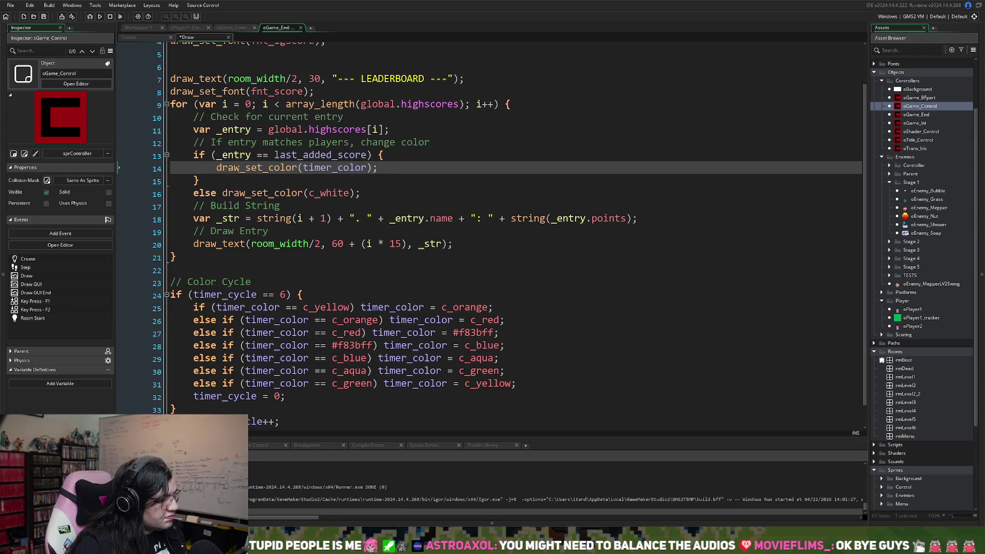
pyautogui.click(216, 168)
pyautogui.press('Return')
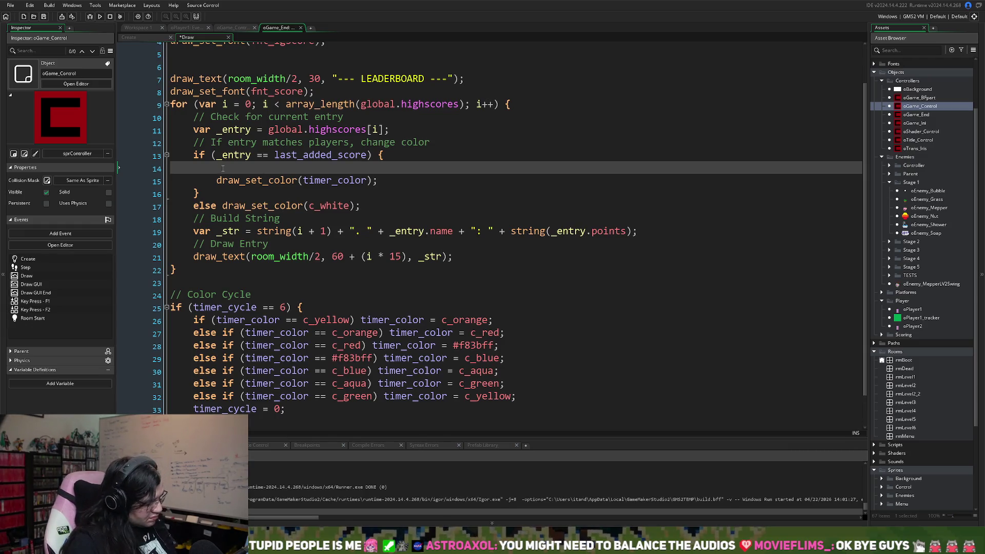
pyautogui.write('var')
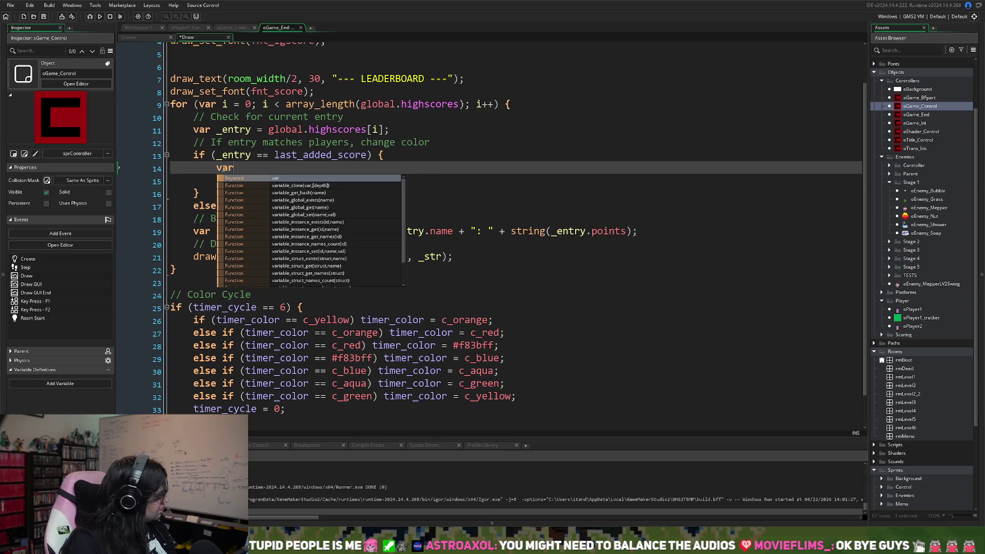
pyautogui.write('_')
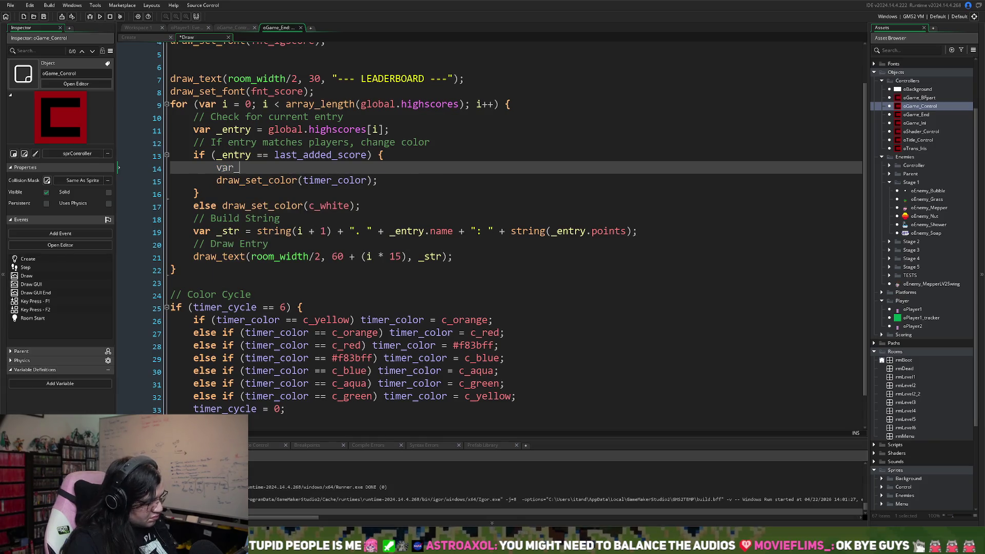
pyautogui.press('BackSpace')
pyautogui.write('_')
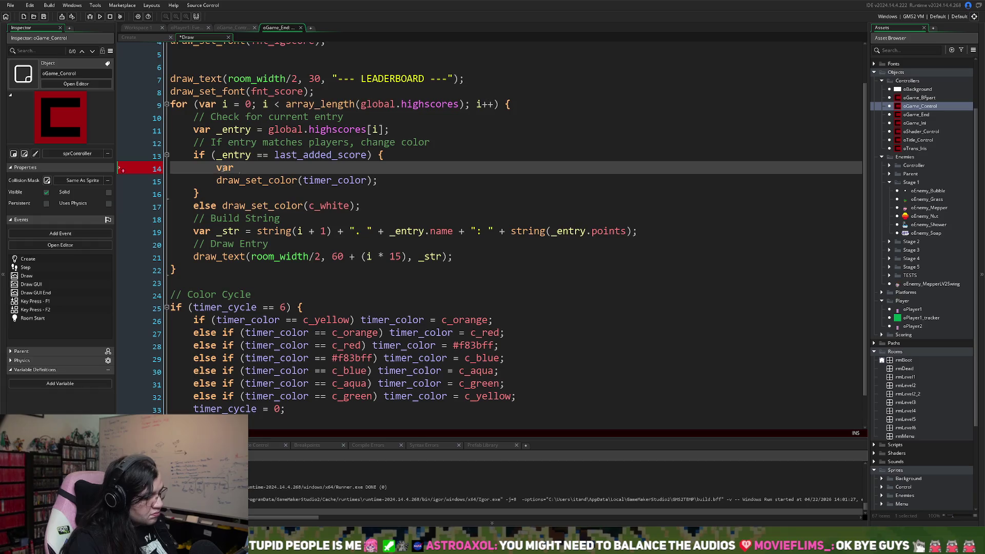
pyautogui.write('wave ')
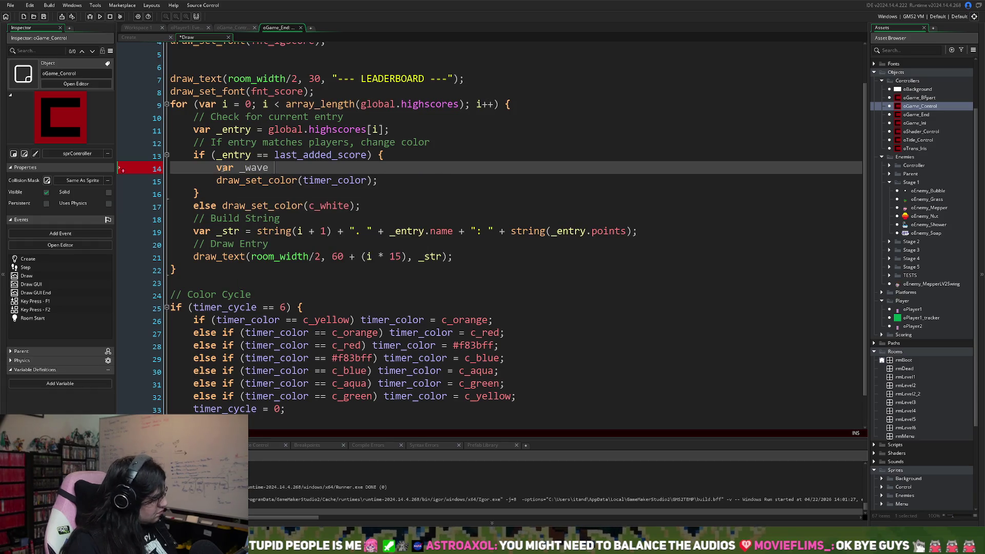
pyautogui.write('= a')
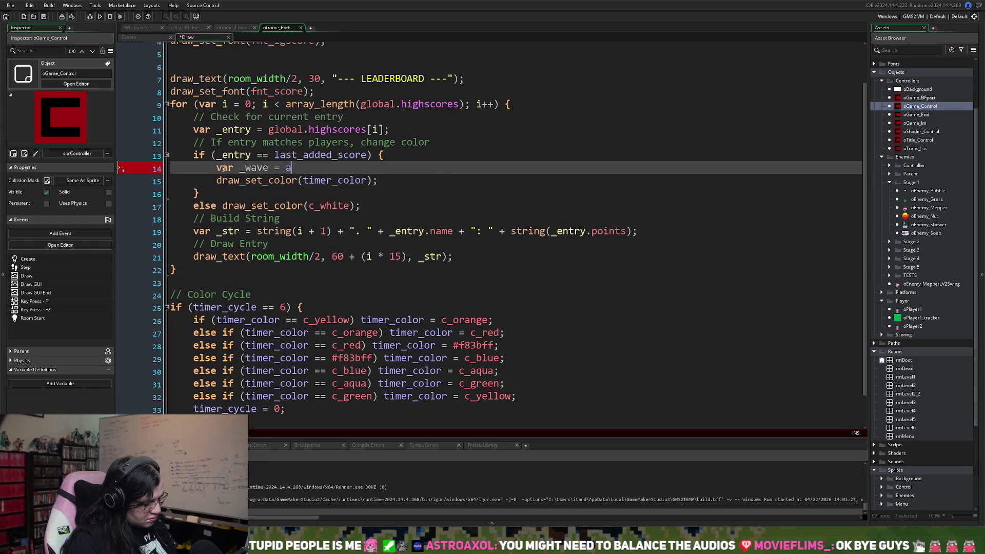
pyautogui.write('bs(sin(')
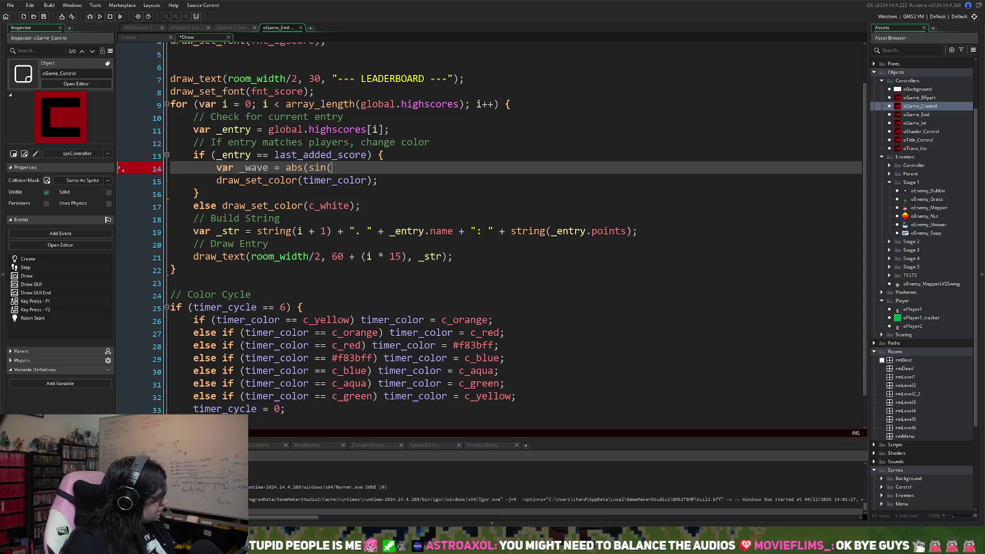
pyautogui.write('current')
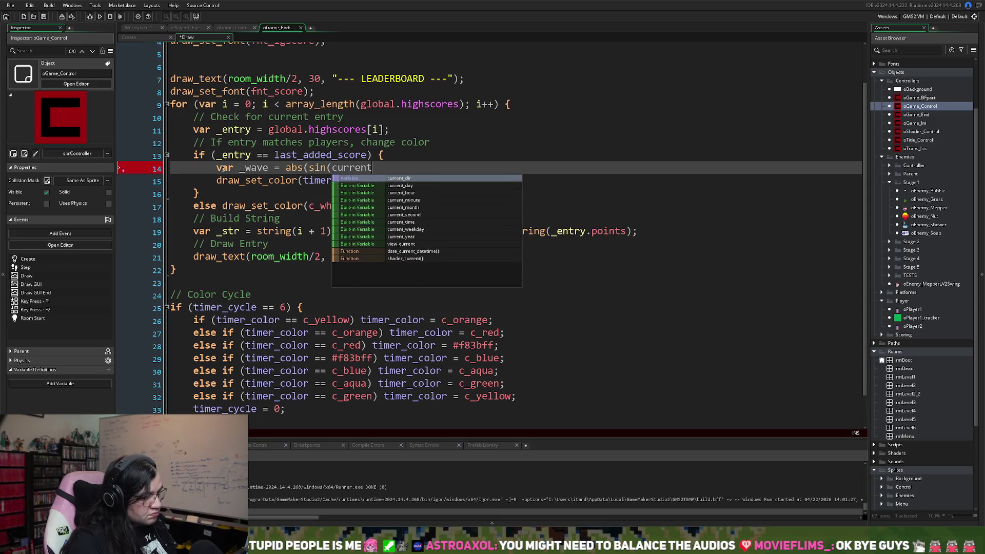
pyautogui.click(418, 225)
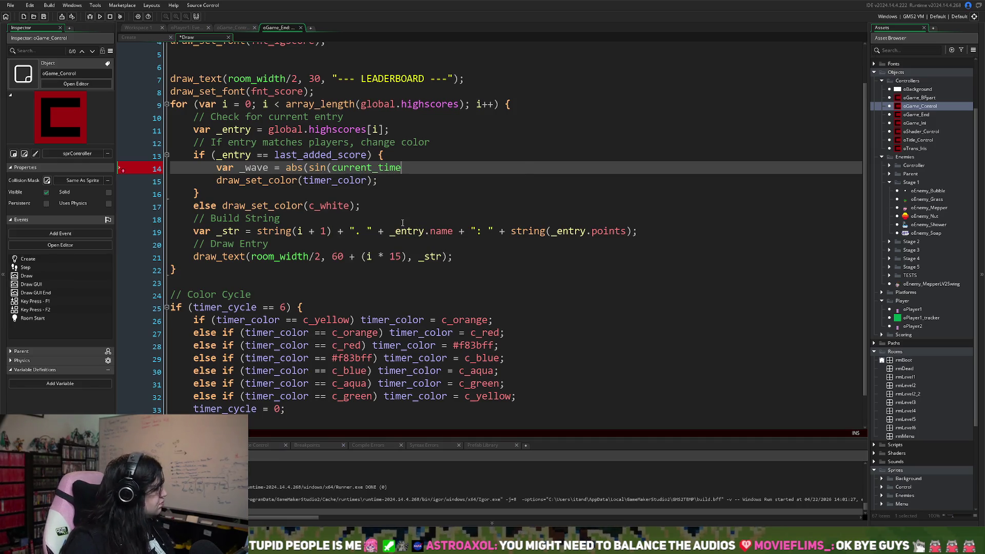
pyautogui.write(' / 200')
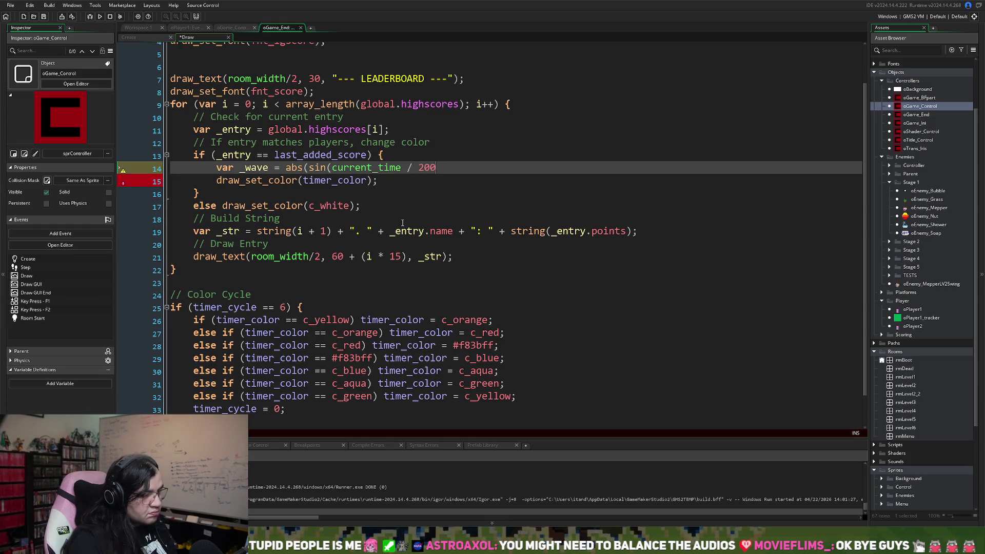
pyautogui.write(');')
pyautogui.press('Return')
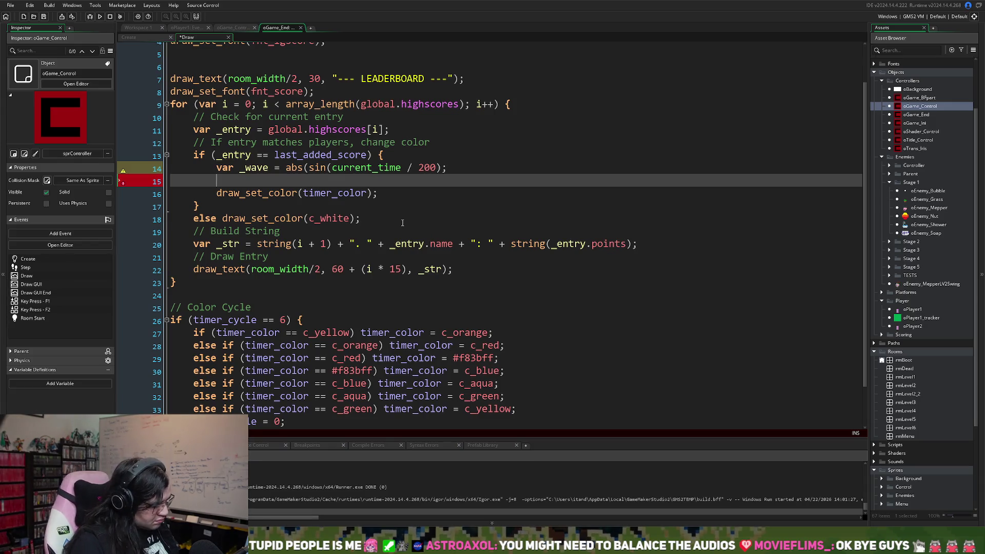
pyautogui.write('var _')
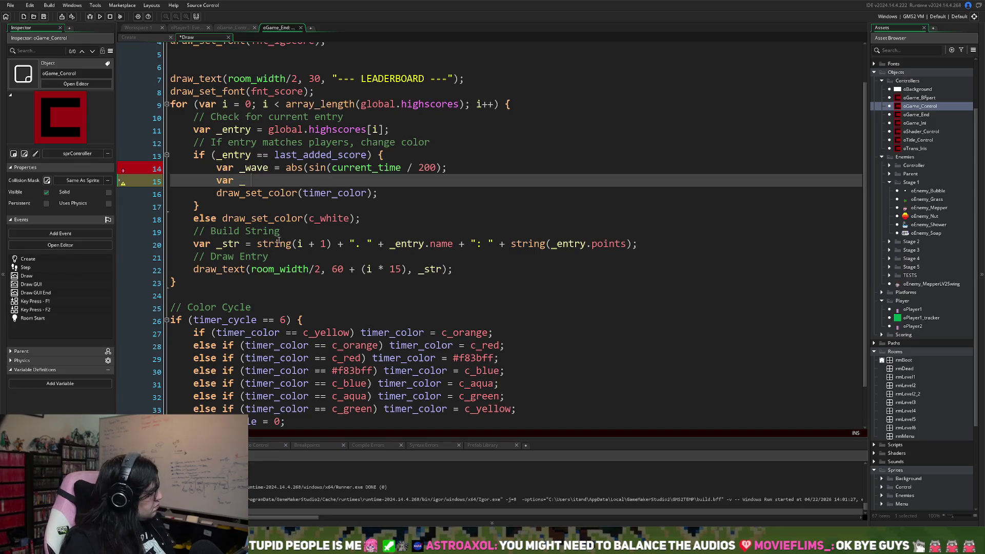
pyautogui.press('BackSpace')
pyautogui.press('BackSpace')
pyautogui.press('BackSpace')
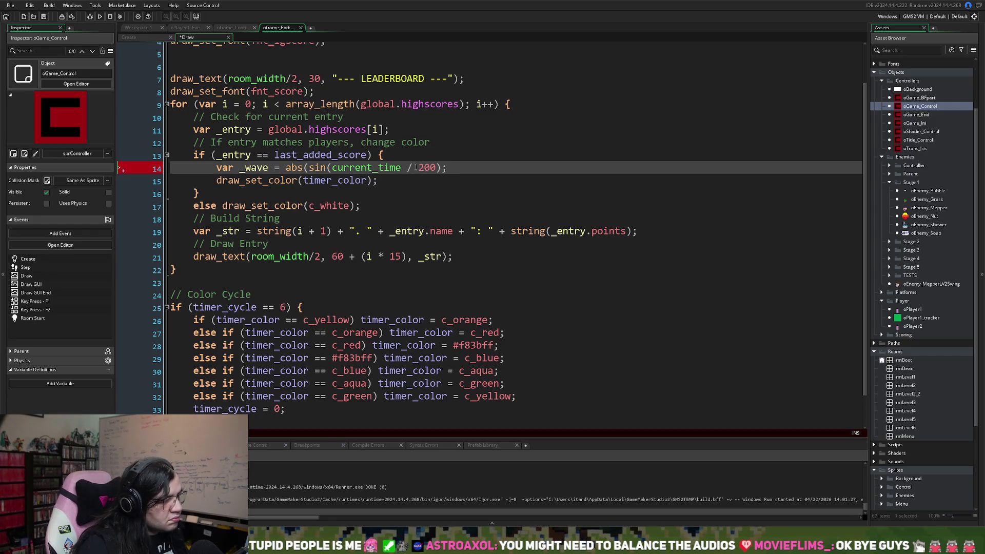
pyautogui.write(')')
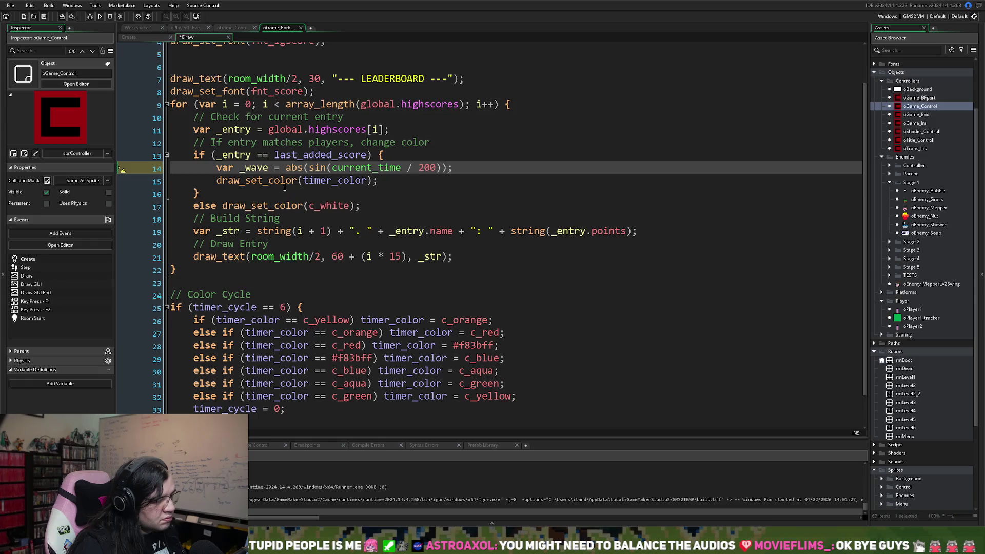
pyautogui.rightClick(284, 191)
pyautogui.click(277, 185)
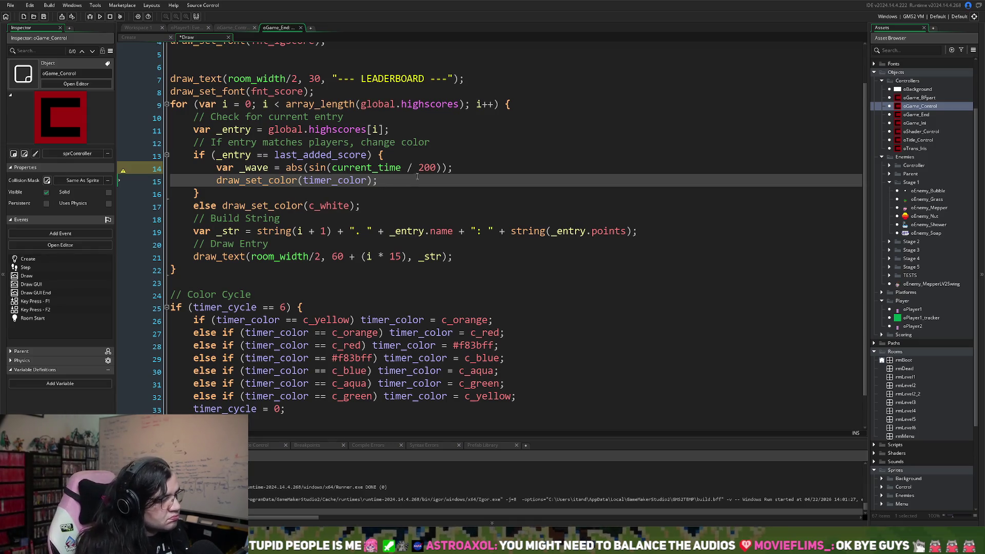
pyautogui.click(457, 170)
pyautogui.press('Return')
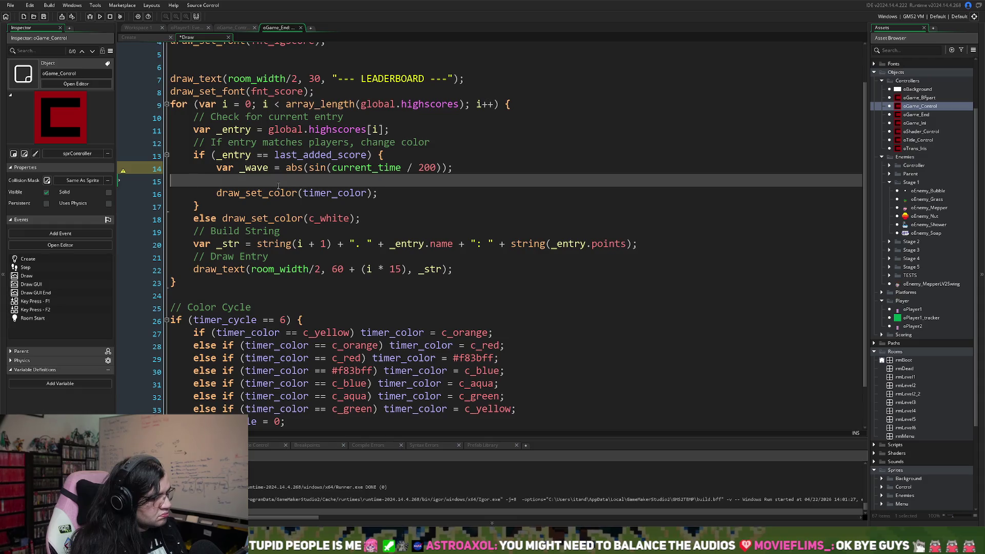
# Step: Remove the stray blank line and start an empty merge_colour() call on a new line below _wave
pyautogui.press('BackSpace')
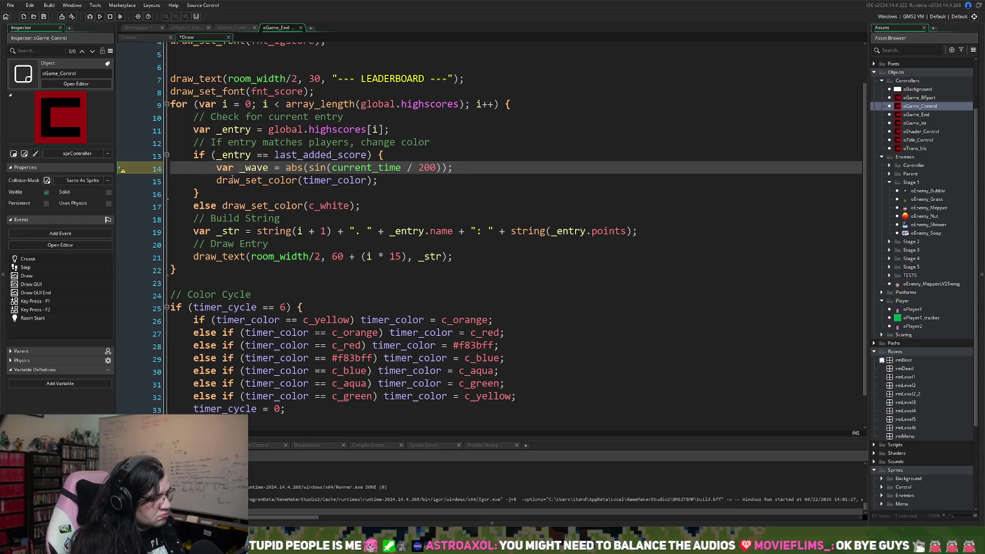
pyautogui.click(217, 180)
pyautogui.press('Return')
pyautogui.press('Up')
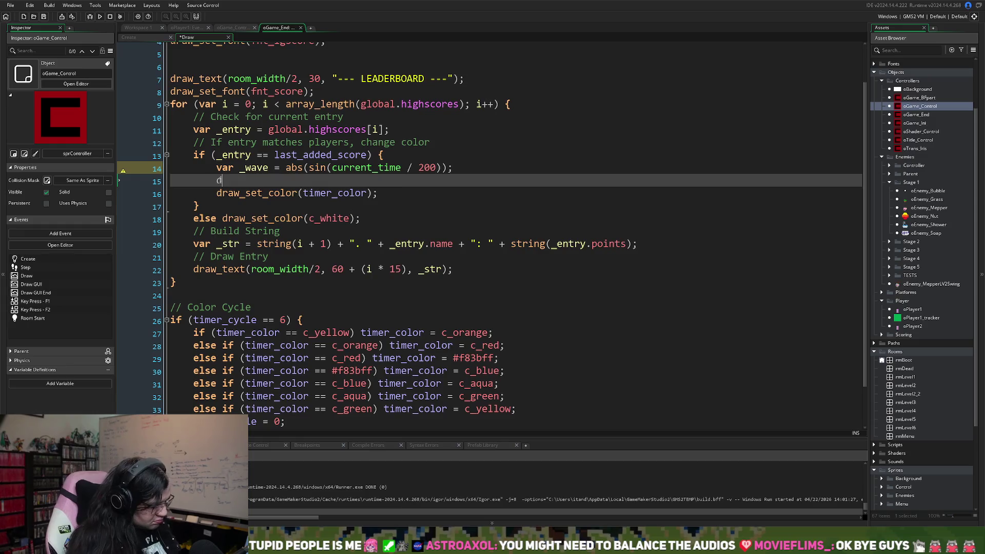
pyautogui.write('raw_me')
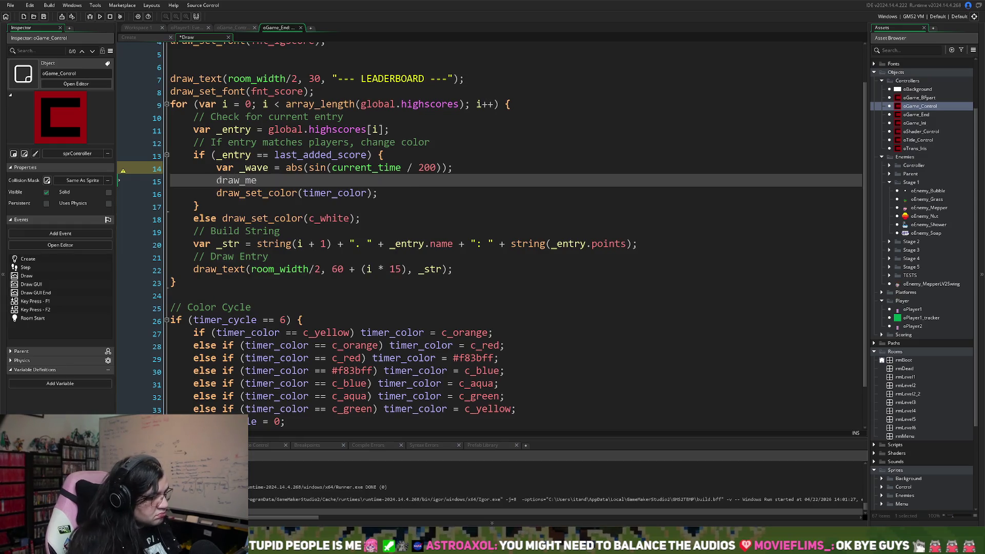
pyautogui.press('BackSpace')
pyautogui.press('BackSpace')
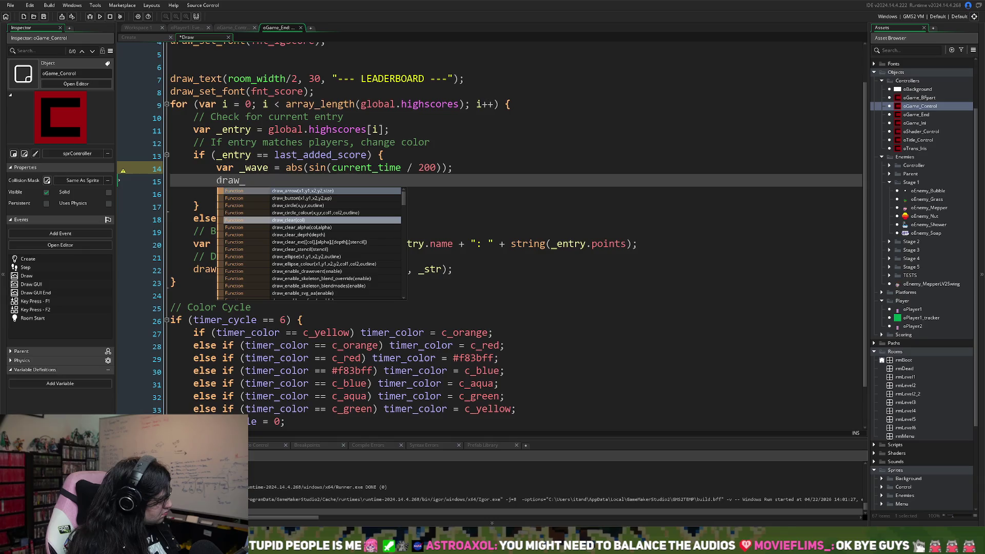
pyautogui.press('BackSpace')
pyautogui.press('BackSpace')
pyautogui.press('BackSpace')
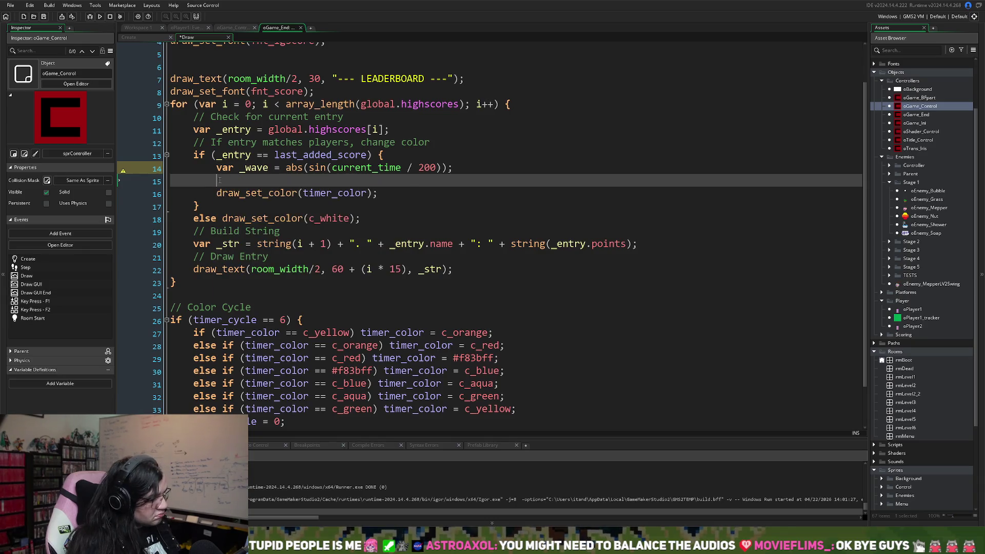
pyautogui.write('merg')
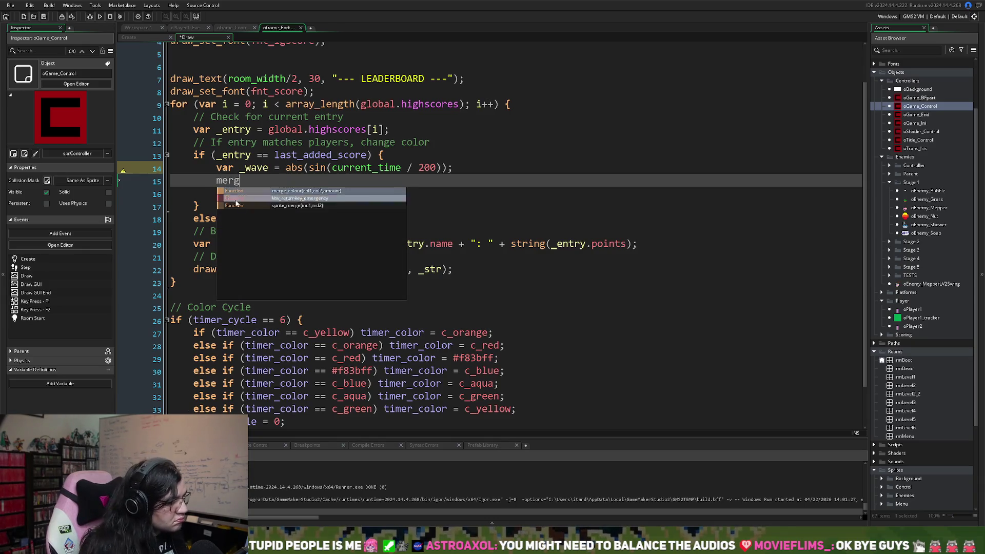
pyautogui.click(283, 194)
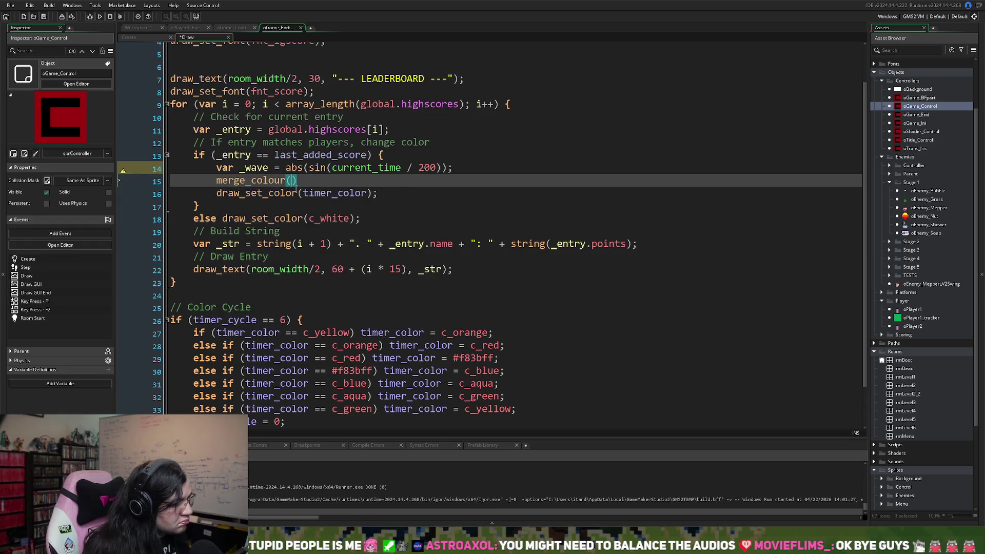
pyautogui.press('Up')
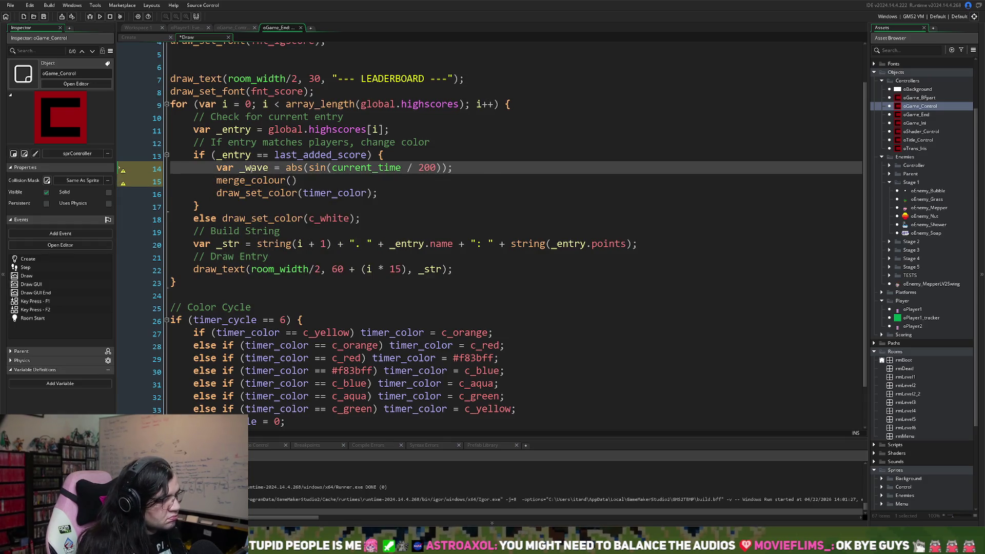
pyautogui.press('Down')
pyautogui.press('Up')
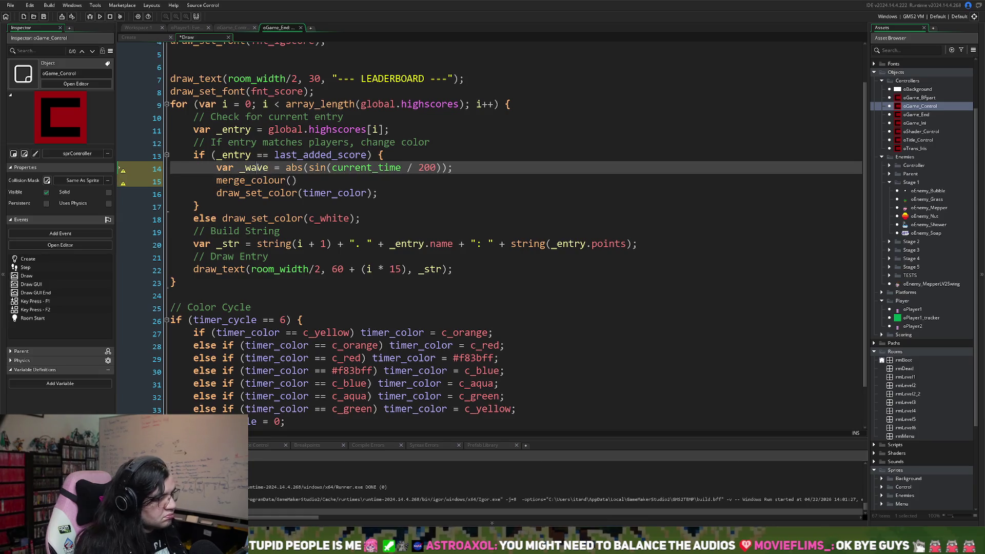